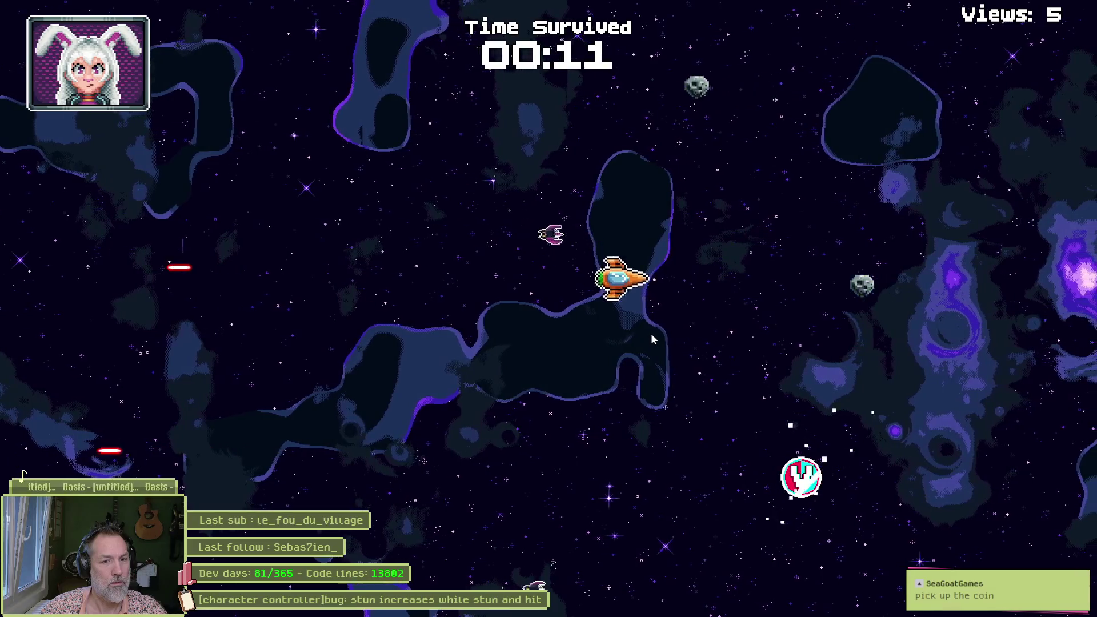
# Step: Fly the ship left, up and right until the current round ends
pyautogui.press('a')
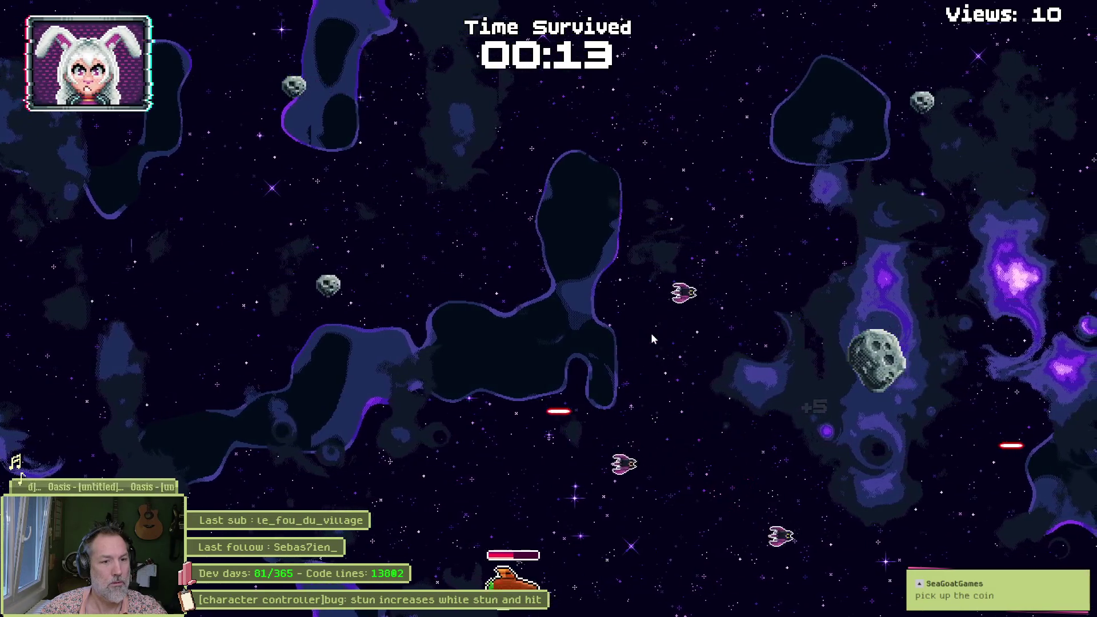
pyautogui.press('w')
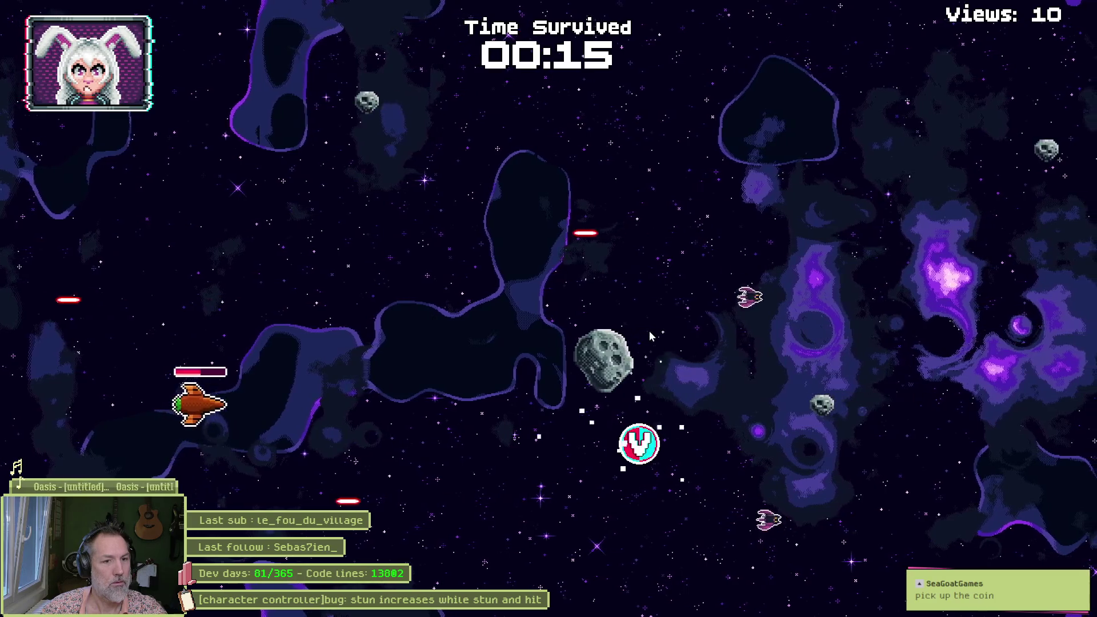
pyautogui.press('d')
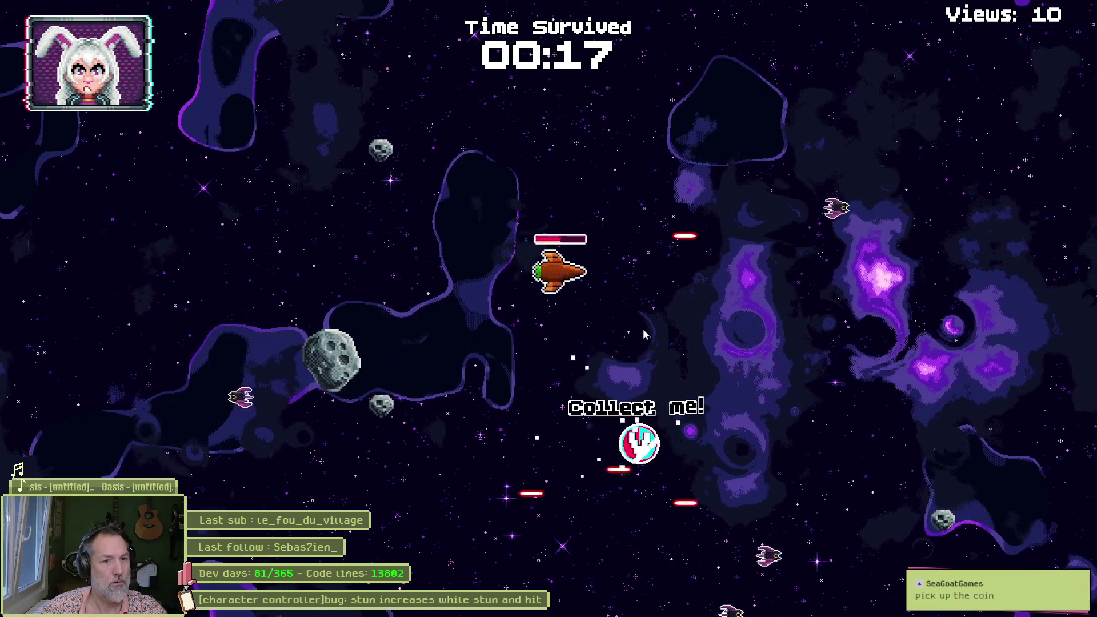
pyautogui.press('s')
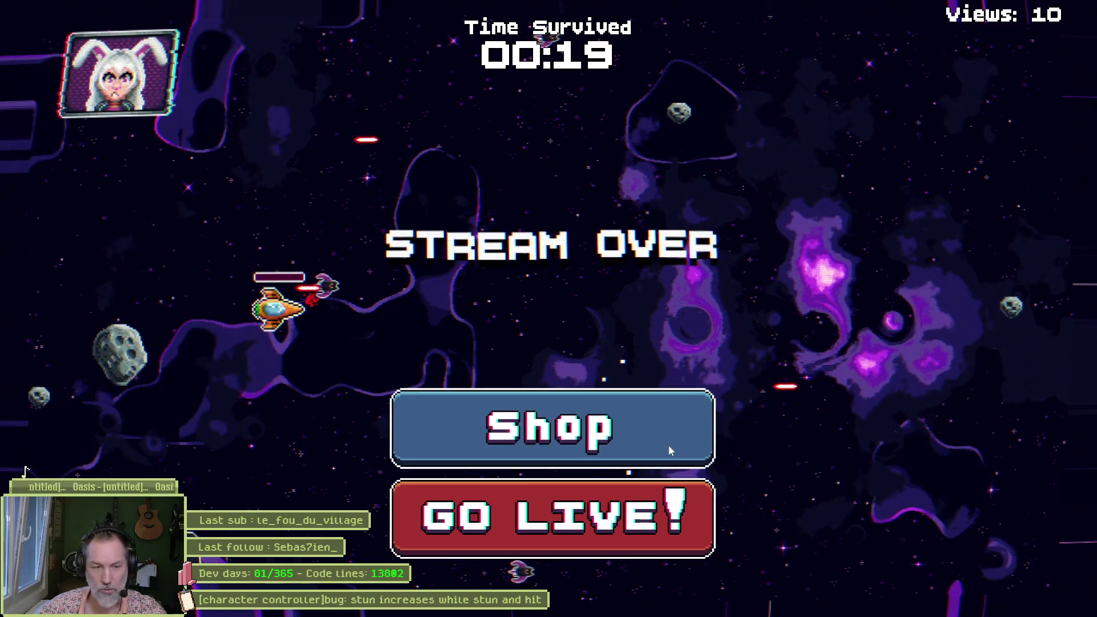
# Step: Start a new round with GO LIVE! and fly until the stream ends at 00:13 with 20 views
pyautogui.click(619, 511)
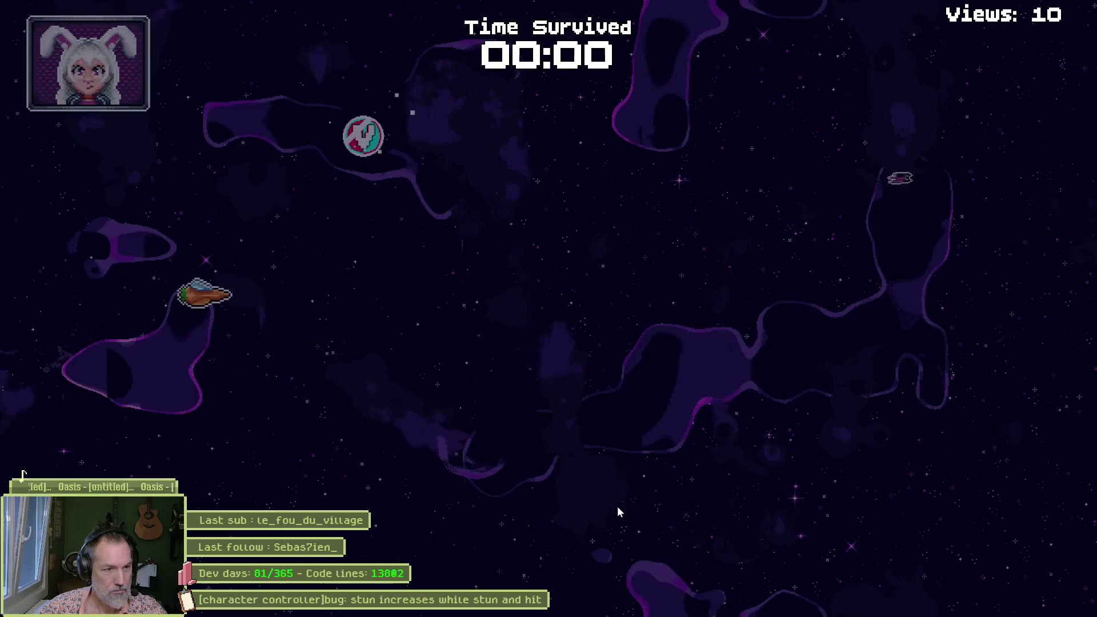
pyautogui.press('d')
pyautogui.press('w')
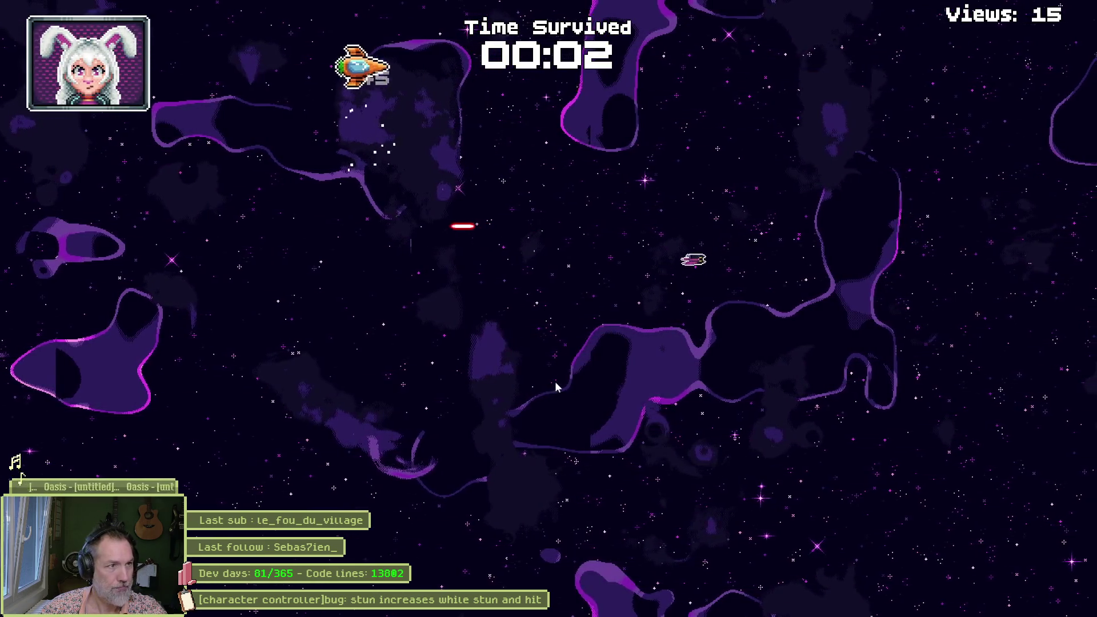
pyautogui.press('s')
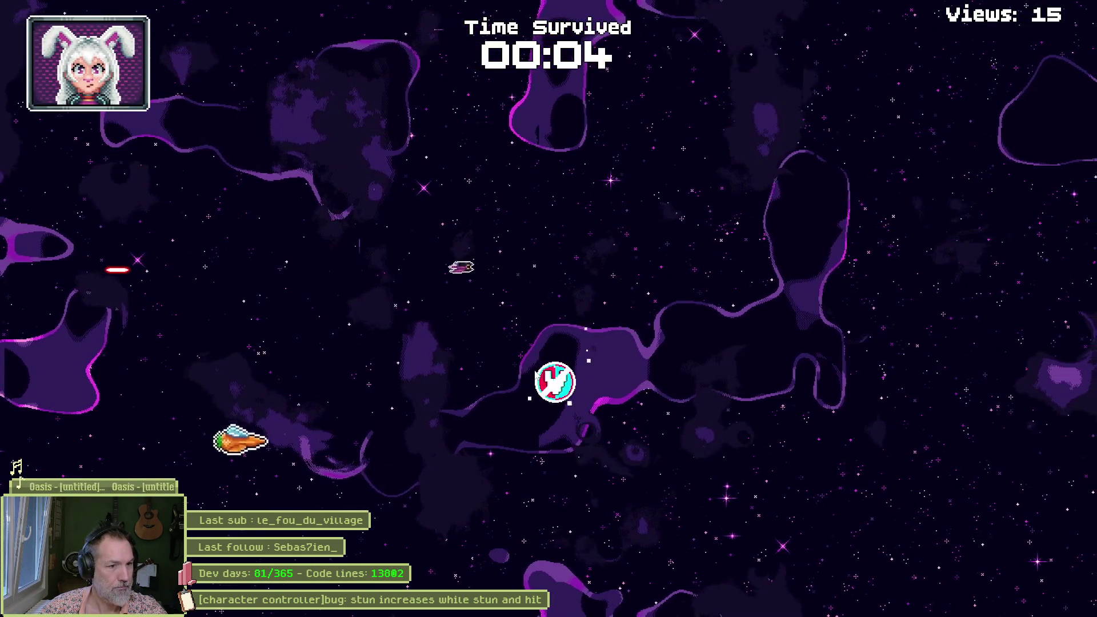
pyautogui.press('d')
pyautogui.press('w')
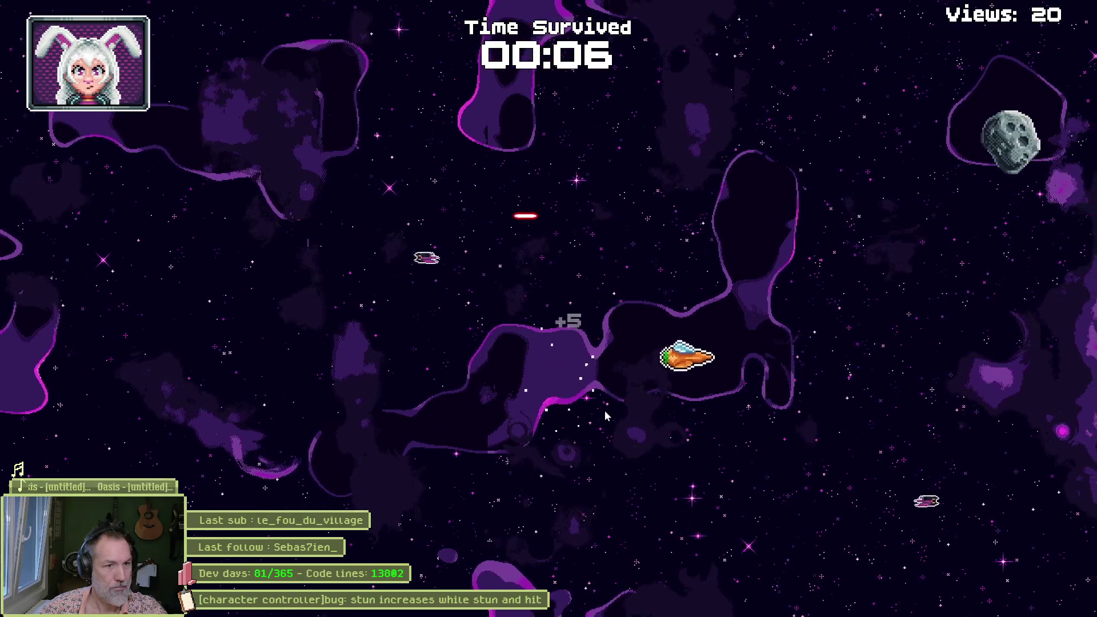
pyautogui.press('a')
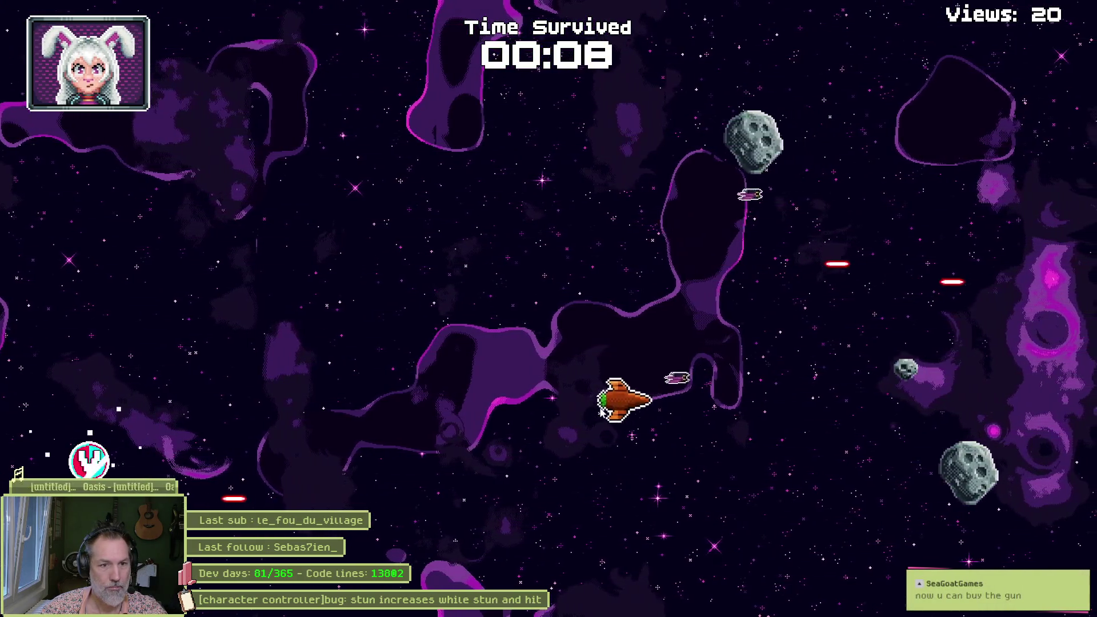
pyautogui.press('a')
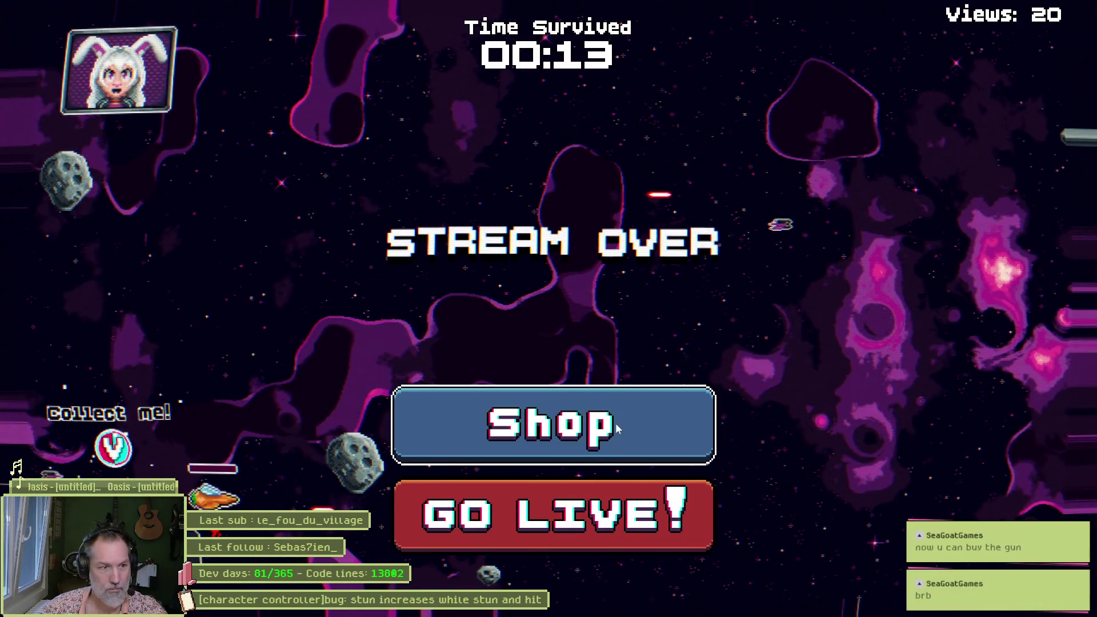
# Step: Pass through the shop into a new GO LIVE! round, lasting 01:05 with 74 views
pyautogui.click(570, 429)
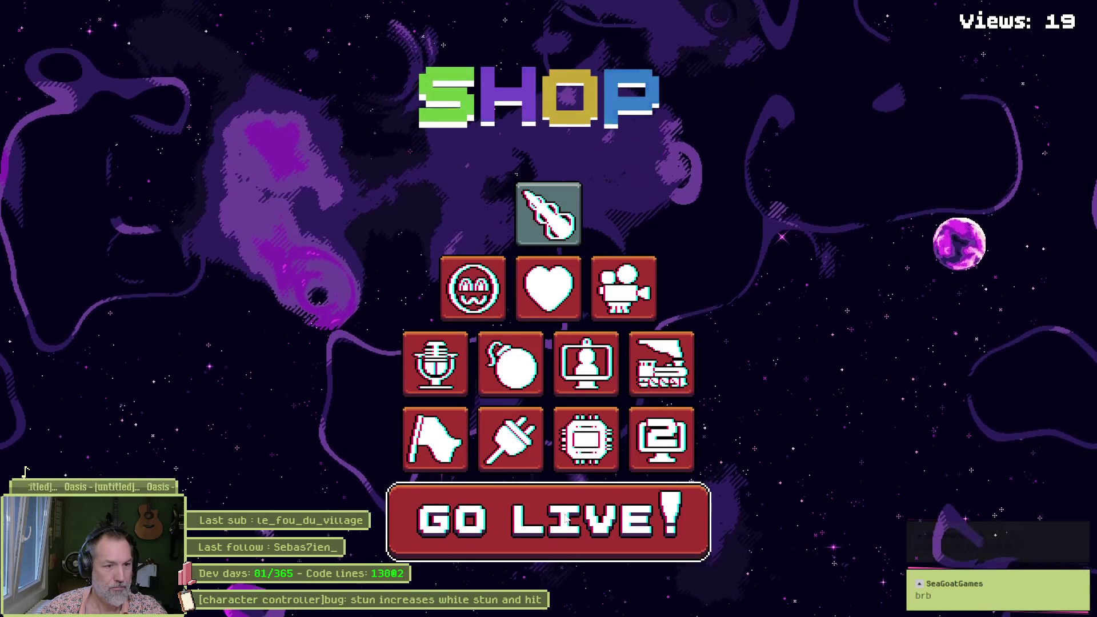
pyautogui.click(575, 491)
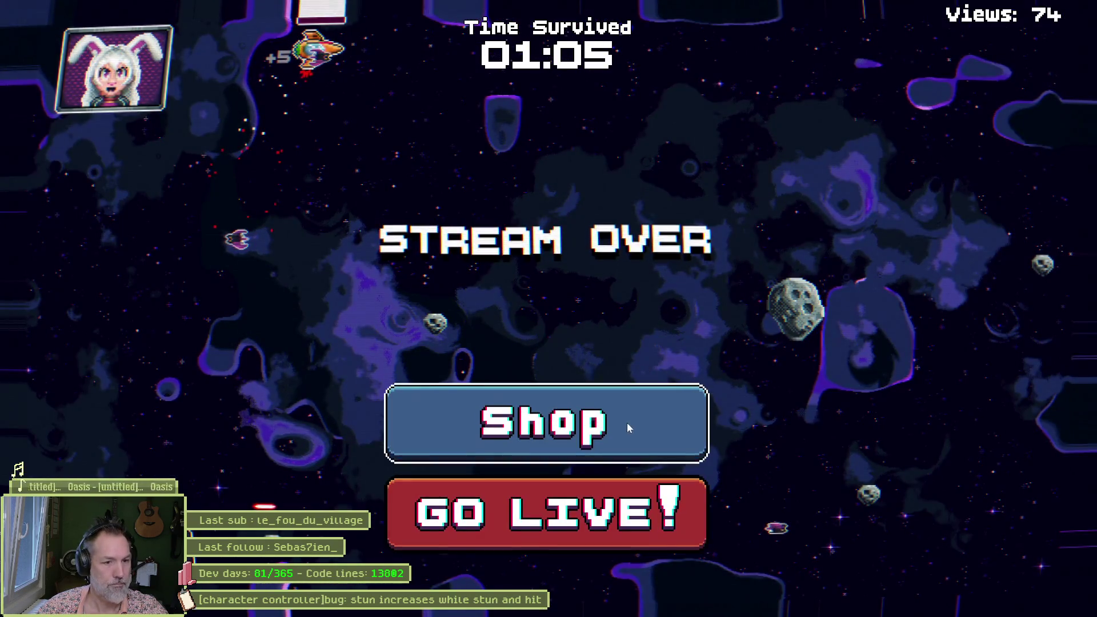
# Step: Upgrade the New Emote! fire rate in the shop and start the next round
pyautogui.click(627, 422)
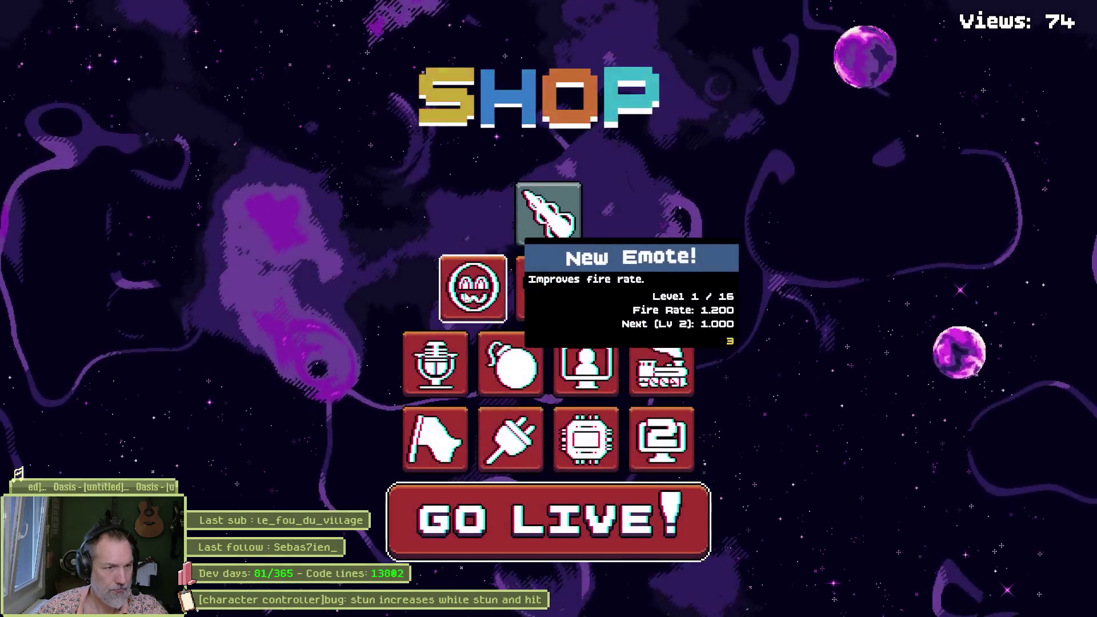
pyautogui.click(467, 298)
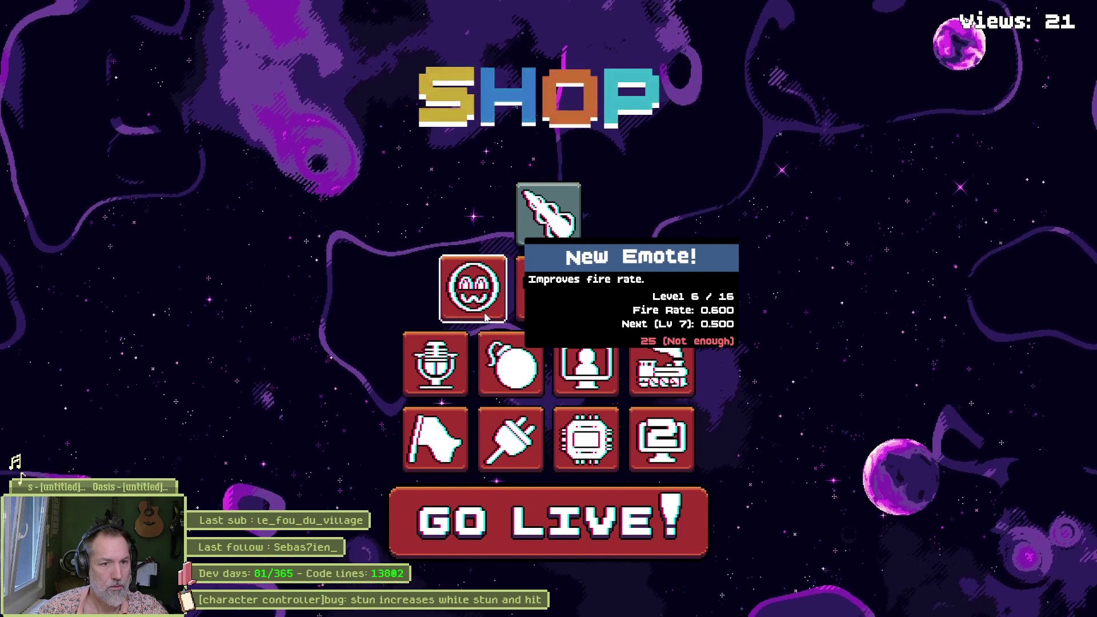
pyautogui.press('Return')
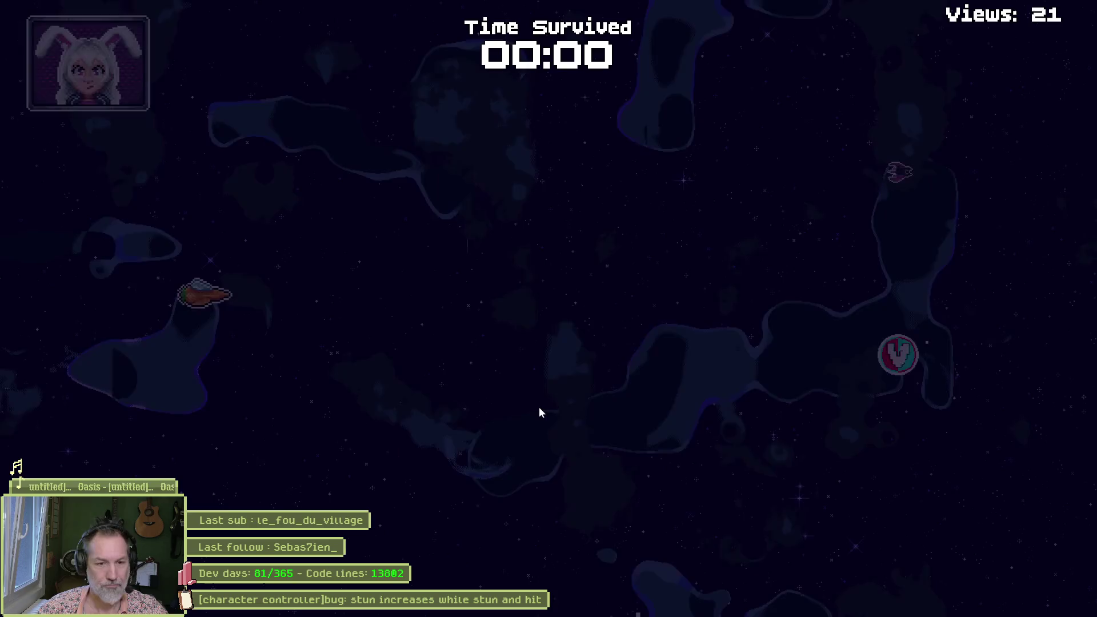
# Step: Fly the ship back and forth across the screen, grabbing view pickups
pyautogui.press('d')
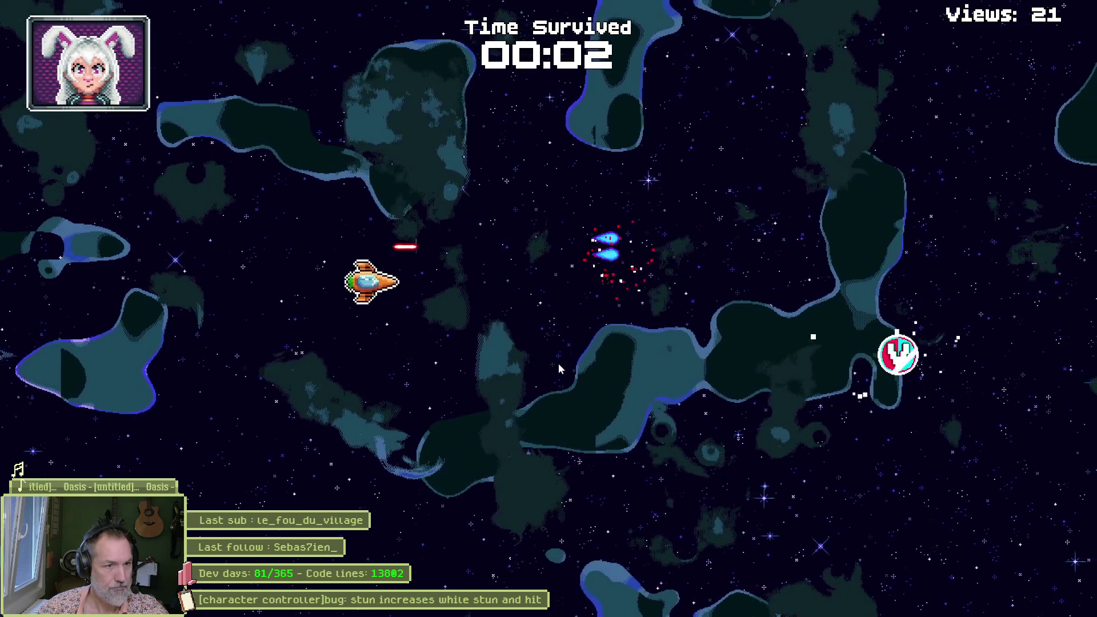
pyautogui.press('s')
pyautogui.press('d')
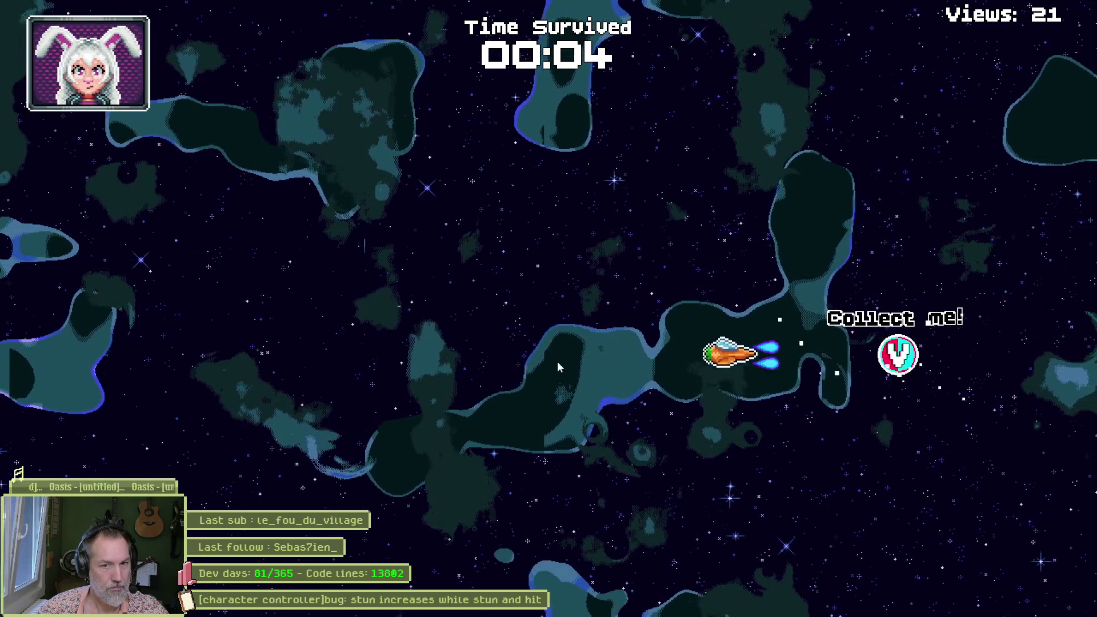
pyautogui.press('a')
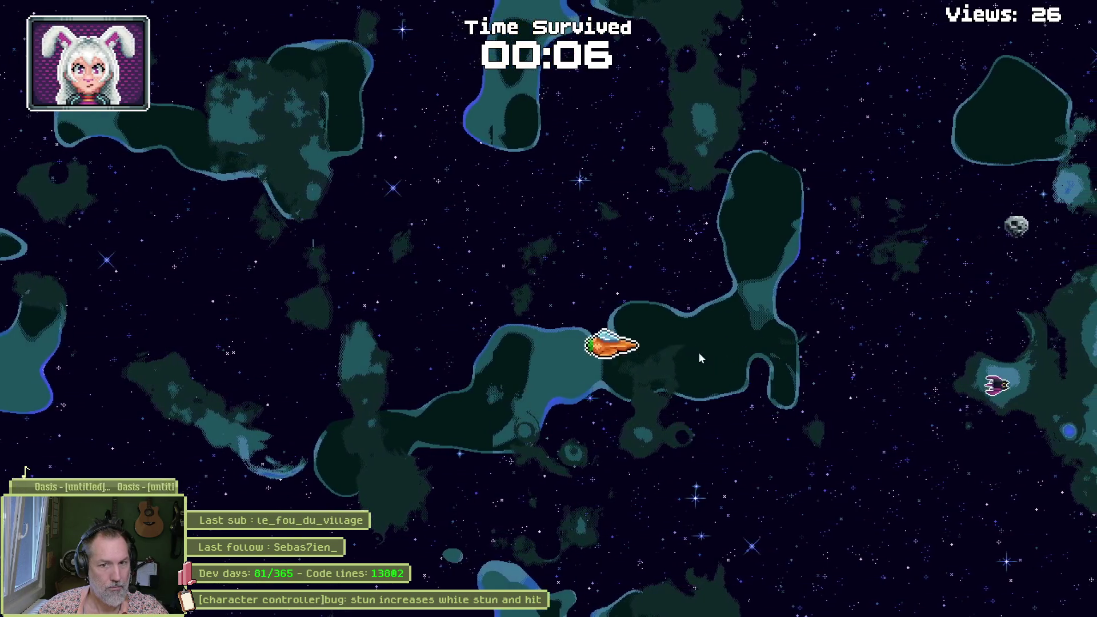
pyautogui.press('s')
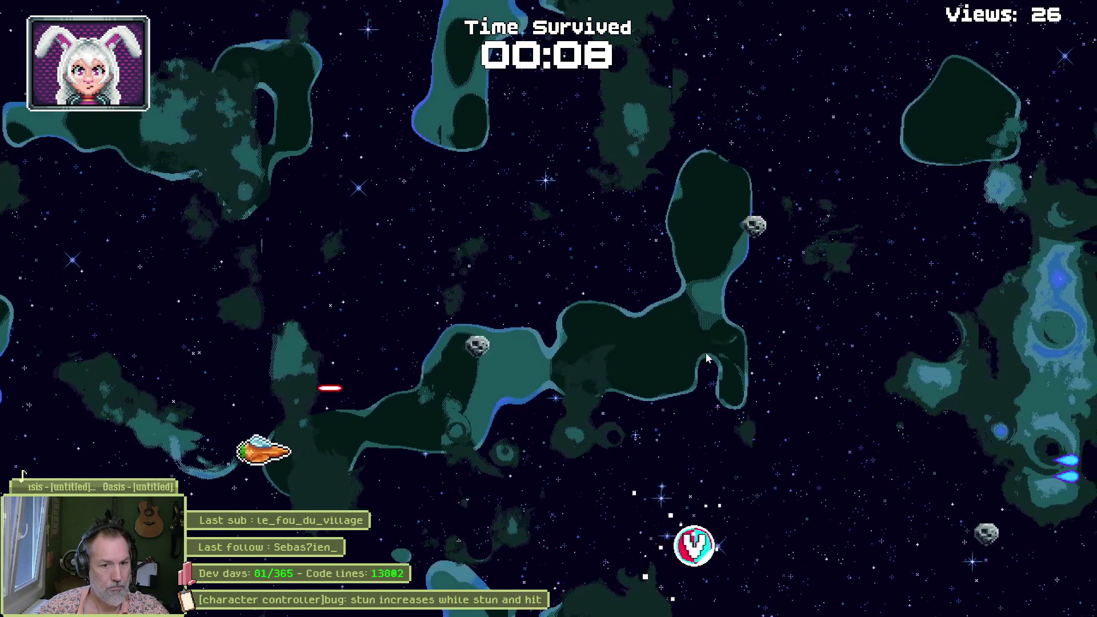
pyautogui.press('d')
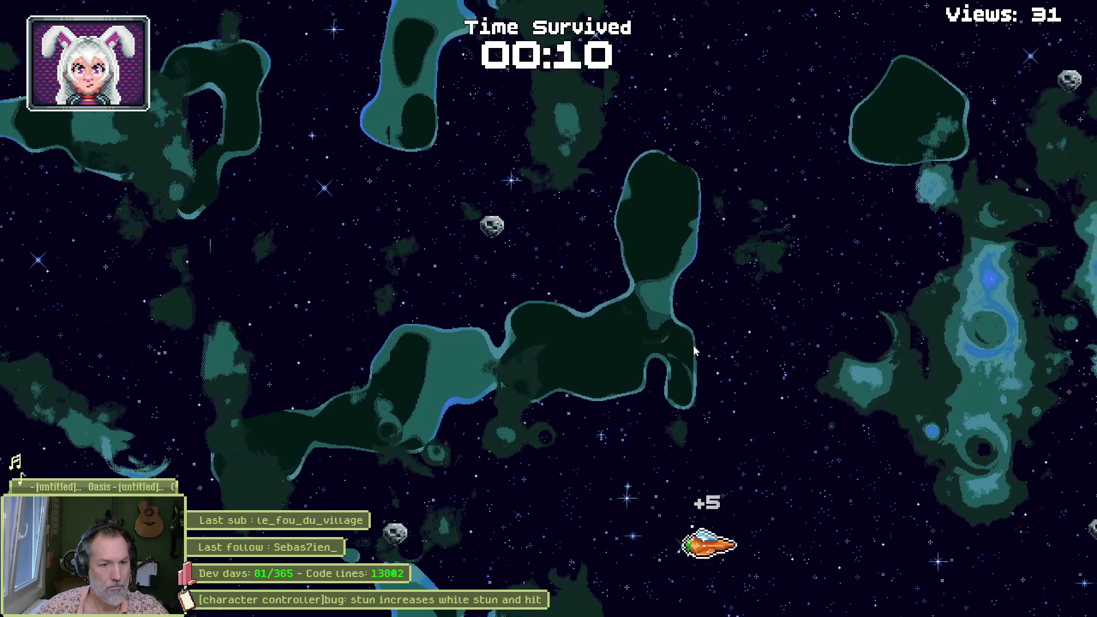
pyautogui.press('a')
pyautogui.press('w')
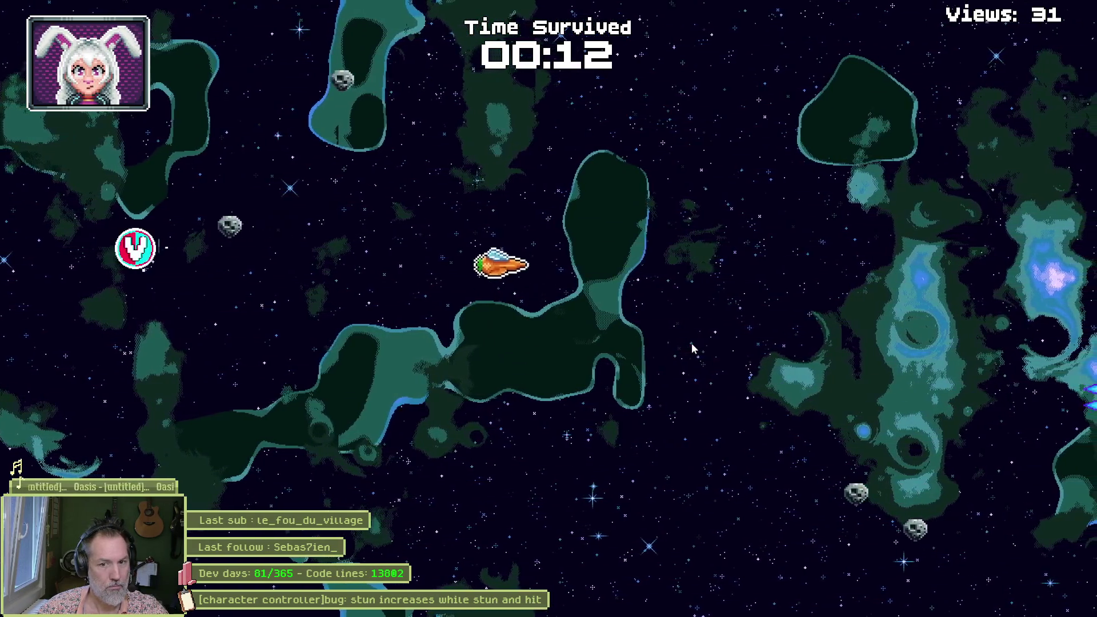
pyautogui.press('s')
pyautogui.press('w')
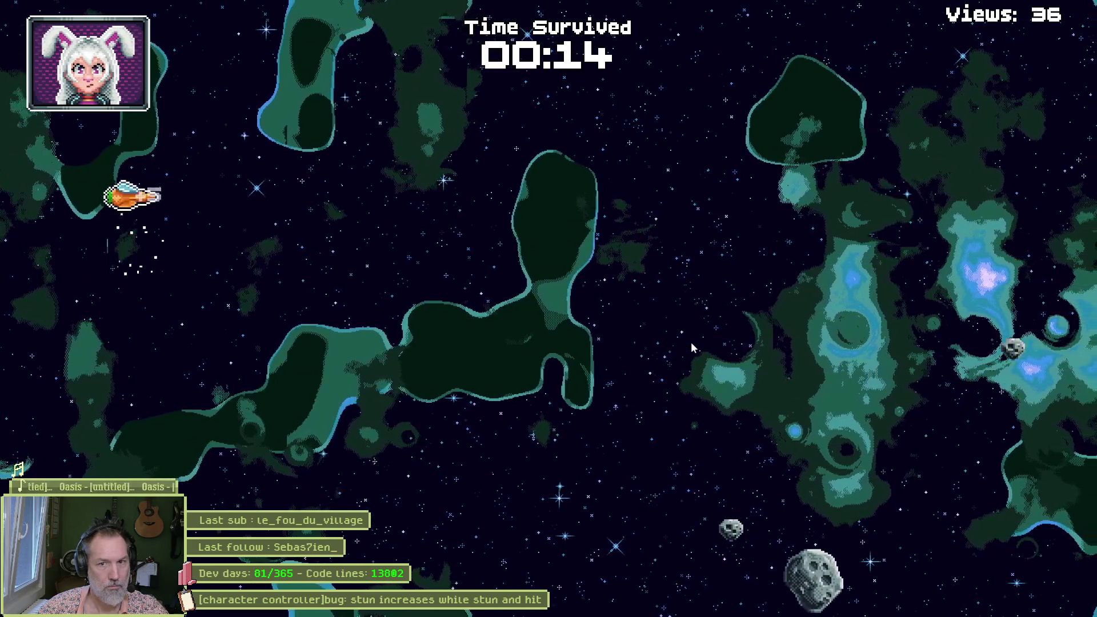
pyautogui.press('d')
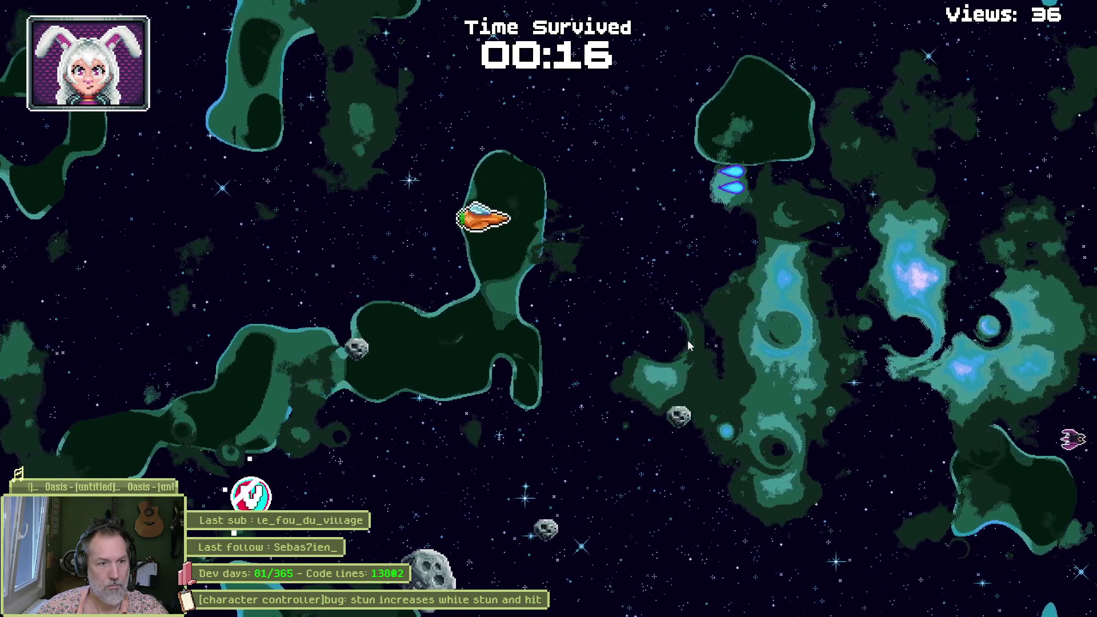
pyautogui.press('s')
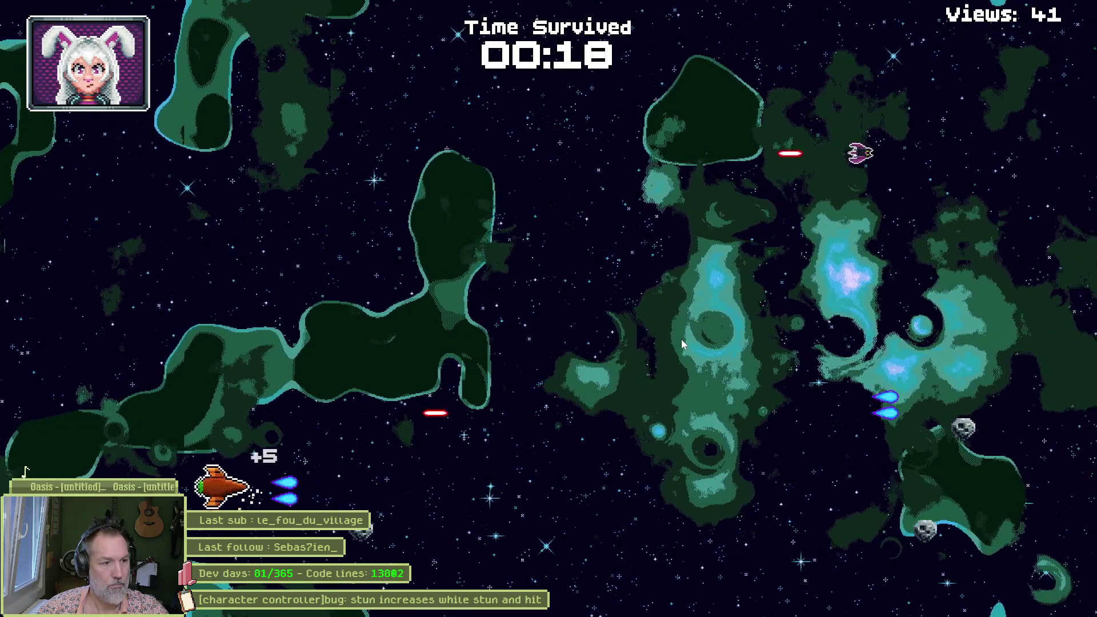
pyautogui.press('a')
pyautogui.press('d')
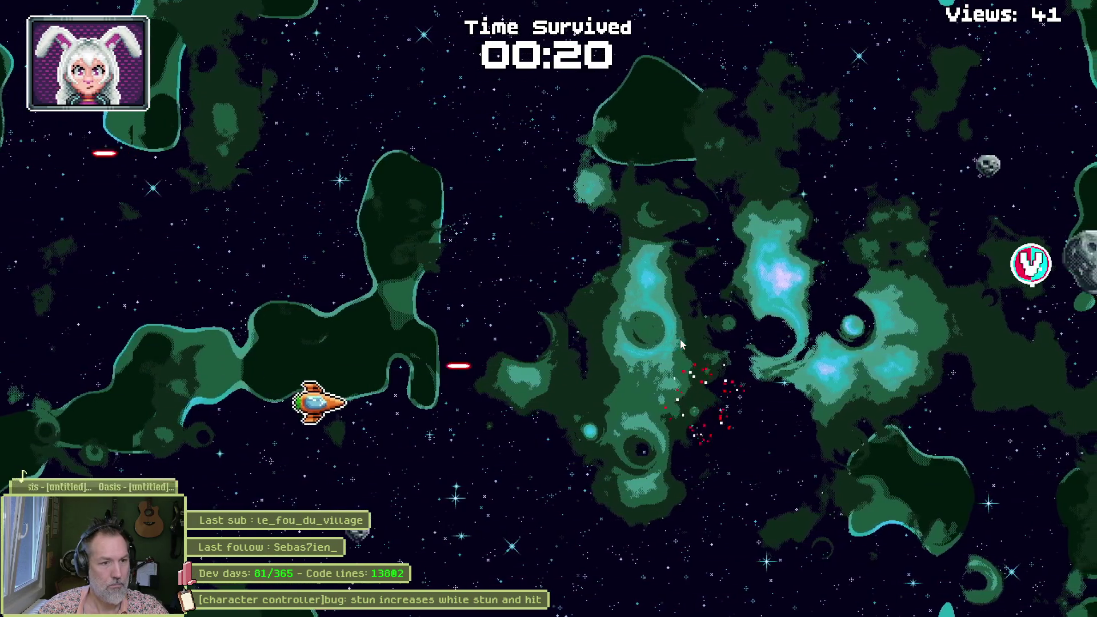
pyautogui.press('d')
pyautogui.press('w')
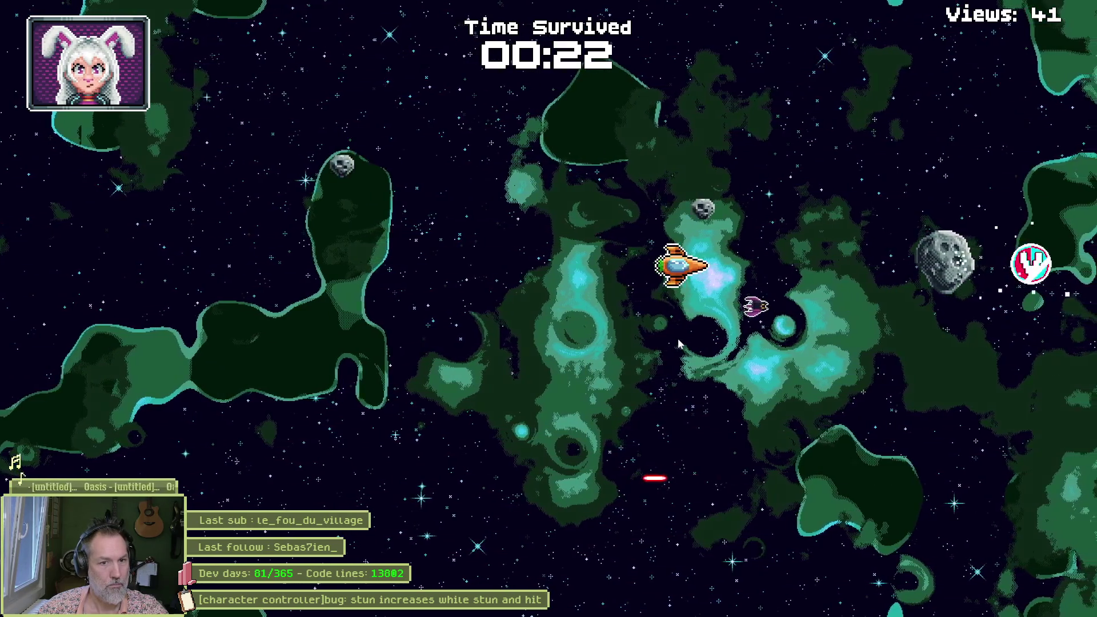
pyautogui.press('a')
pyautogui.press('d')
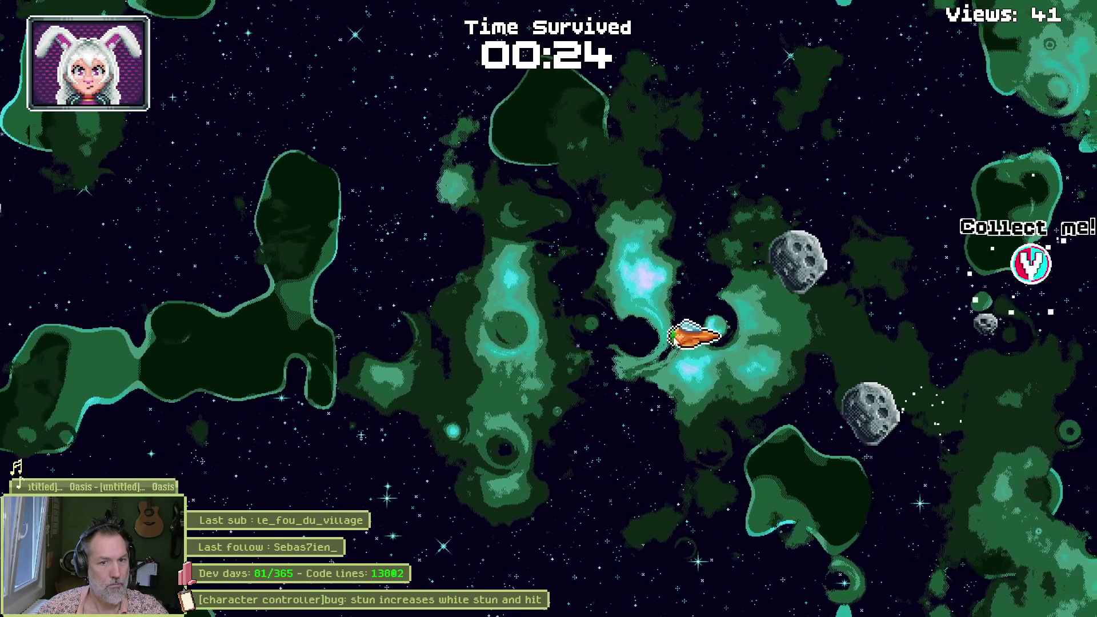
# Step: Chase Collect me! pickups for +5 views until the stream ends at 00:47 with 66 views
pyautogui.press('d')
pyautogui.press('w')
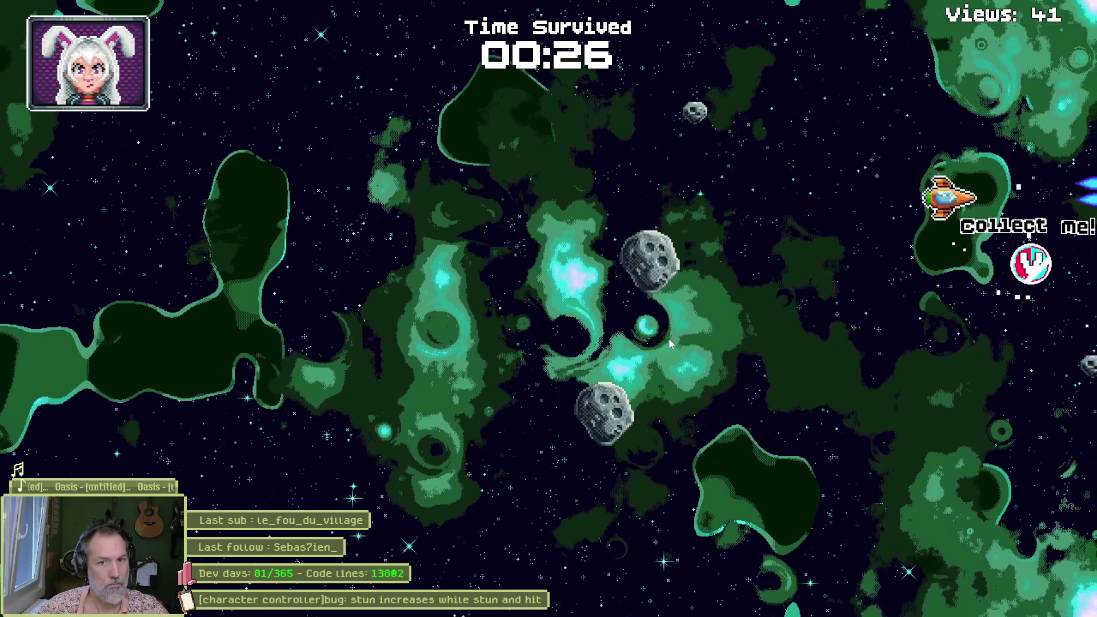
pyautogui.press('s')
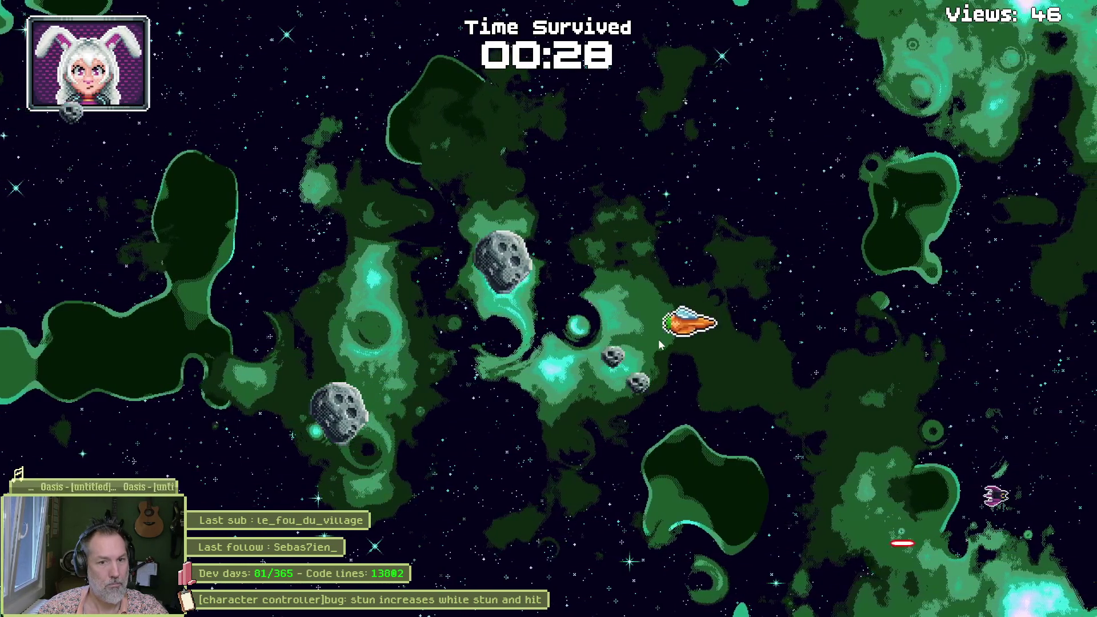
pyautogui.press('a')
pyautogui.press('s')
pyautogui.press('d')
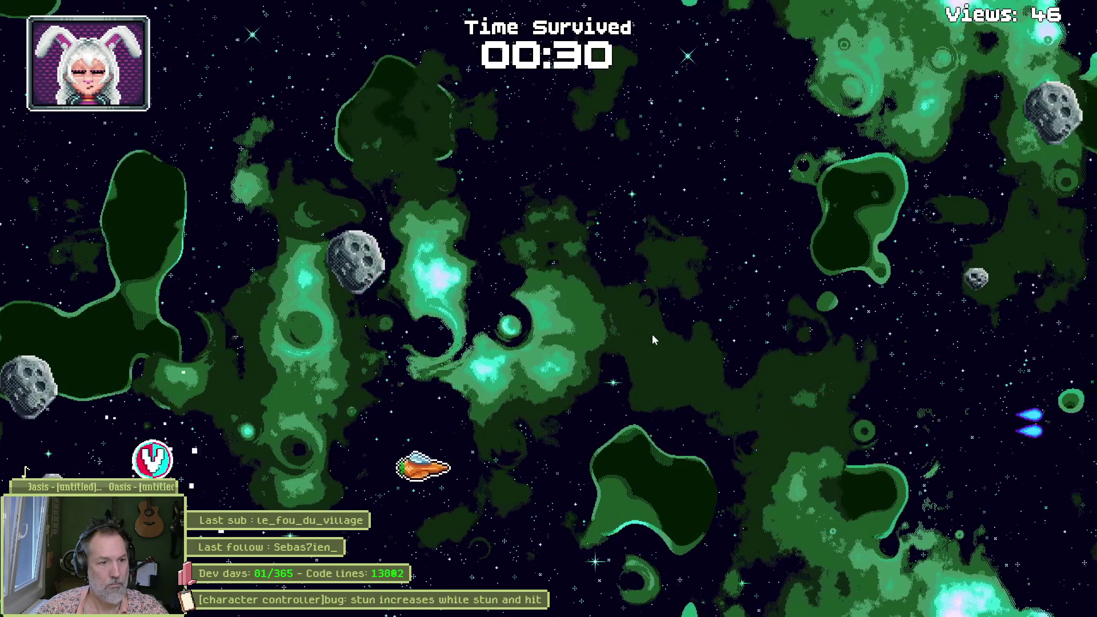
pyautogui.press('d')
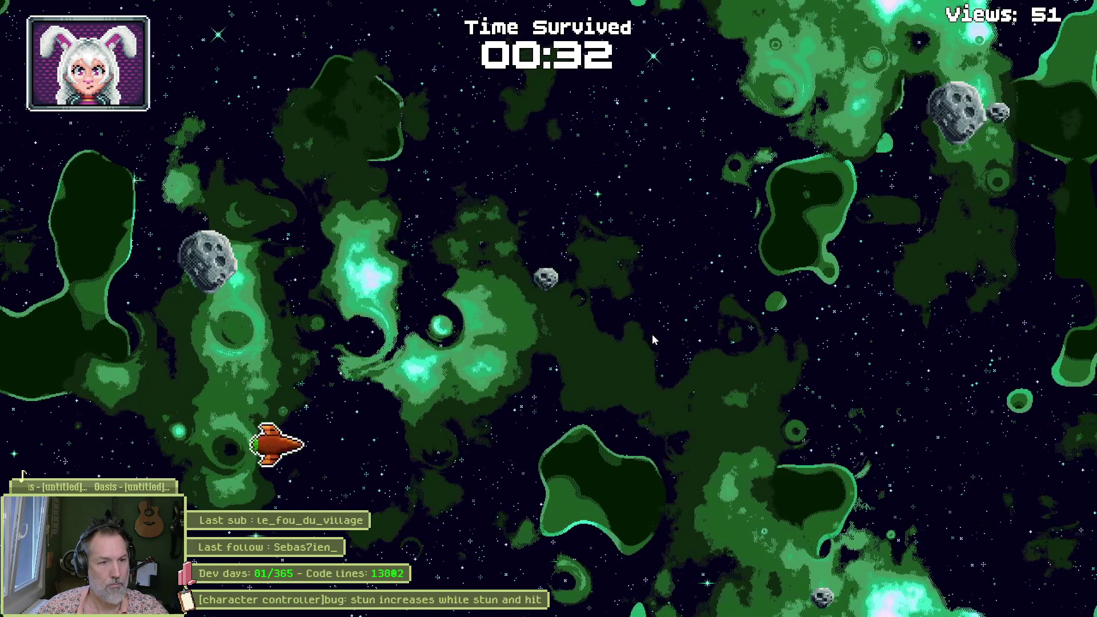
pyautogui.press('w')
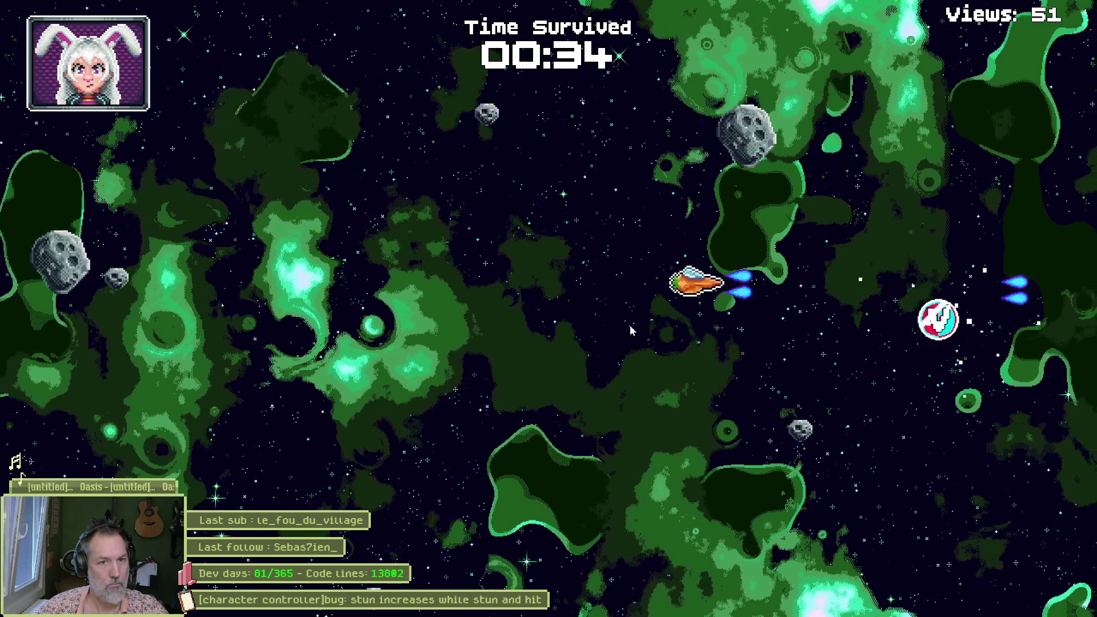
pyautogui.press('s')
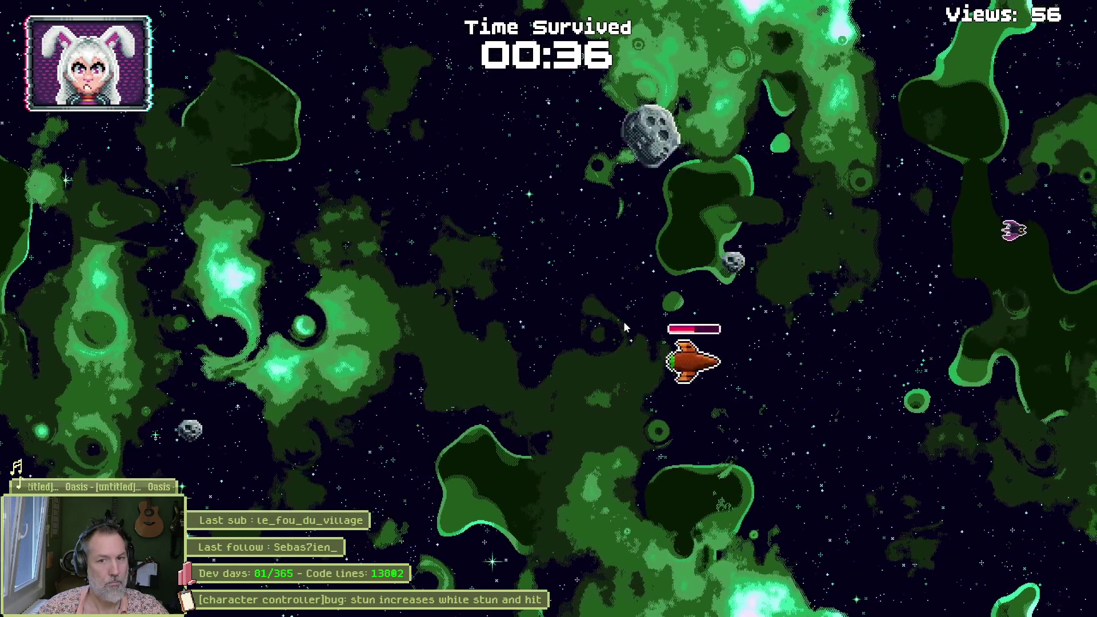
pyautogui.press('a')
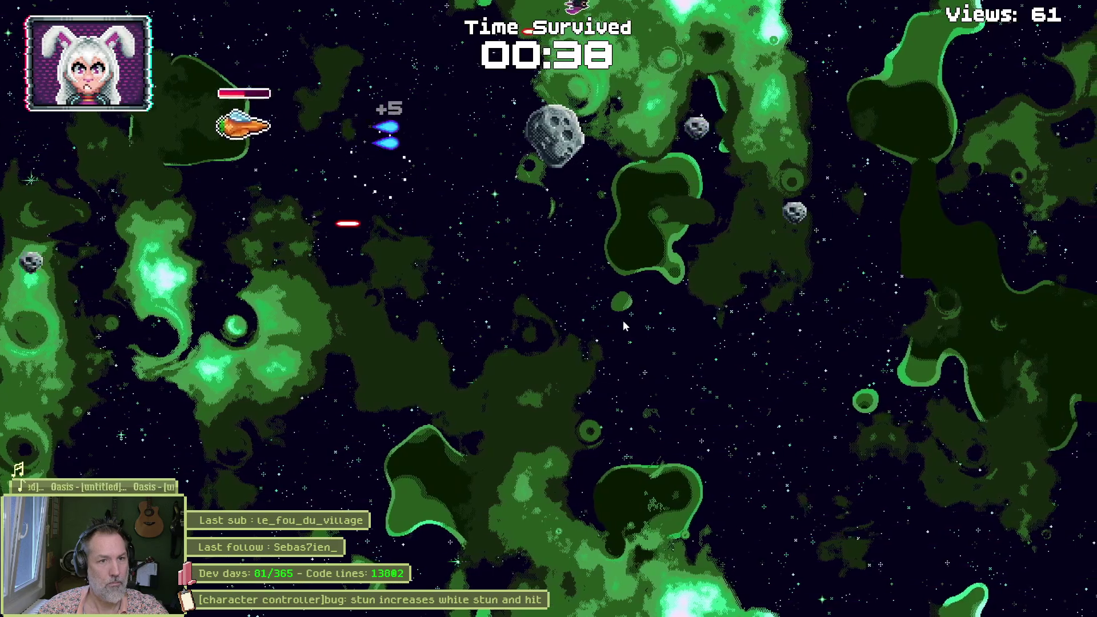
pyautogui.press('s')
pyautogui.press('d')
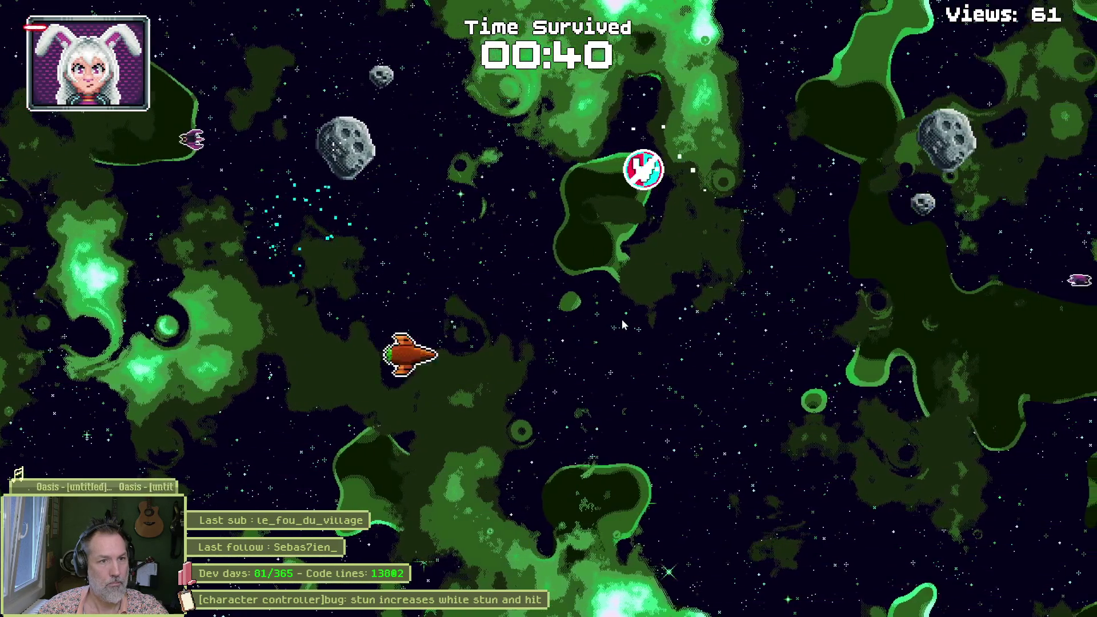
pyautogui.press('d')
pyautogui.press('s')
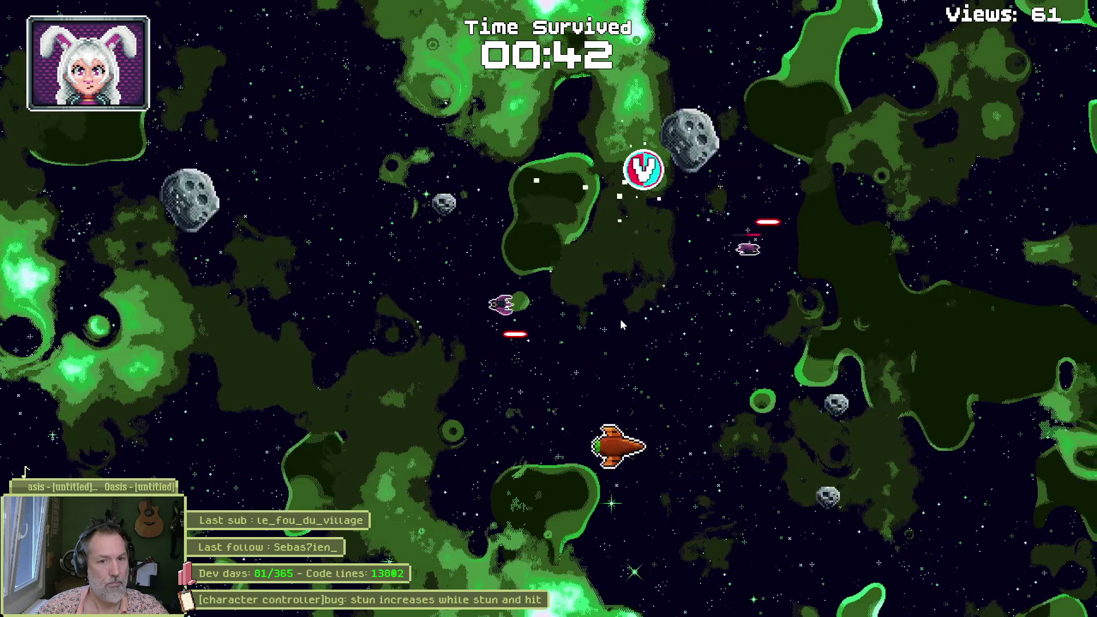
pyautogui.press('a')
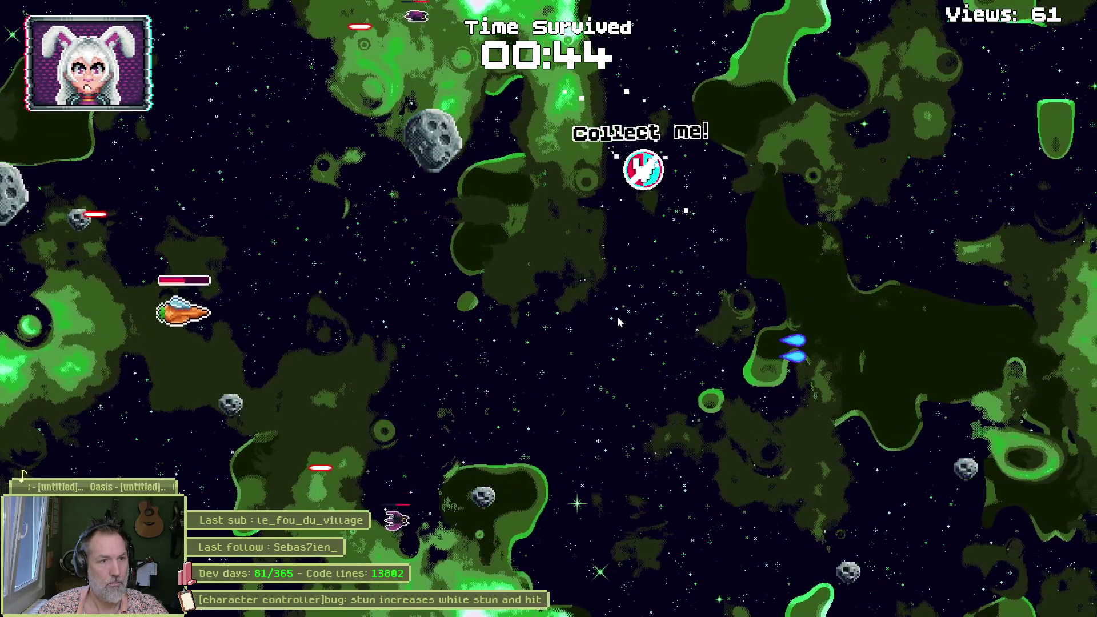
pyautogui.press('d')
pyautogui.press('w')
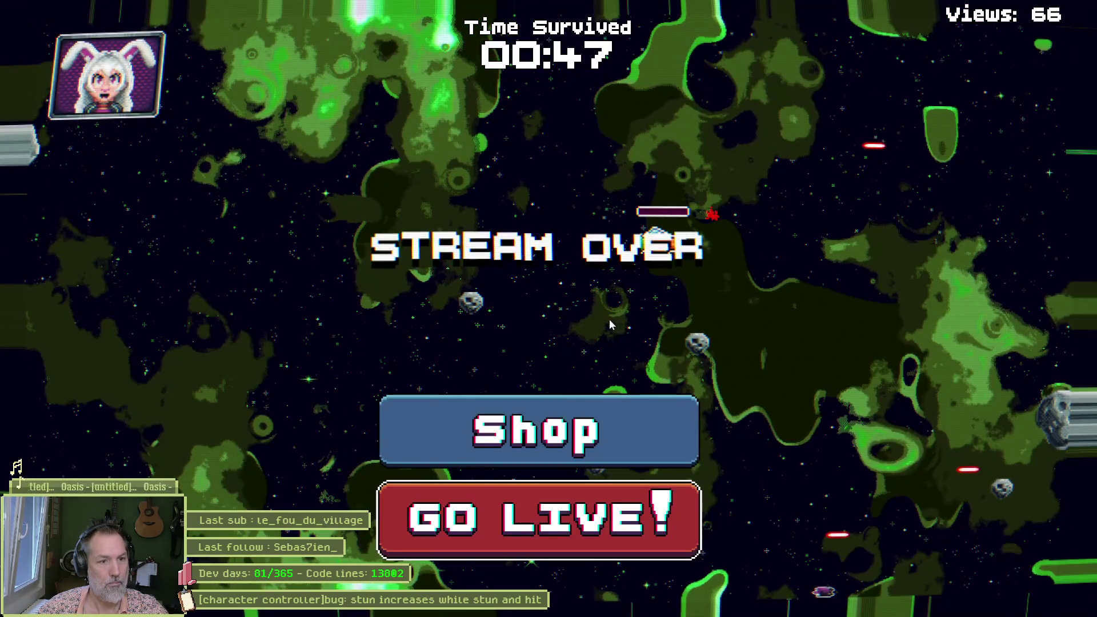
# Step: Go through the shop into a fresh run and swing the ship from upper right to left
pyautogui.click(605, 418)
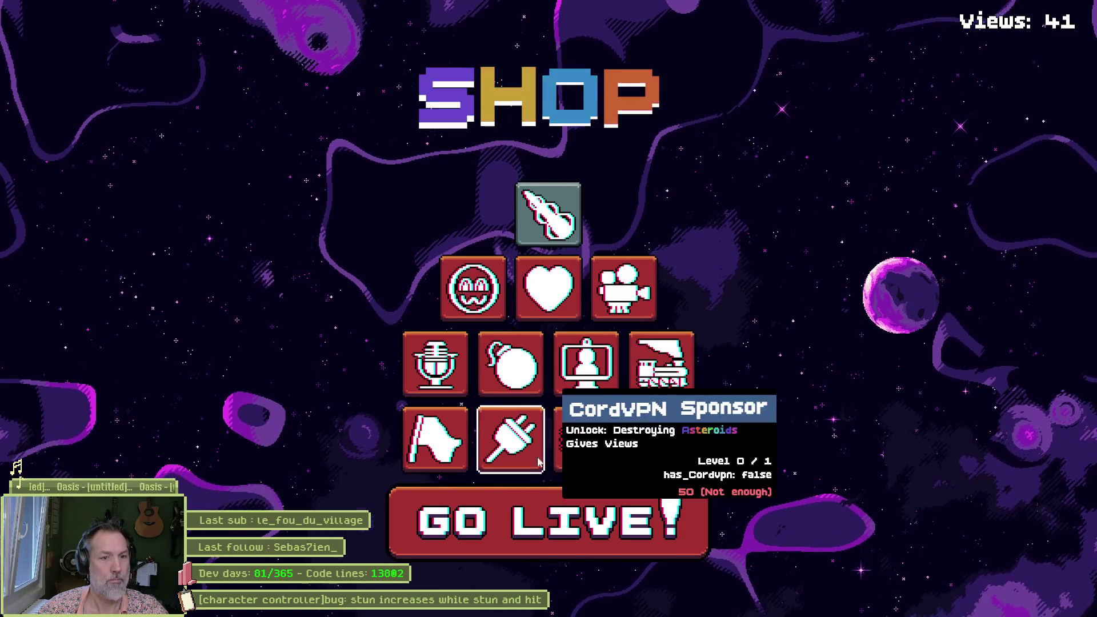
pyautogui.click(568, 494)
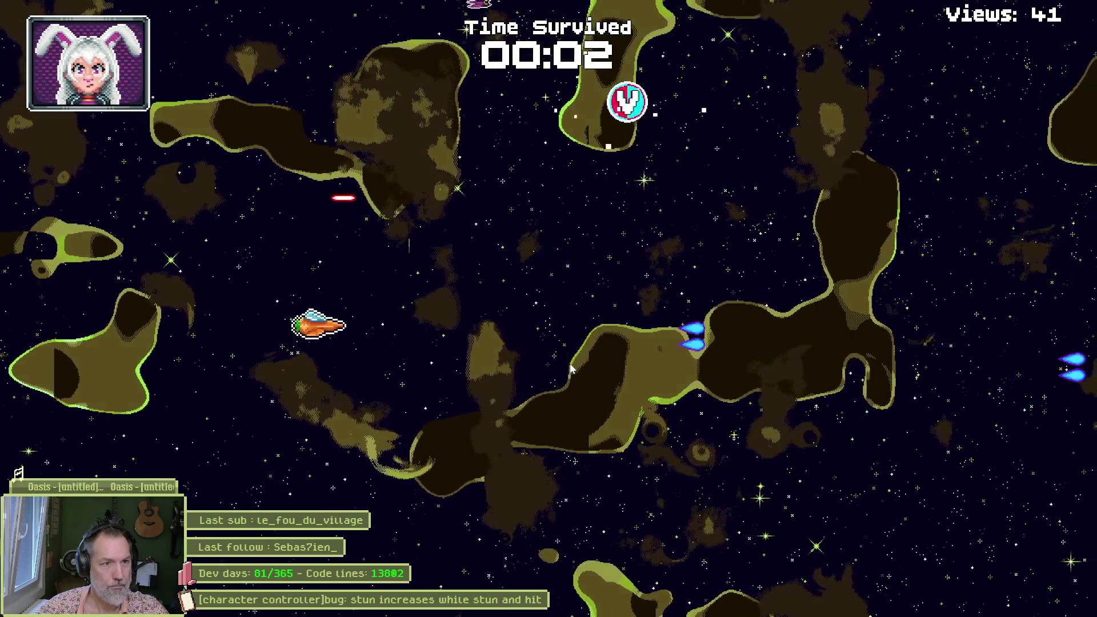
pyautogui.press('d')
pyautogui.press('w')
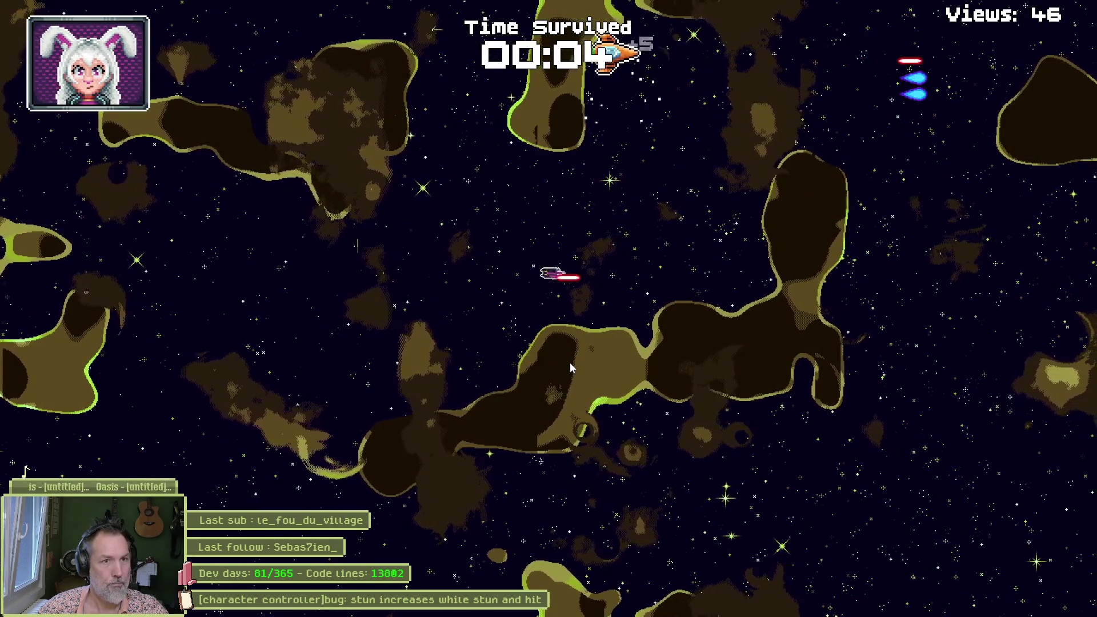
pyautogui.press('a')
pyautogui.press('s')
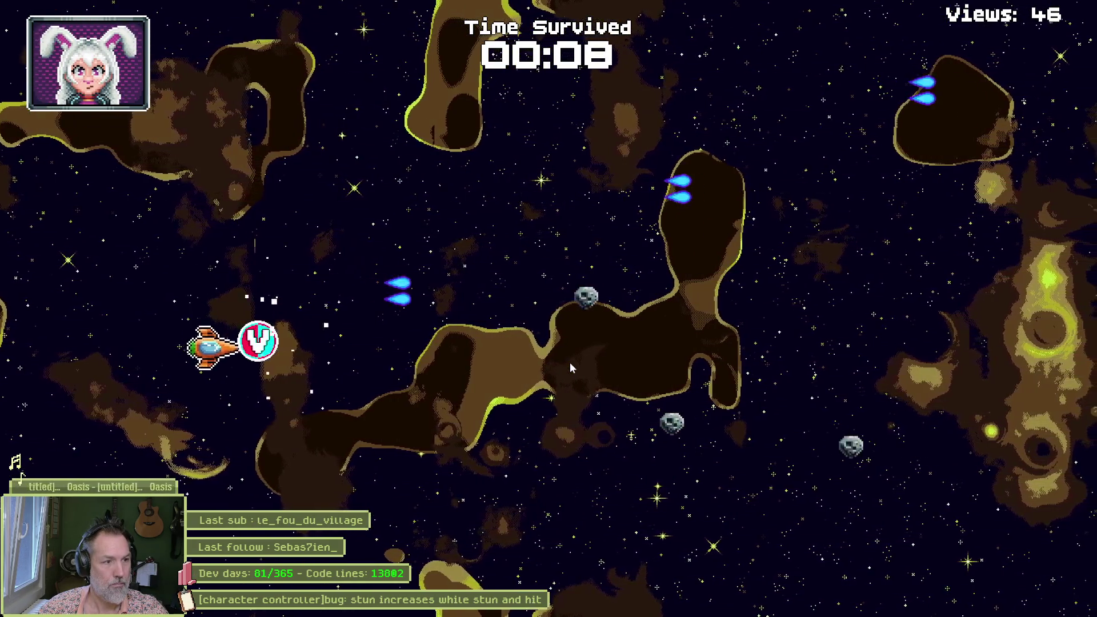
# Step: Dive, climb and cross the screen collecting V bubbles for extra views
pyautogui.press('w')
pyautogui.press('w')
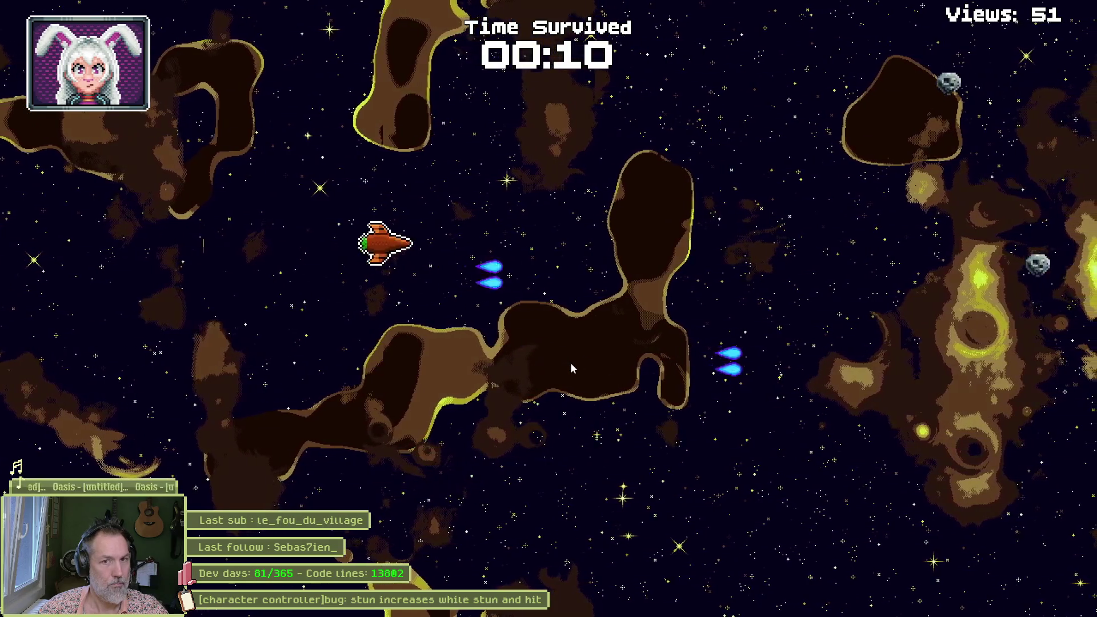
pyautogui.press('s')
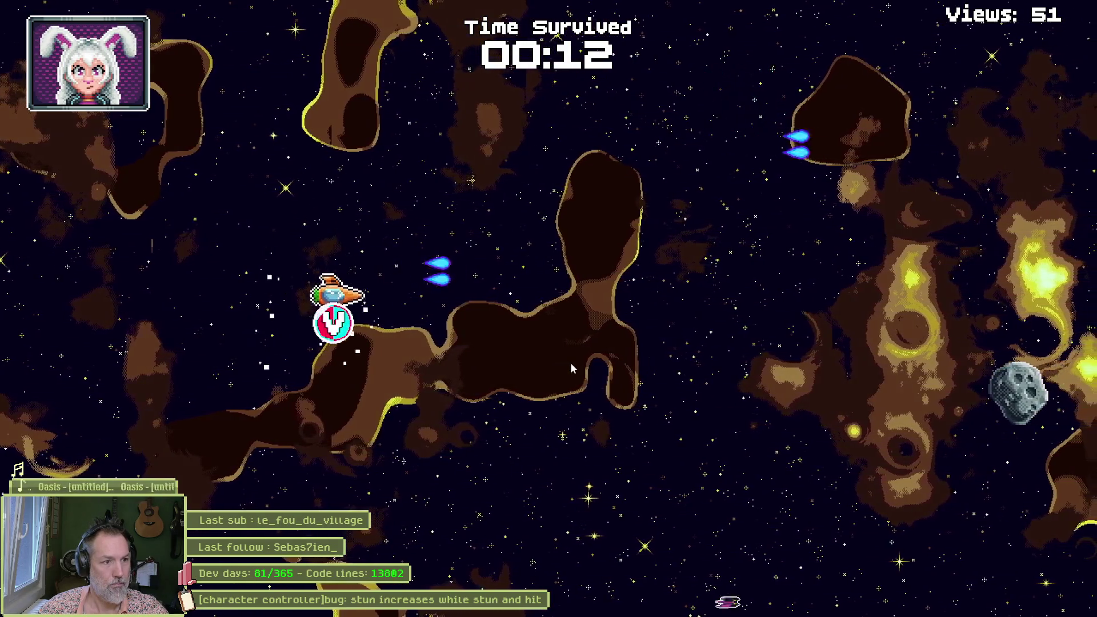
pyautogui.press('w')
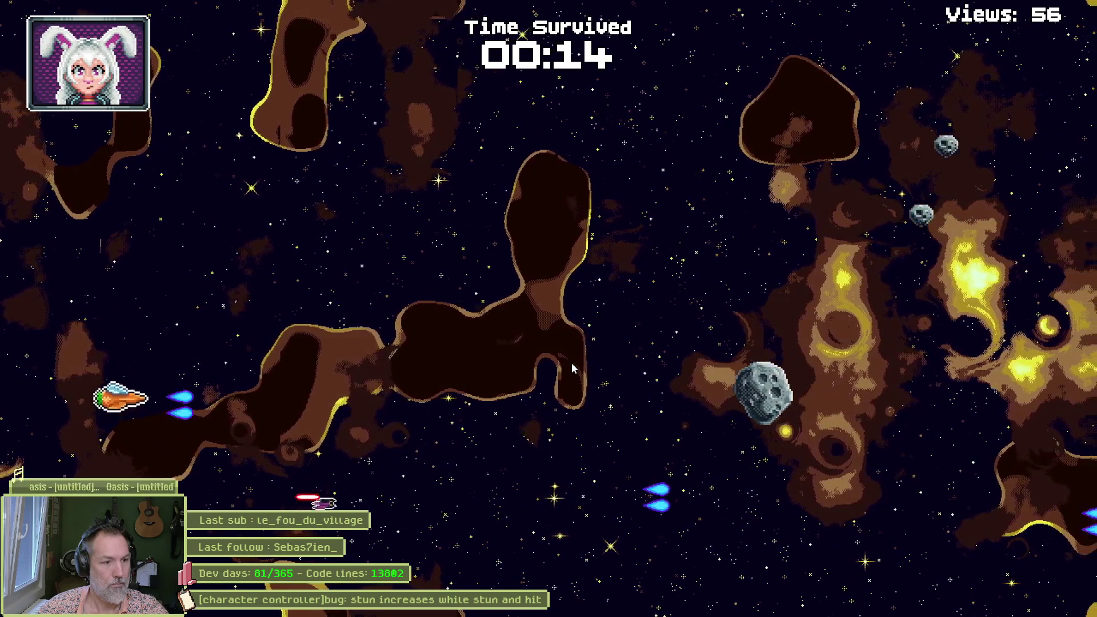
pyautogui.press('d')
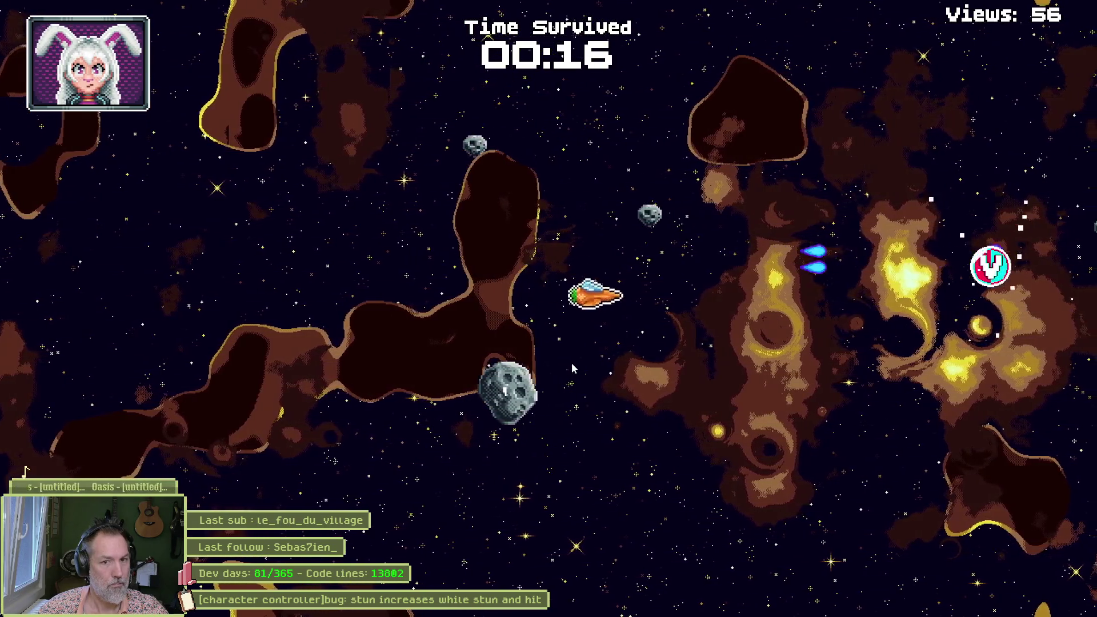
pyautogui.press('a')
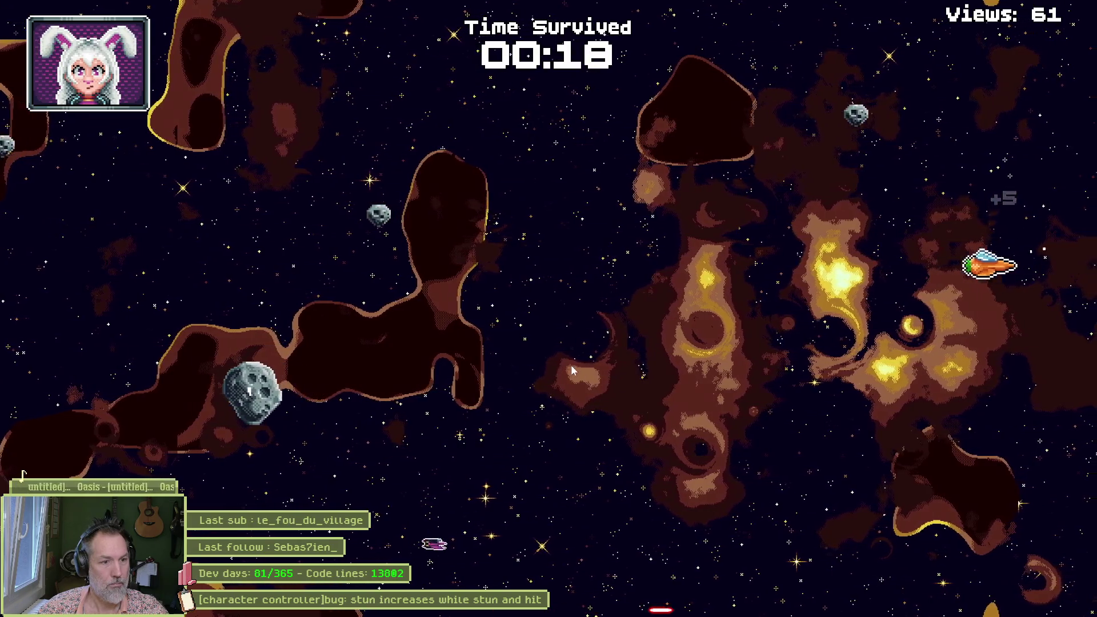
pyautogui.press('a')
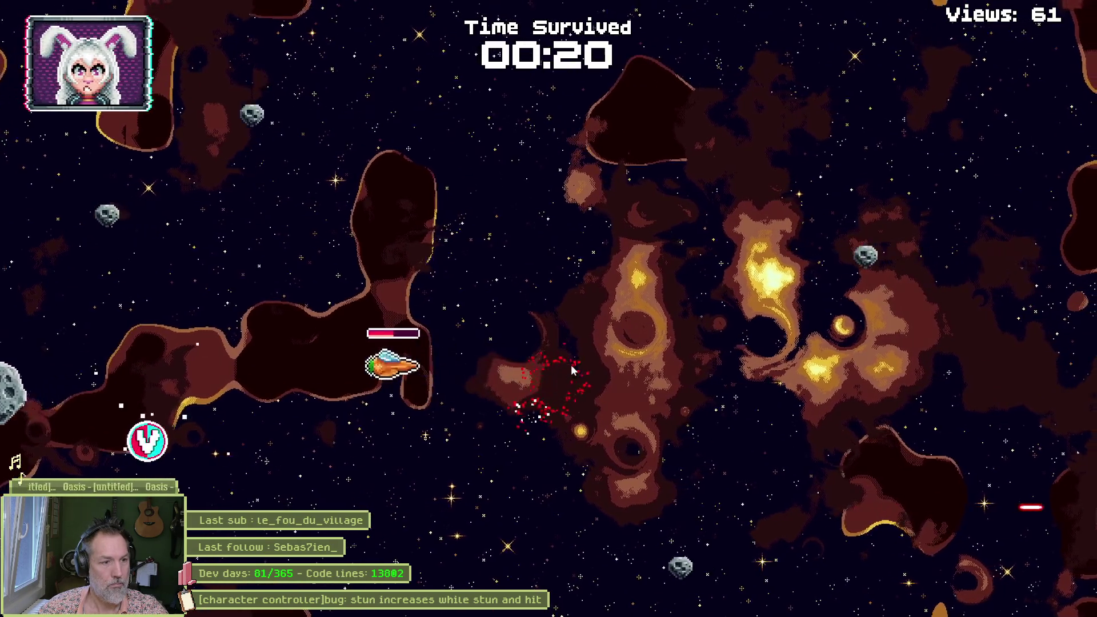
pyautogui.press('w')
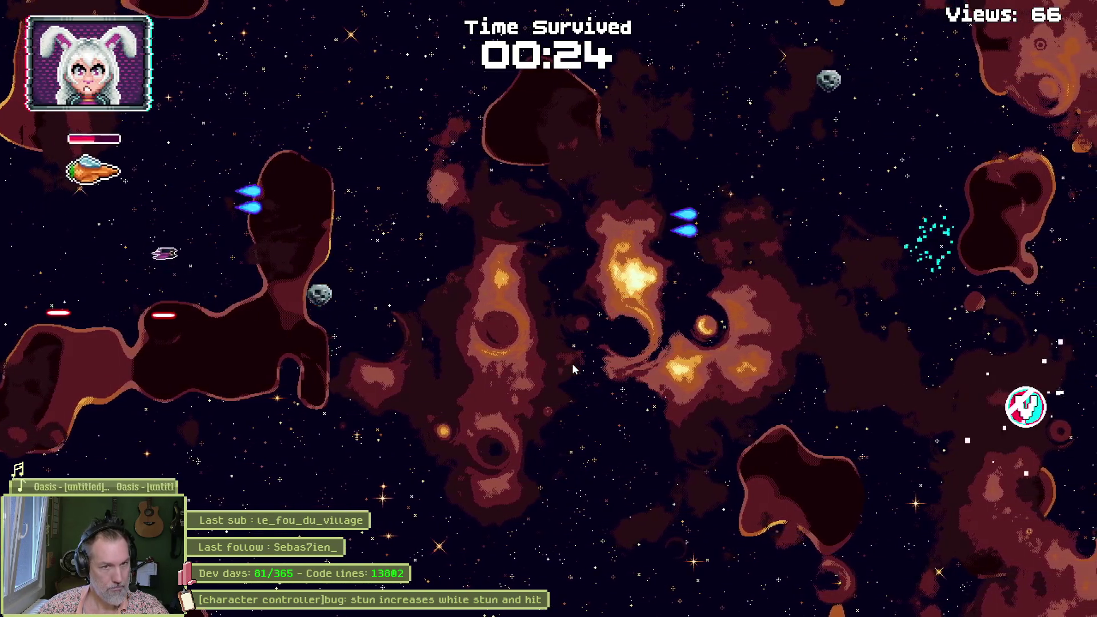
pyautogui.press('d')
pyautogui.press('d')
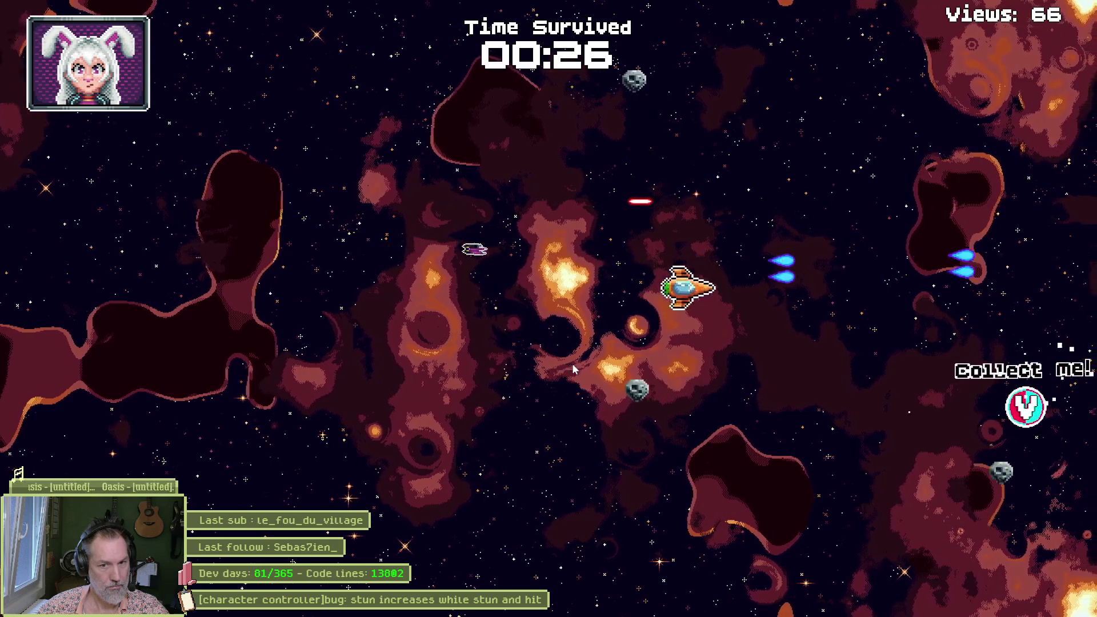
pyautogui.press('d')
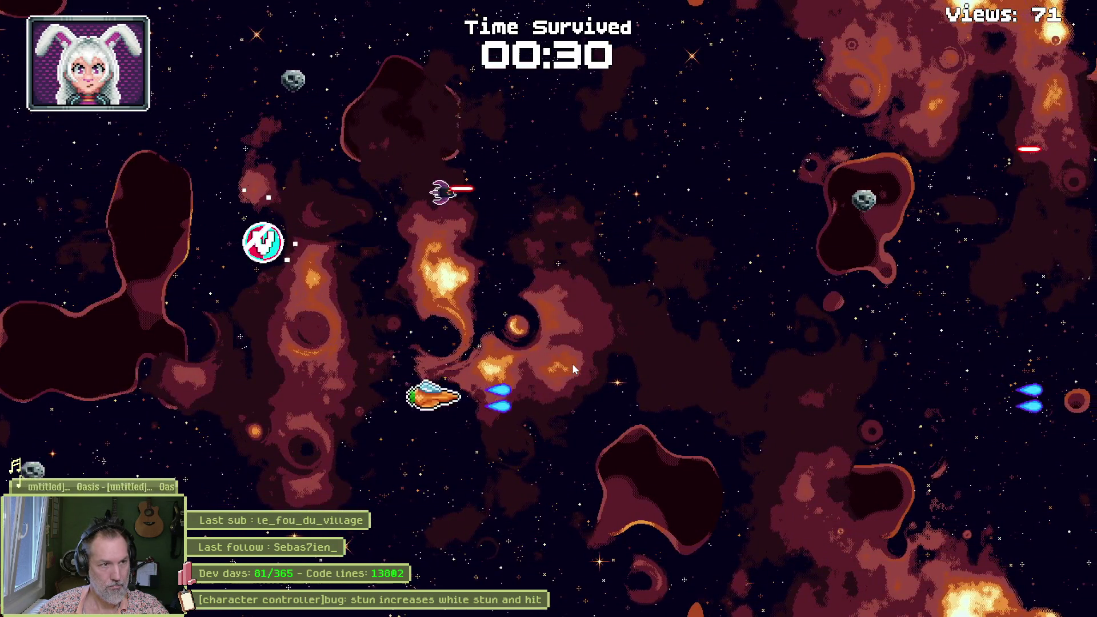
# Step: Grab more V pickups on the left side until STREAM OVER at 00:42 with 86 views
pyautogui.press('a')
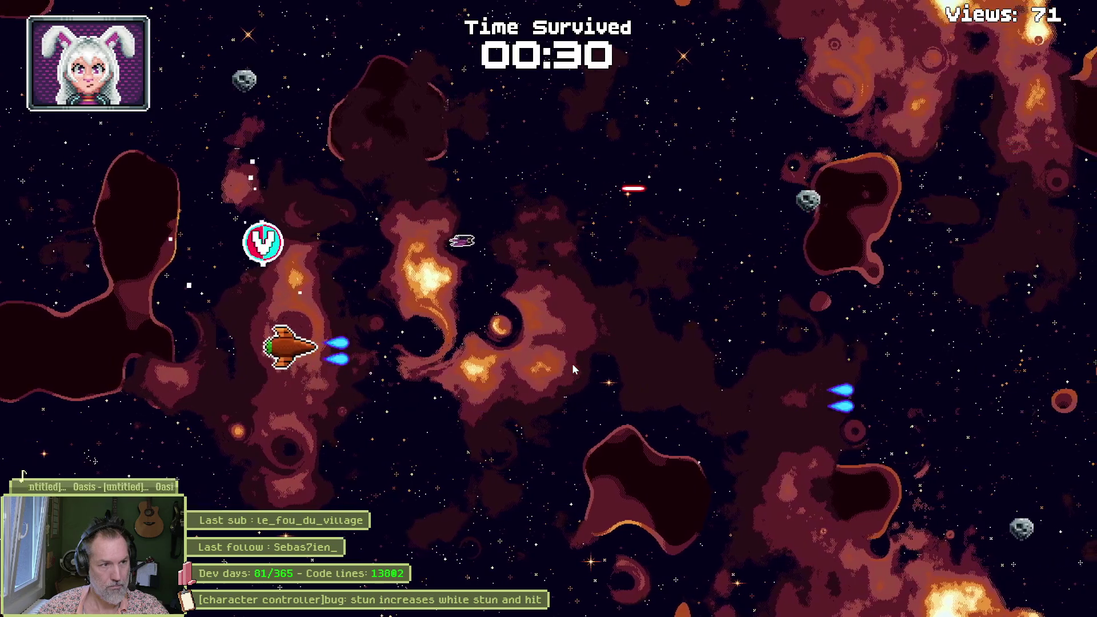
pyautogui.press('w')
pyautogui.press('s')
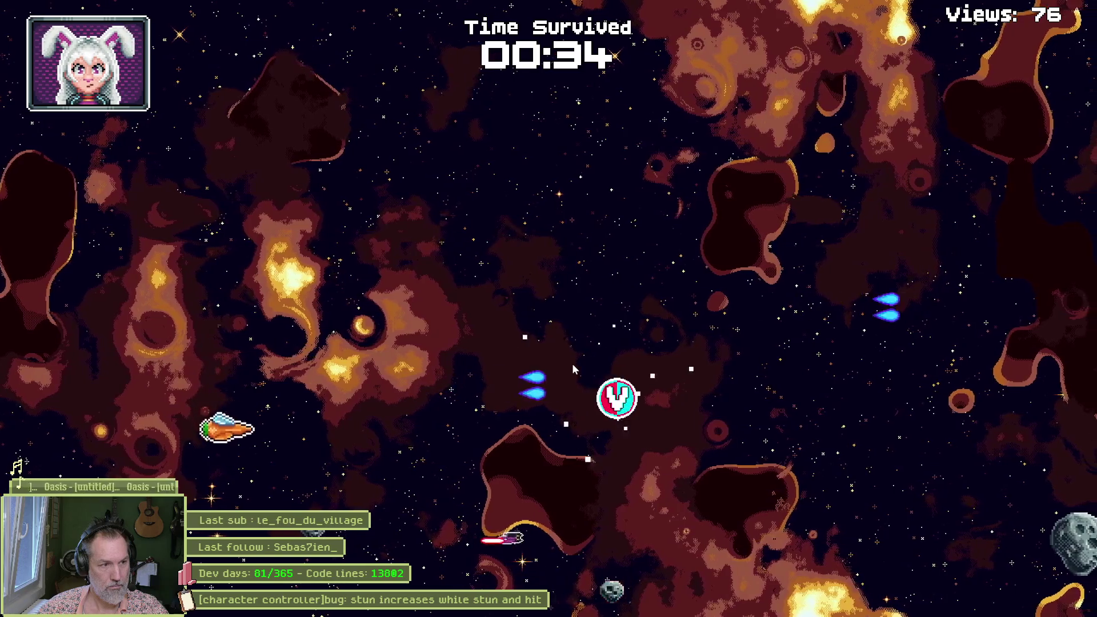
pyautogui.press('d')
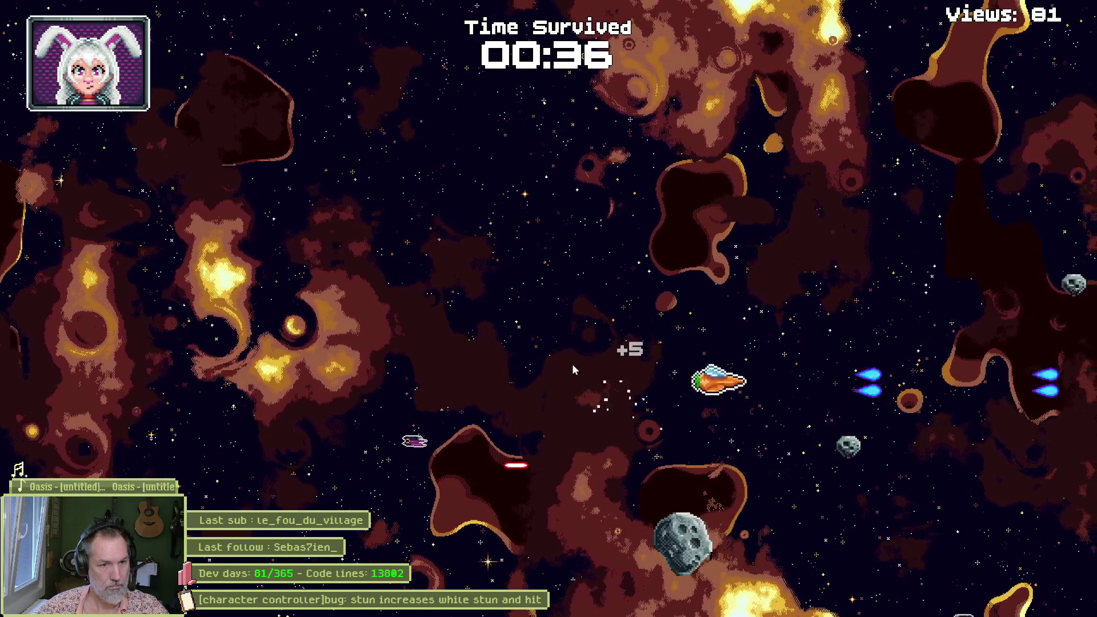
pyautogui.press('a')
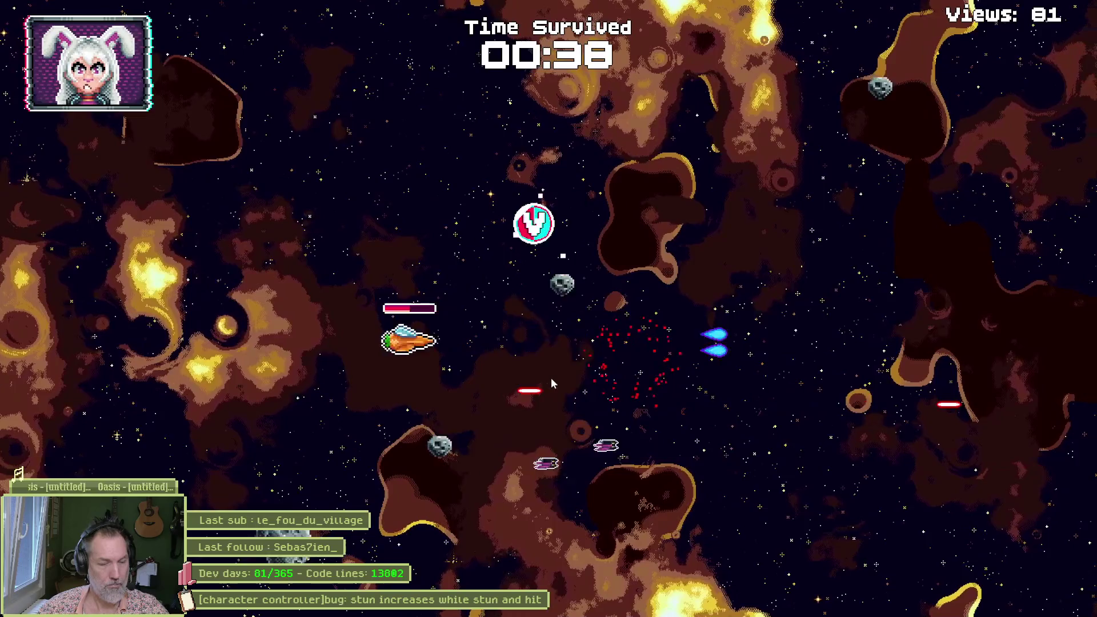
pyautogui.press('w')
pyautogui.press('d')
pyautogui.press('s')
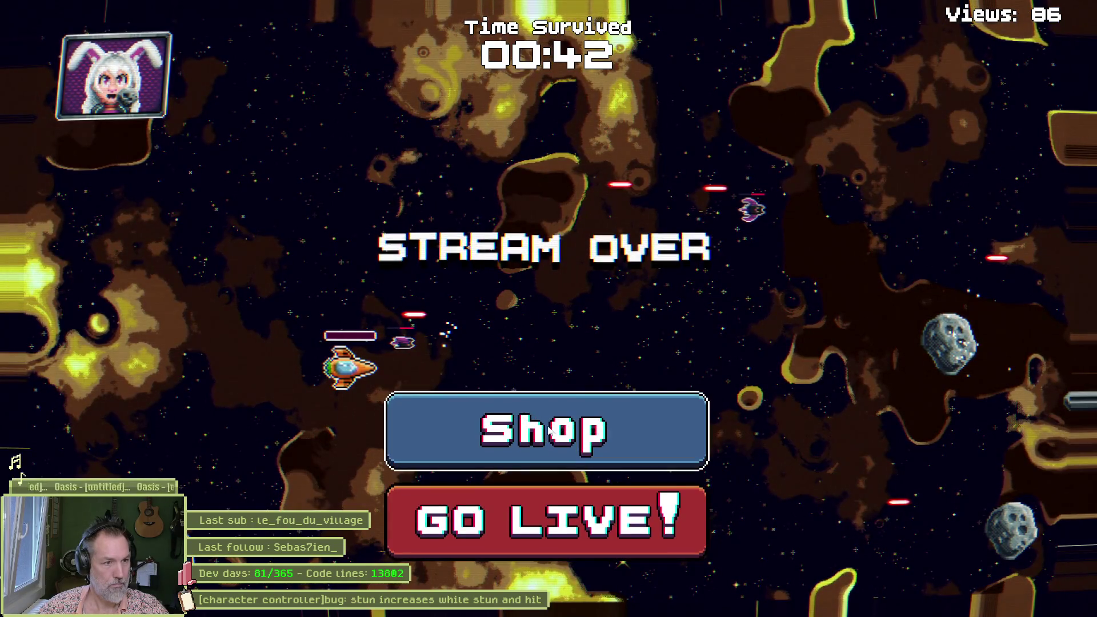
# Step: Visit the upgrade shop after the run and launch a new run with GO LIVE!
pyautogui.click(550, 431)
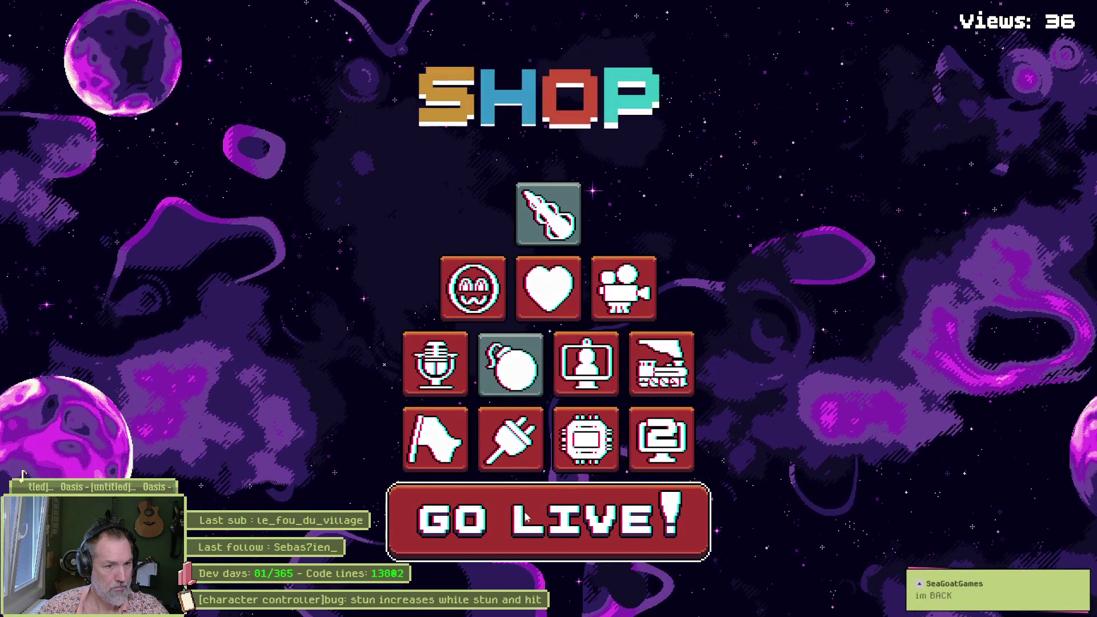
pyautogui.click(560, 500)
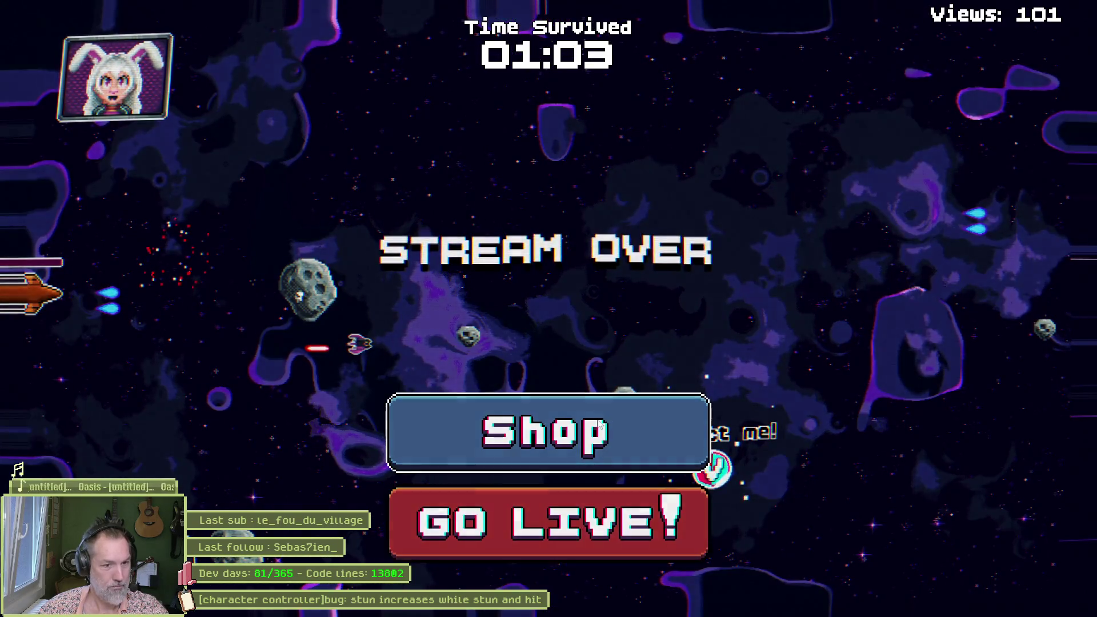
# Step: Buy Better Microphone from the shop and start a new run, reaching 00:50 with 151 views
pyautogui.click(600, 426)
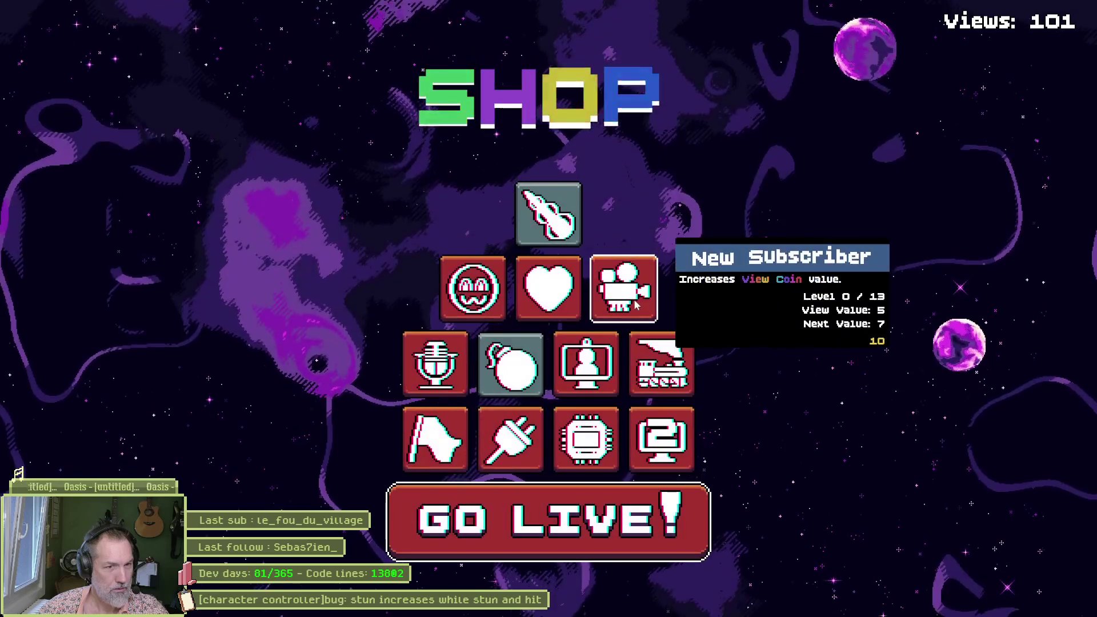
pyautogui.click(448, 377)
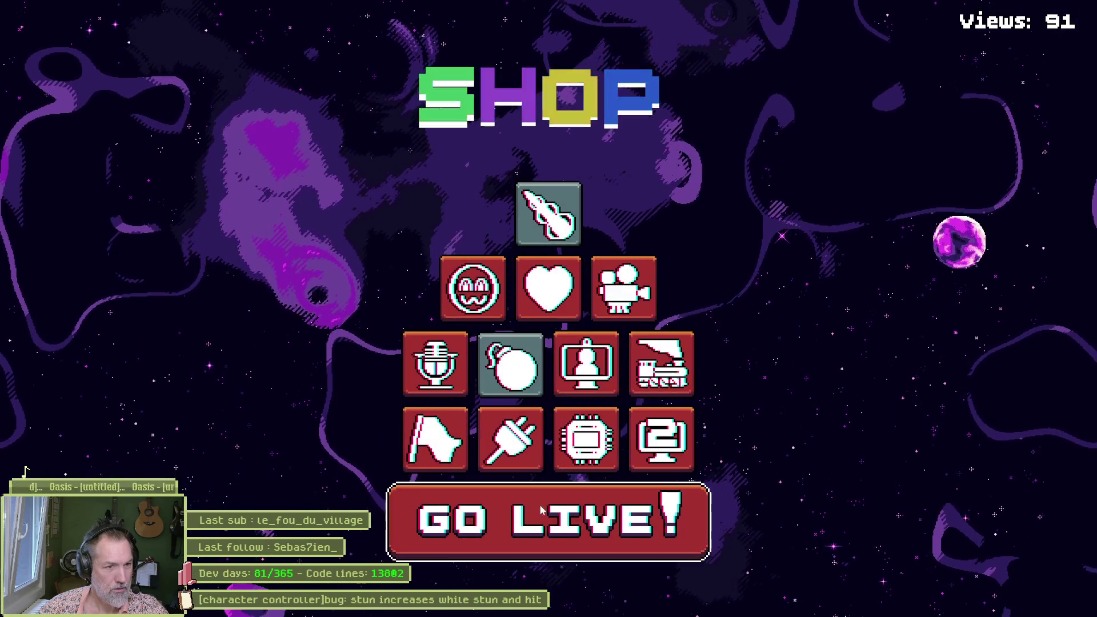
pyautogui.press('space')
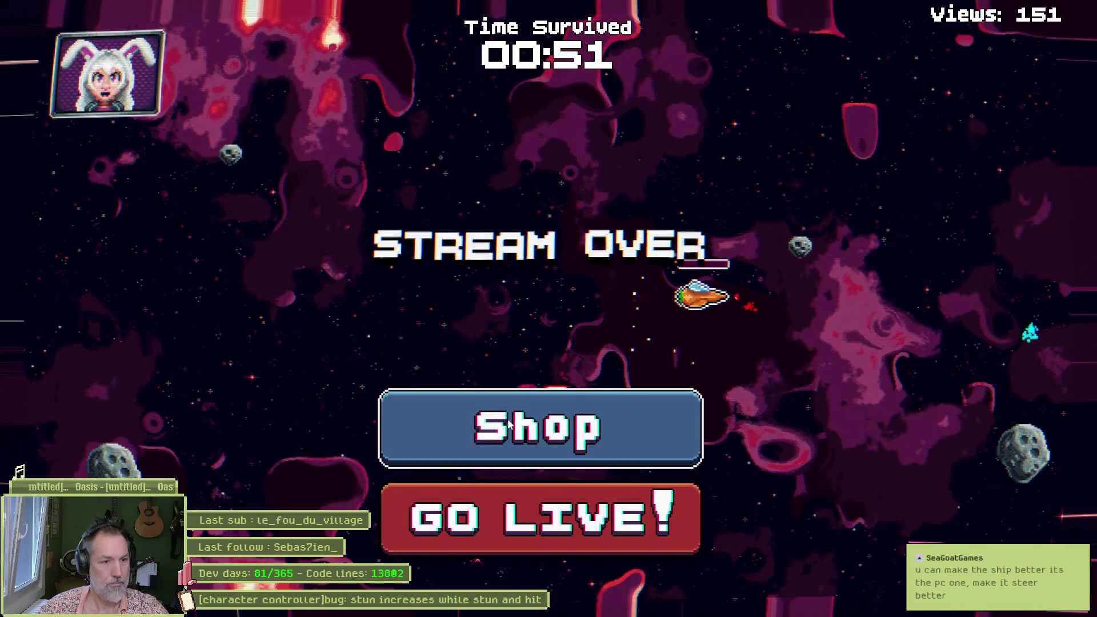
# Step: Purchase CordVPN Sponsor plus one Better Microphone level in the shop, then go live again
pyautogui.click(546, 407)
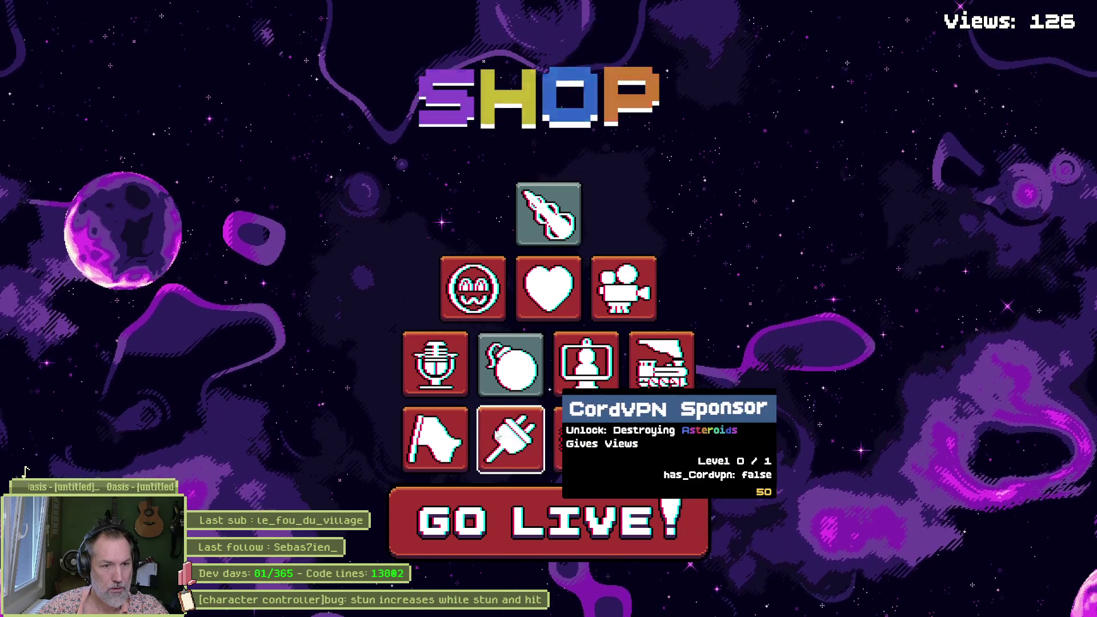
pyautogui.click(536, 443)
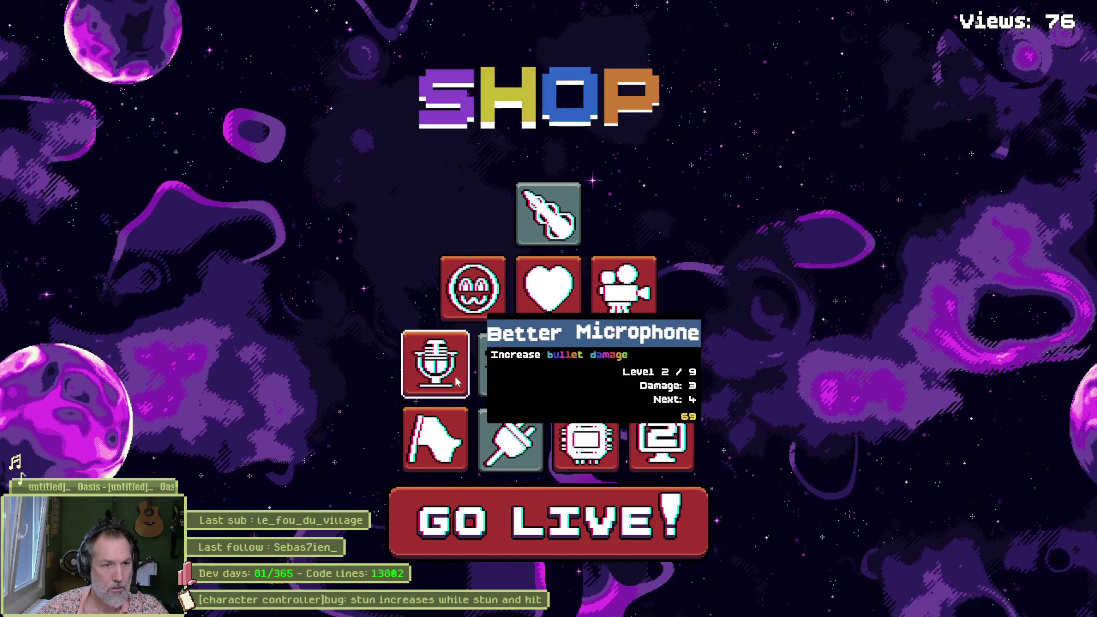
pyautogui.click(439, 366)
pyautogui.click(531, 511)
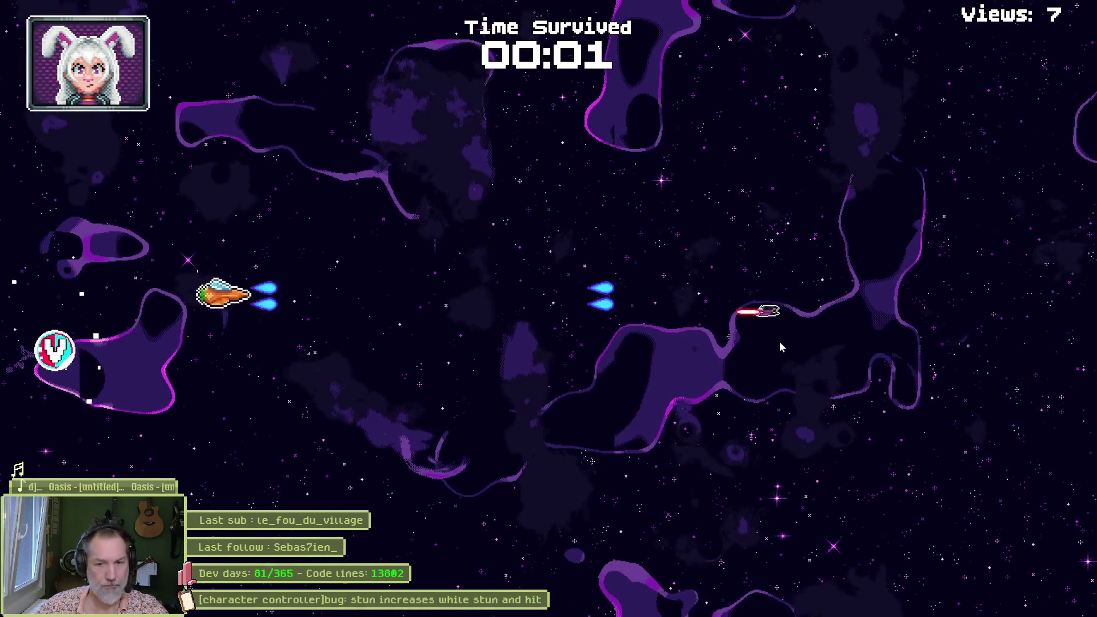
# Step: Weave the ship around the screen and grab the Collect me! pickup
pyautogui.press('a')
pyautogui.press('d')
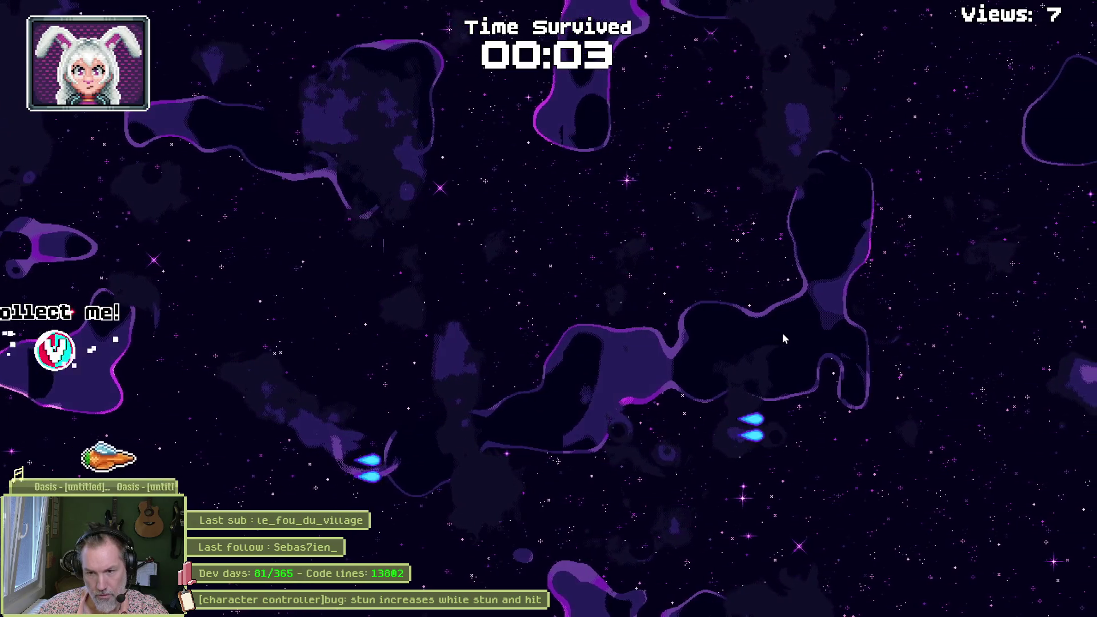
pyautogui.press('w')
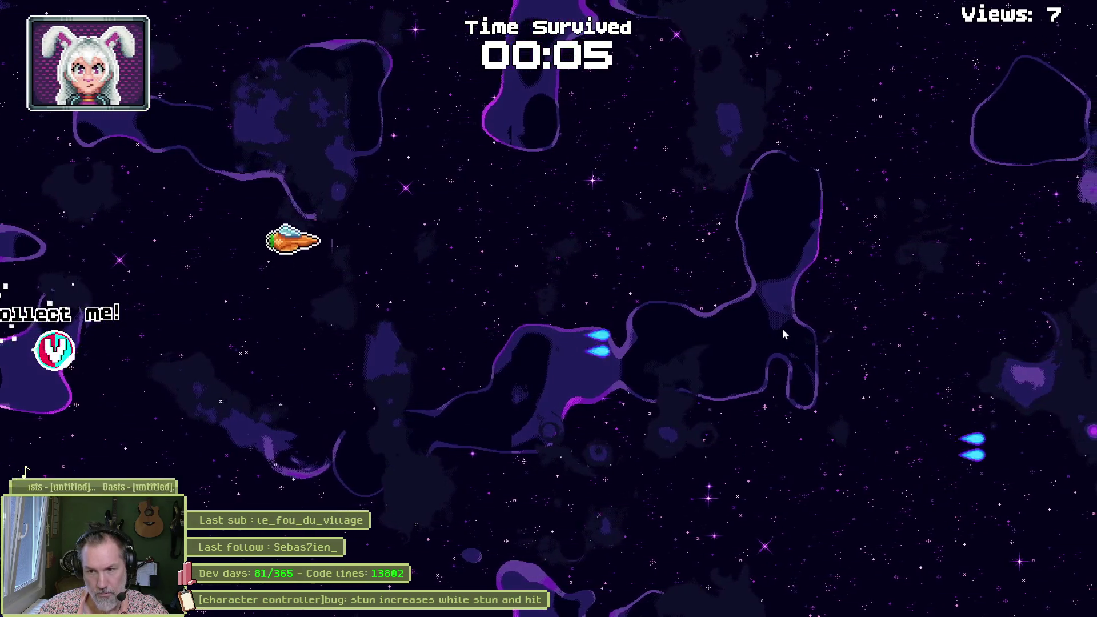
pyautogui.press('s')
pyautogui.press('a')
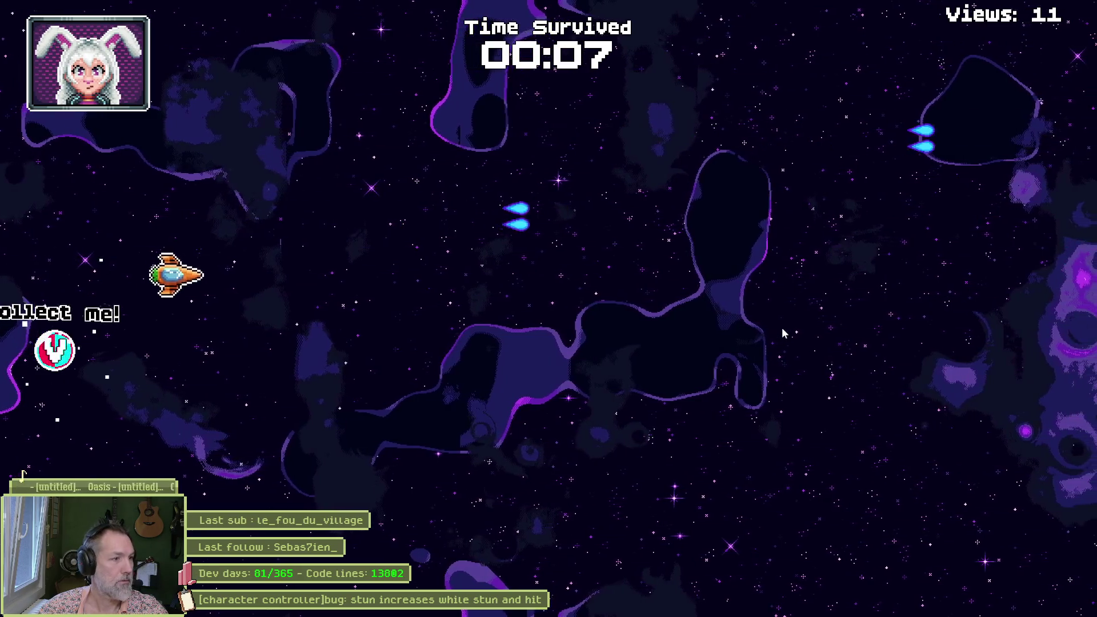
pyautogui.press('d')
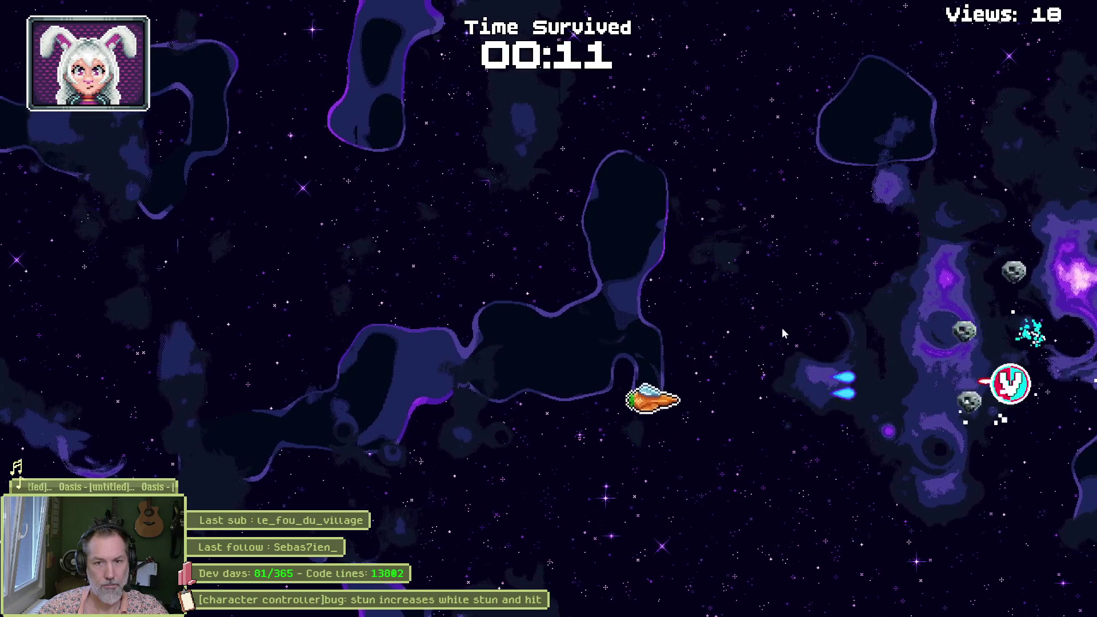
pyautogui.press('a')
pyautogui.press('w')
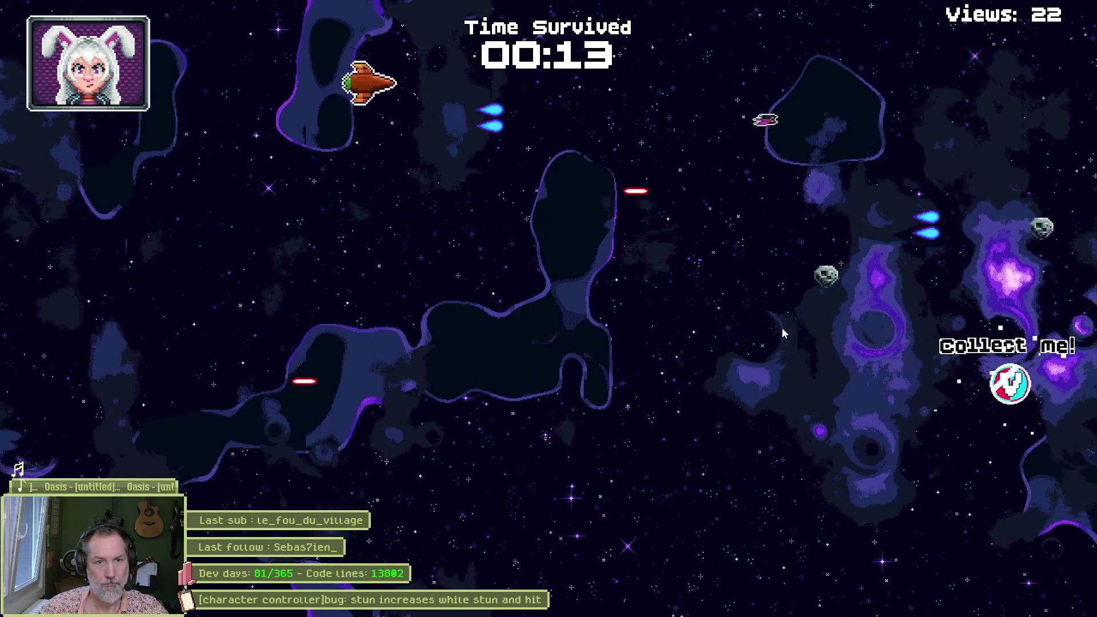
pyautogui.press('s')
pyautogui.press('a')
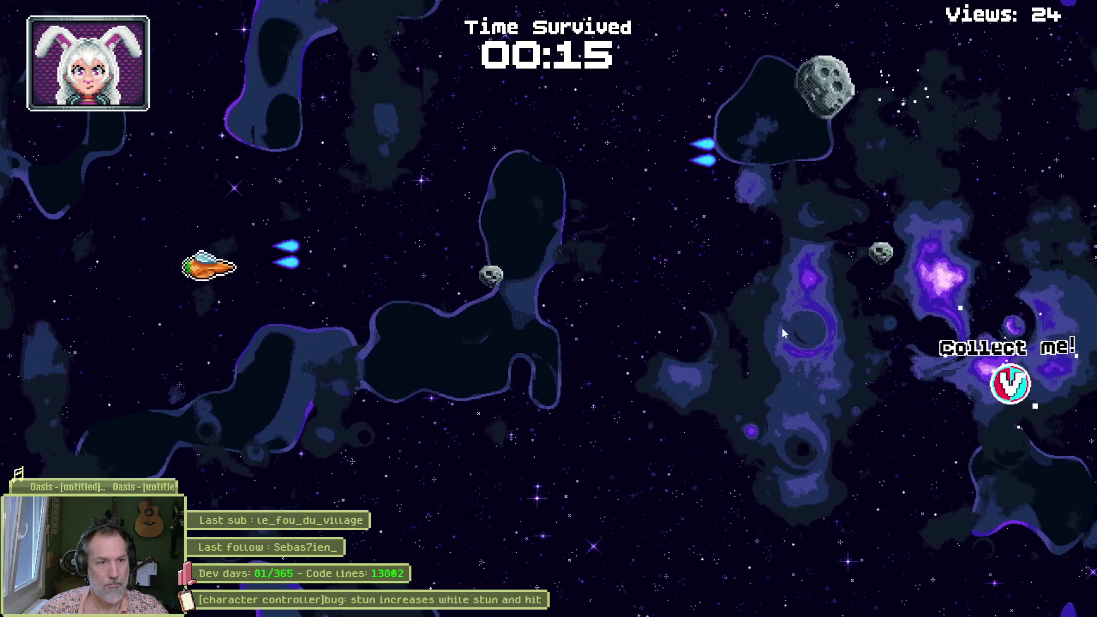
pyautogui.press('s')
pyautogui.press('d')
pyautogui.press('w')
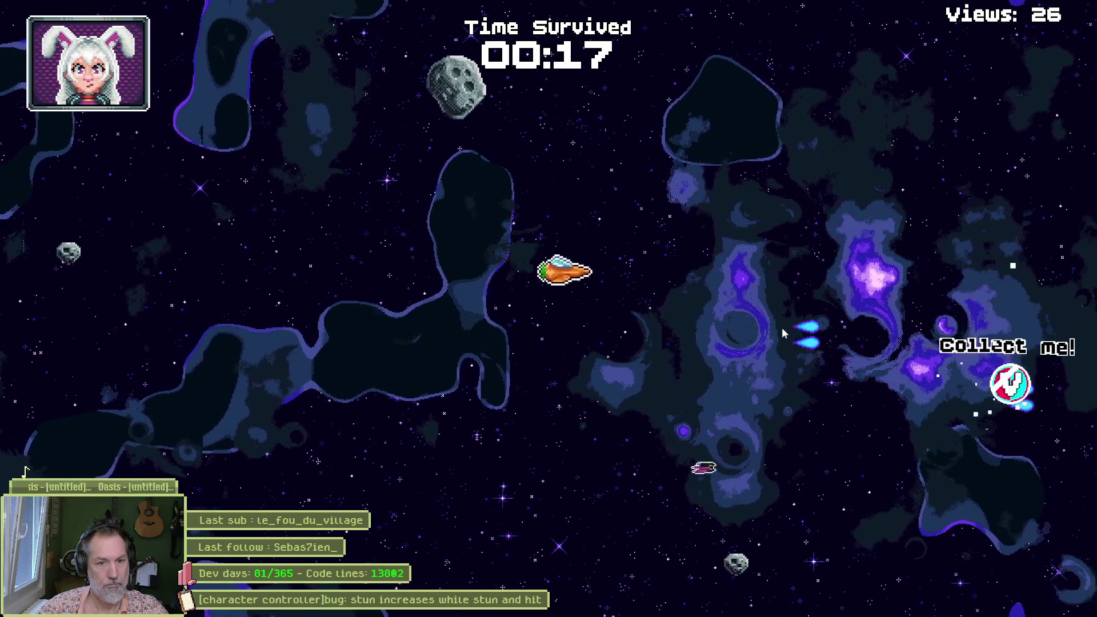
pyautogui.press('d')
pyautogui.press('s')
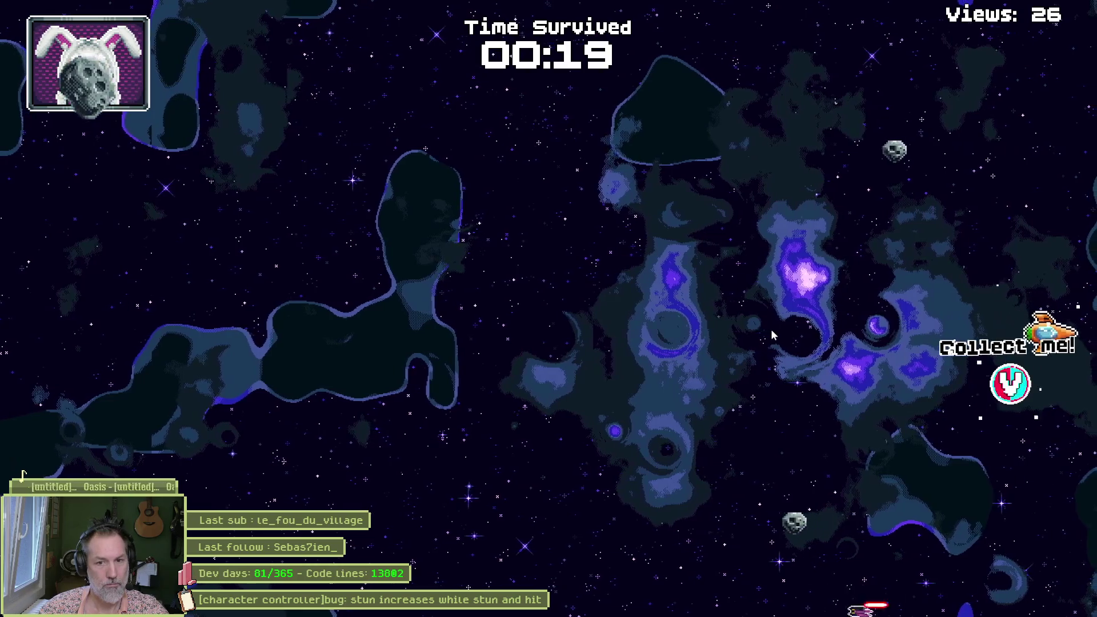
pyautogui.press('a')
# Step: Manoeuvre through the upper left area, then climb to collect the V pickup
pyautogui.press('w')
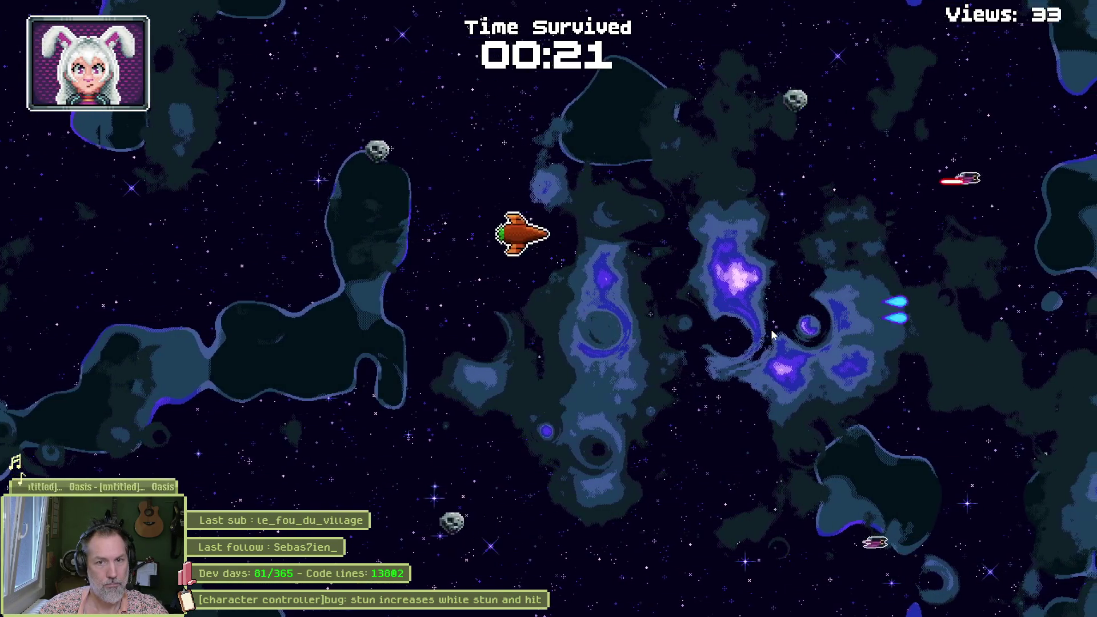
pyautogui.press('a')
pyautogui.press('w')
pyautogui.press('s')
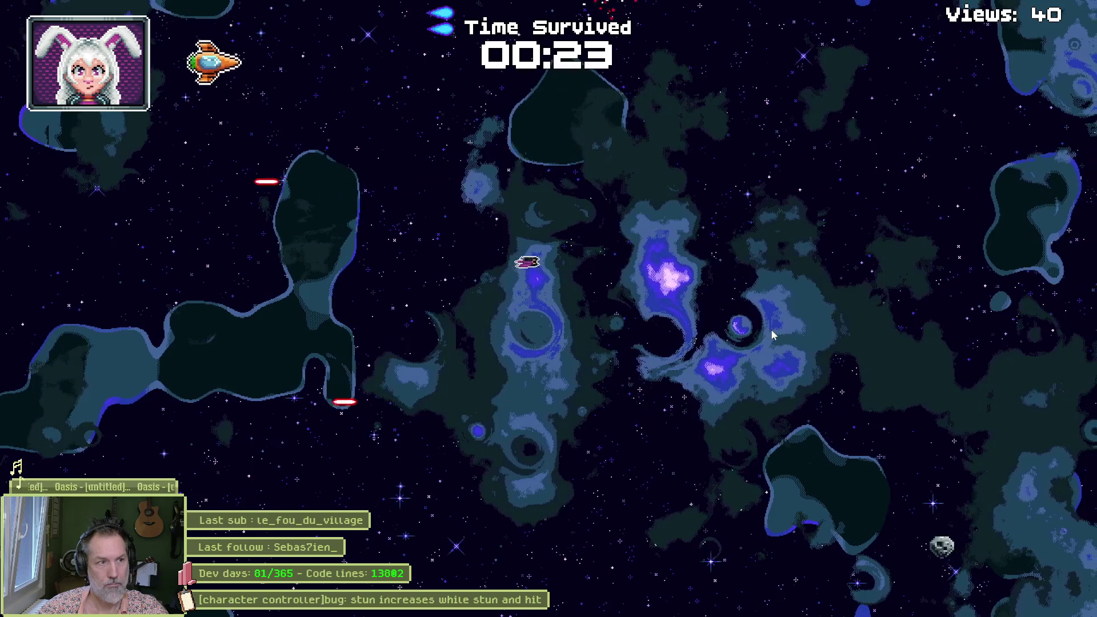
pyautogui.press('s')
pyautogui.press('a')
pyautogui.press('d')
pyautogui.press('w')
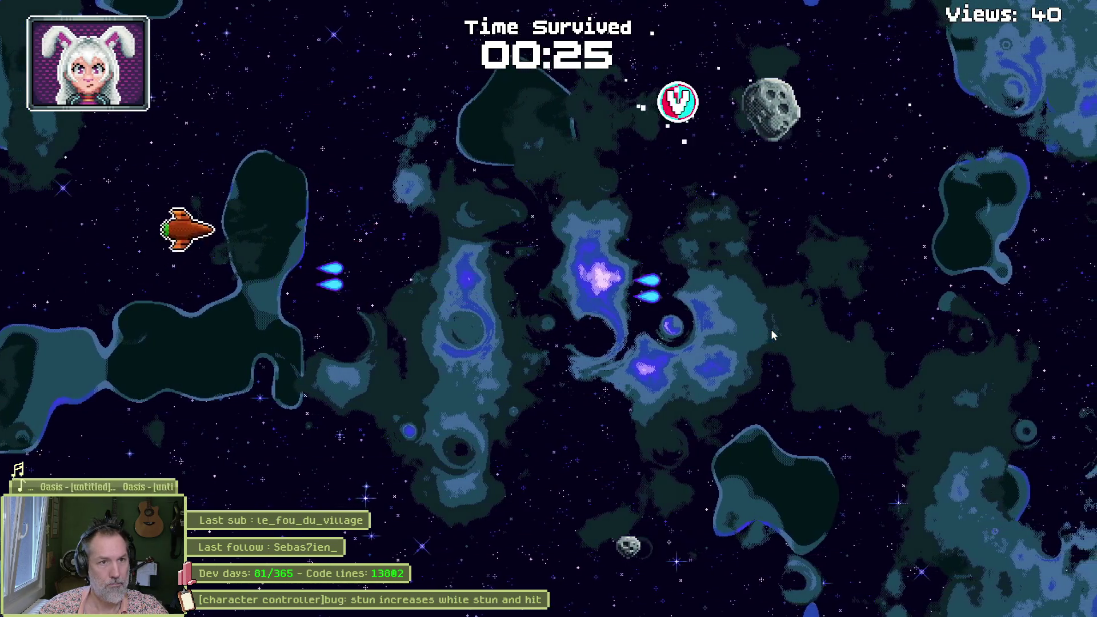
pyautogui.press('w')
pyautogui.press('d')
pyautogui.press('a')
pyautogui.press('s')
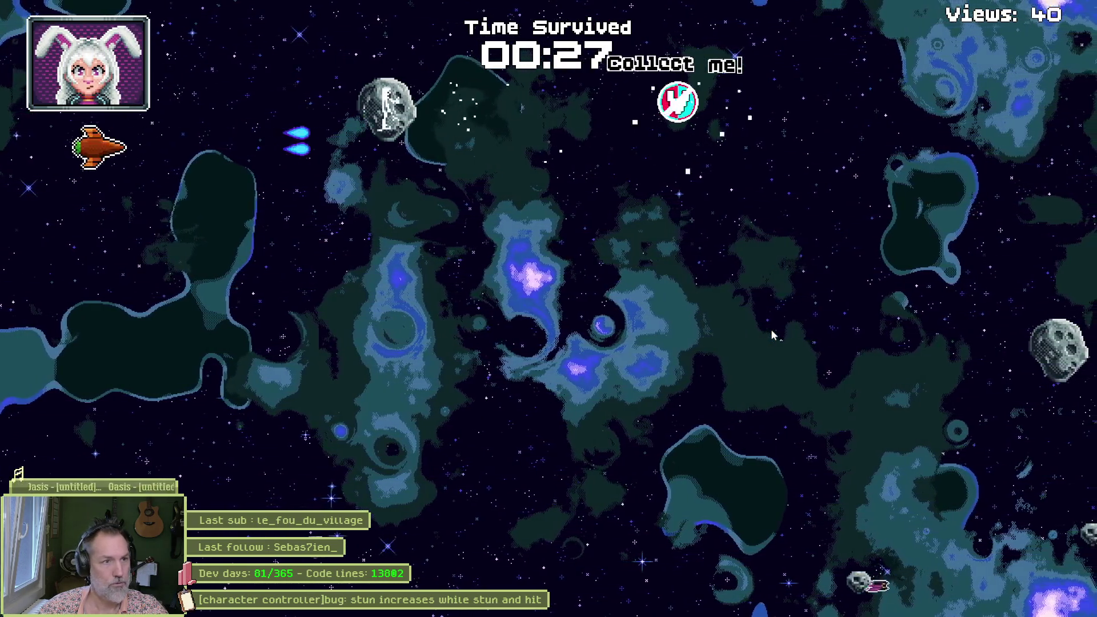
pyautogui.press('a')
pyautogui.press('w')
pyautogui.press('s')
pyautogui.press('d')
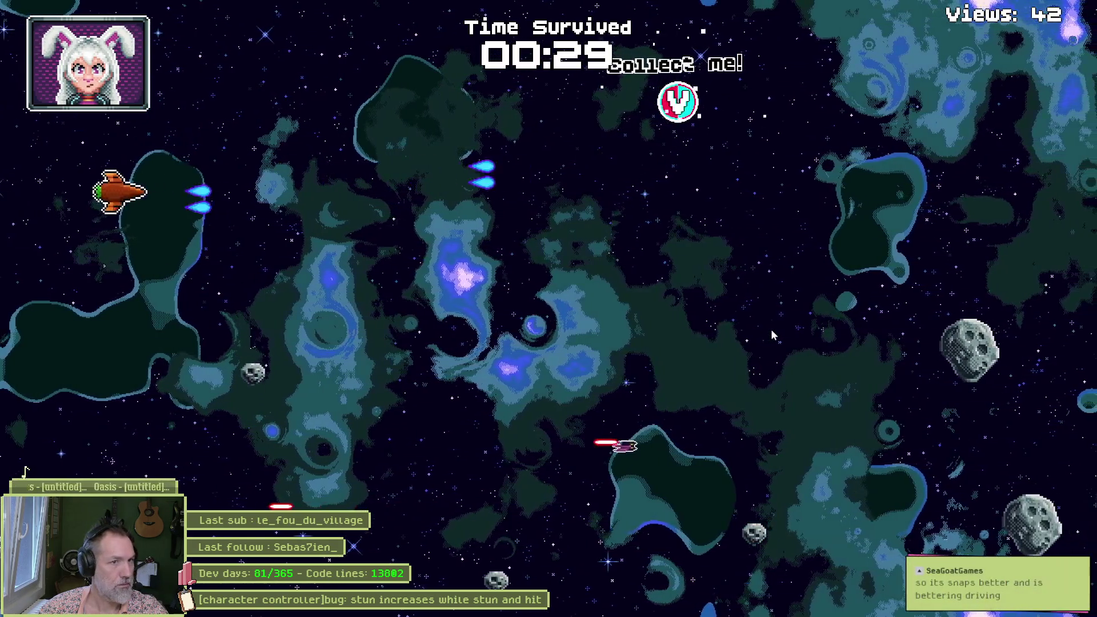
pyautogui.press('d')
pyautogui.press('w')
pyautogui.press('w')
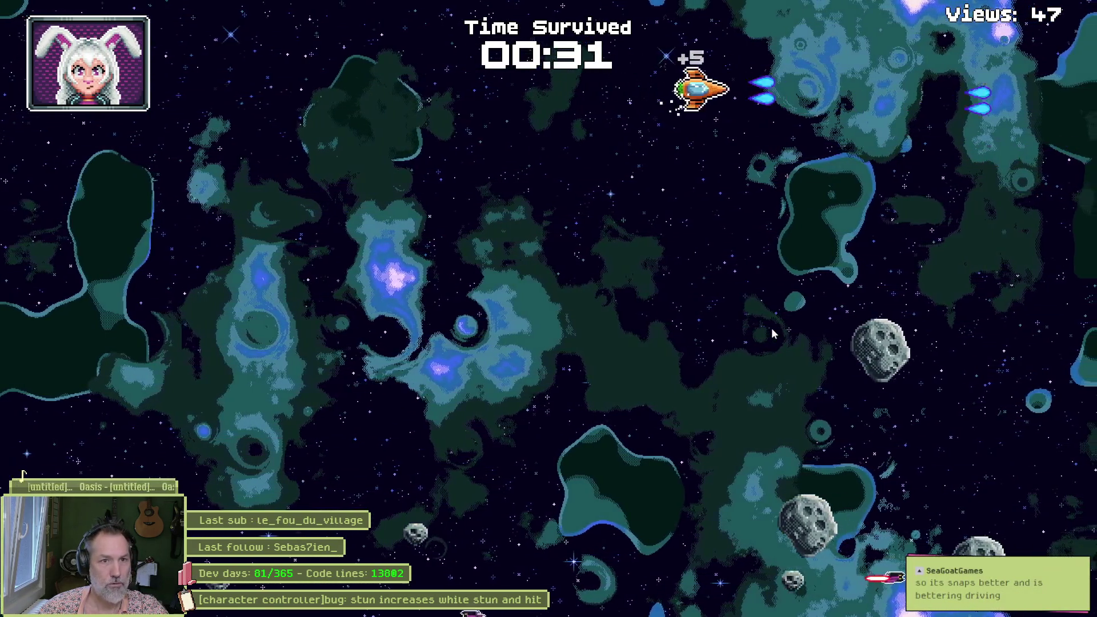
# Step: Collect another Collect me! pickup and swerve past asteroids while watching the stun bar
pyautogui.press('s')
pyautogui.press('a')
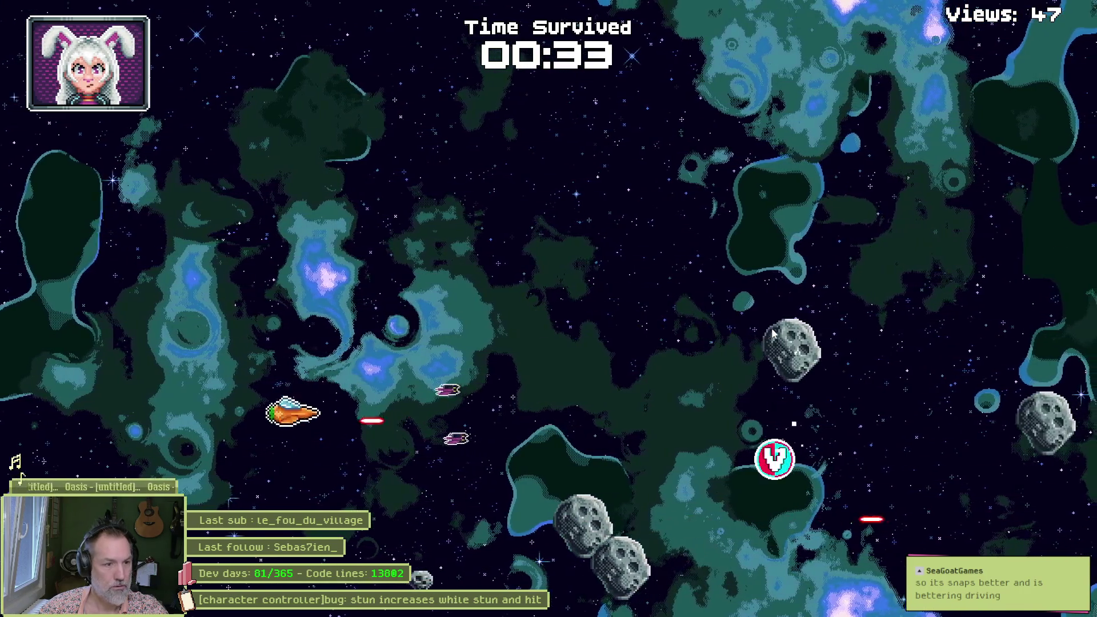
pyautogui.press('a')
pyautogui.press('w')
pyautogui.press('d')
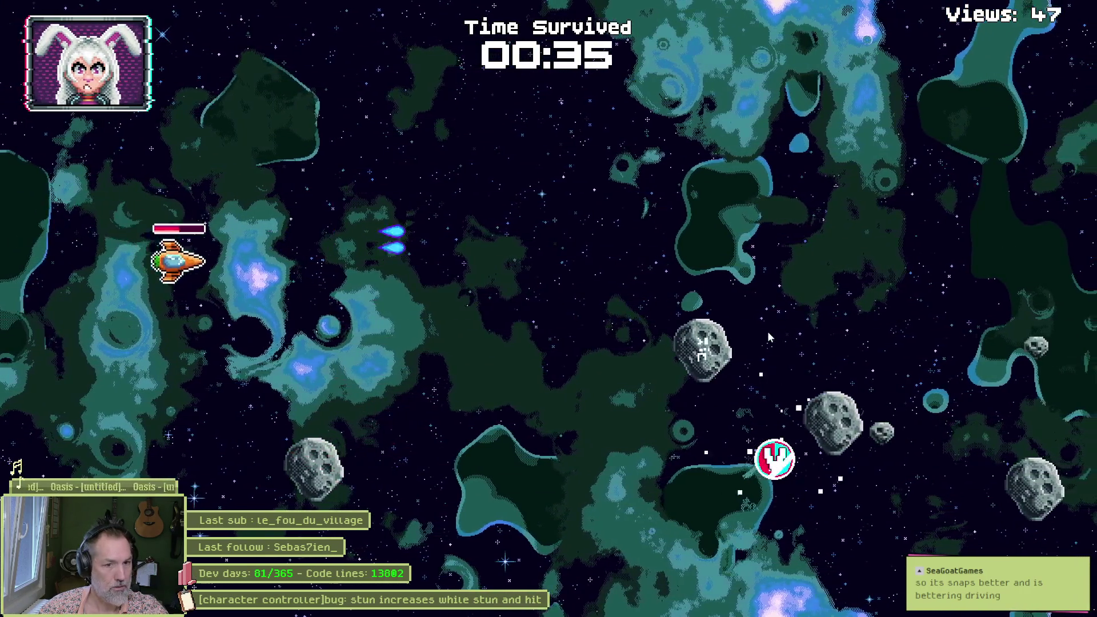
pyautogui.press('s')
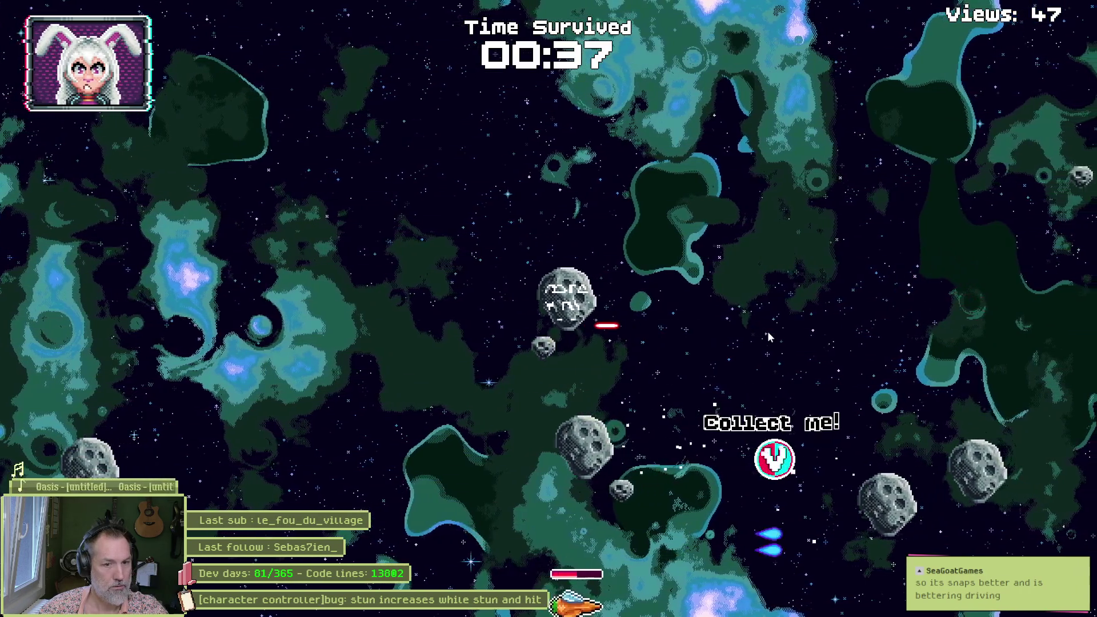
pyautogui.press('w')
pyautogui.press('d')
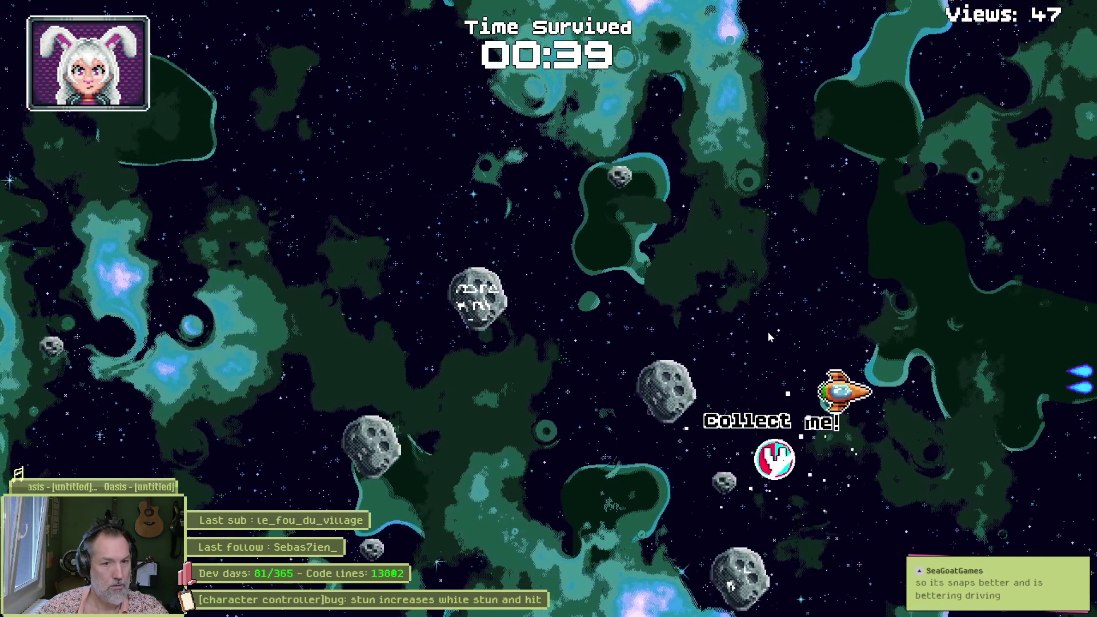
pyautogui.press('a')
pyautogui.press('w')
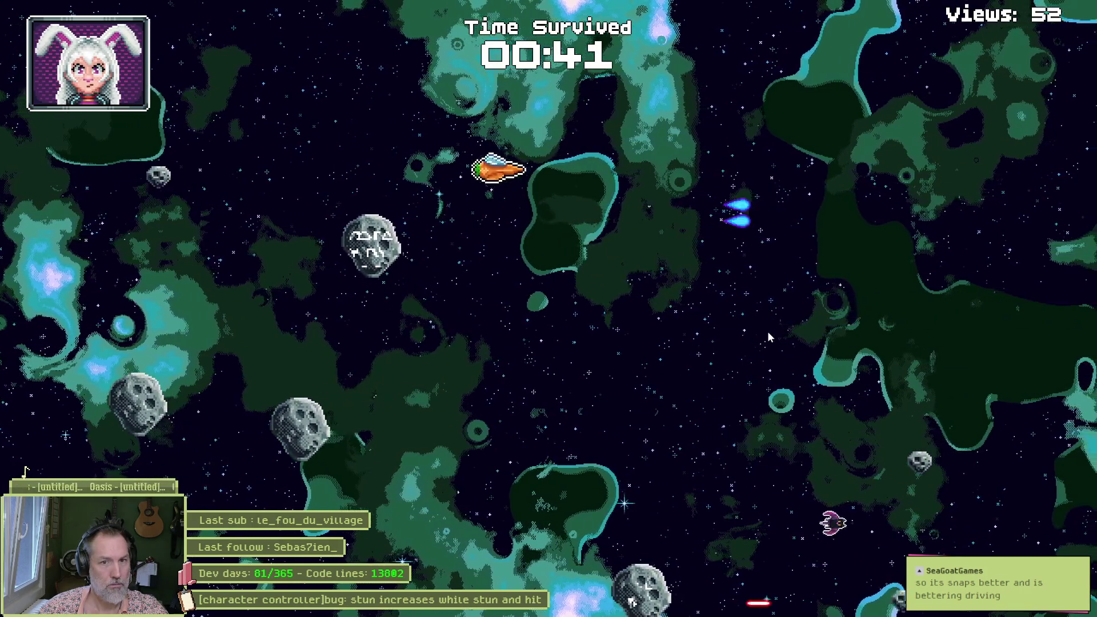
pyautogui.press('s')
pyautogui.press('d')
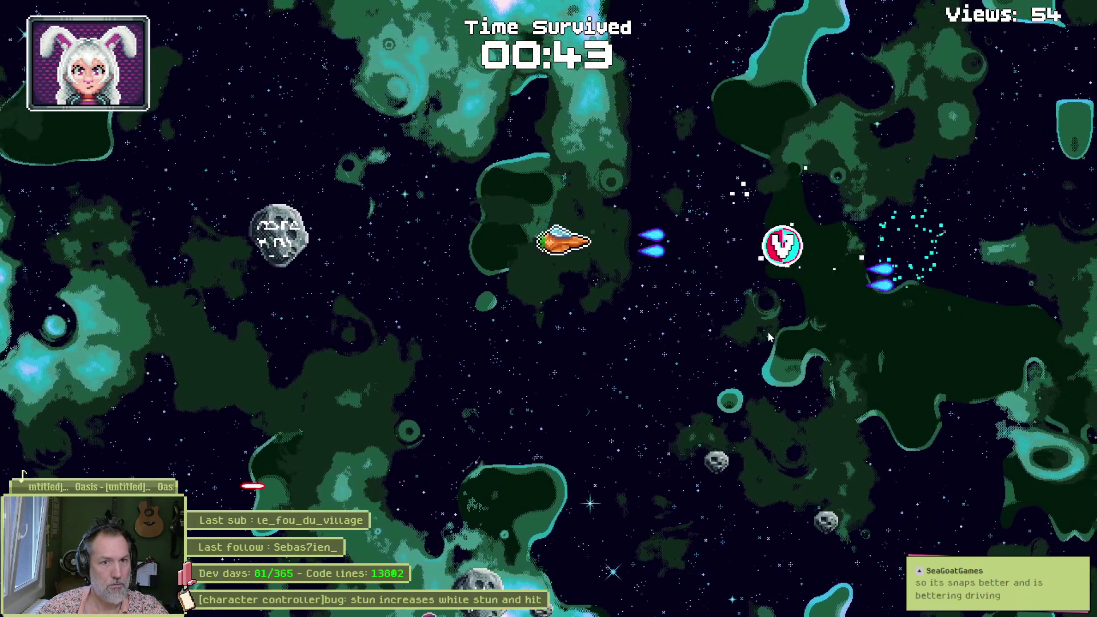
pyautogui.press('w')
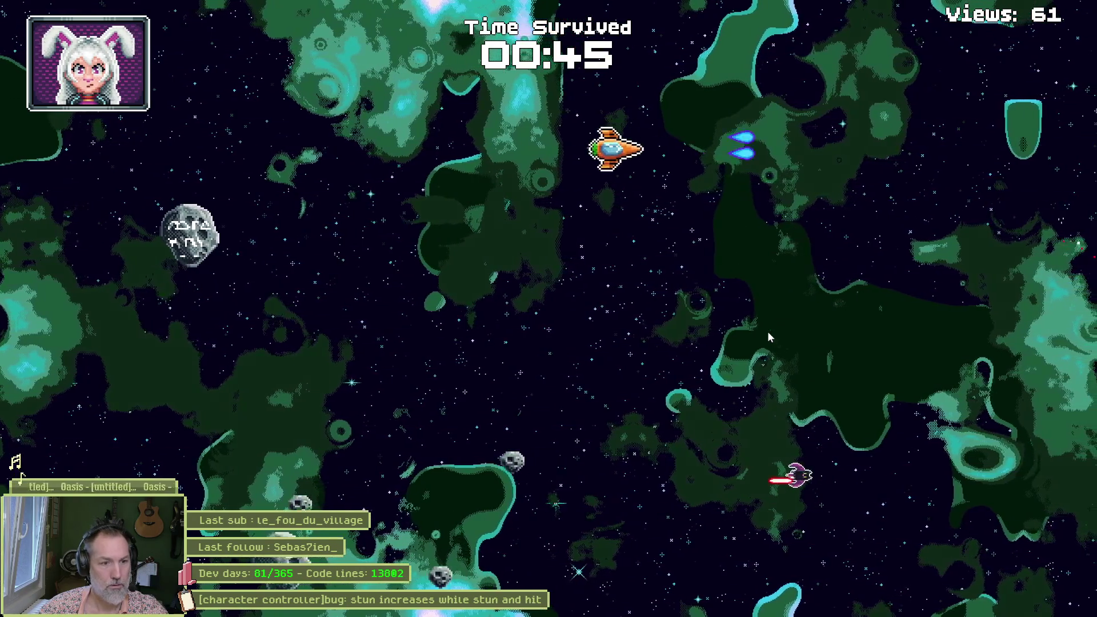
pyautogui.press('s')
pyautogui.press('a')
pyautogui.press('d')
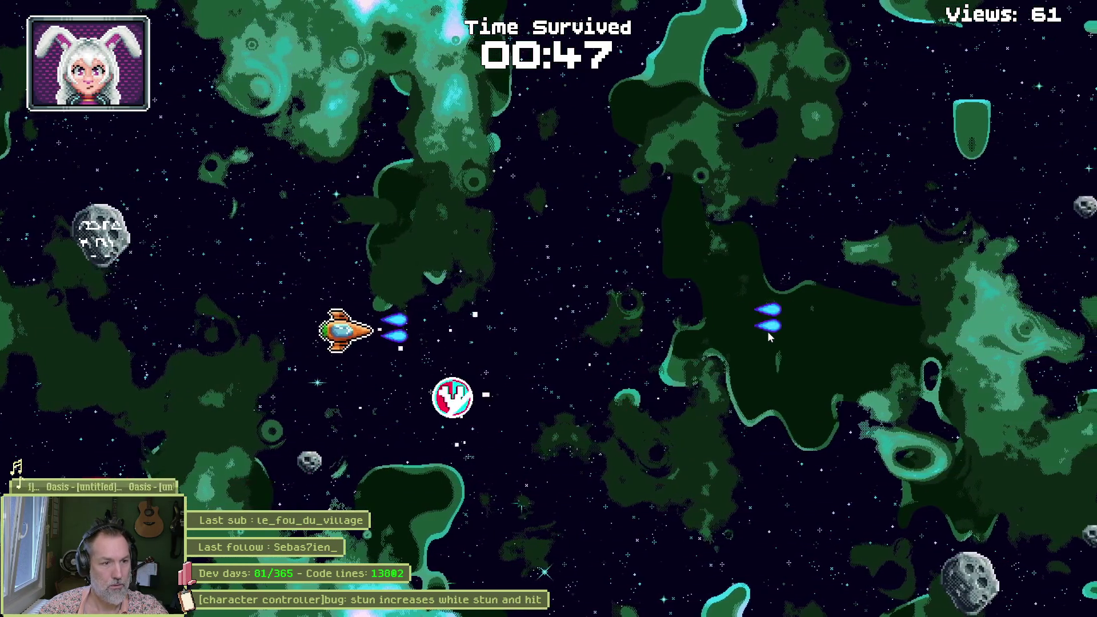
pyautogui.press('s')
pyautogui.press('a')
pyautogui.press('d')
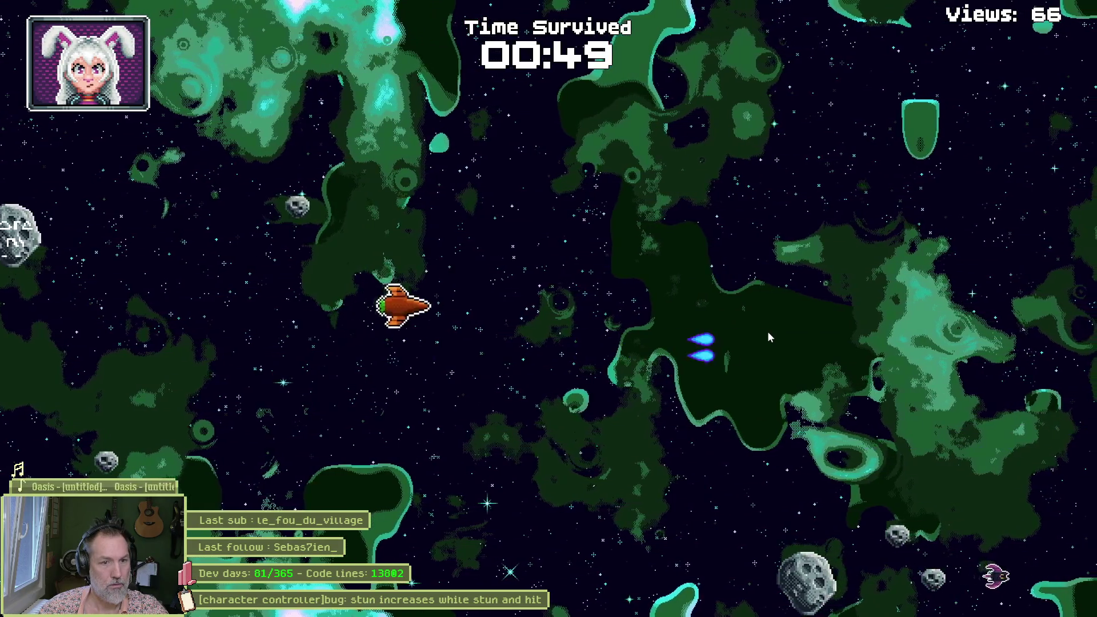
pyautogui.press('w')
pyautogui.press('s')
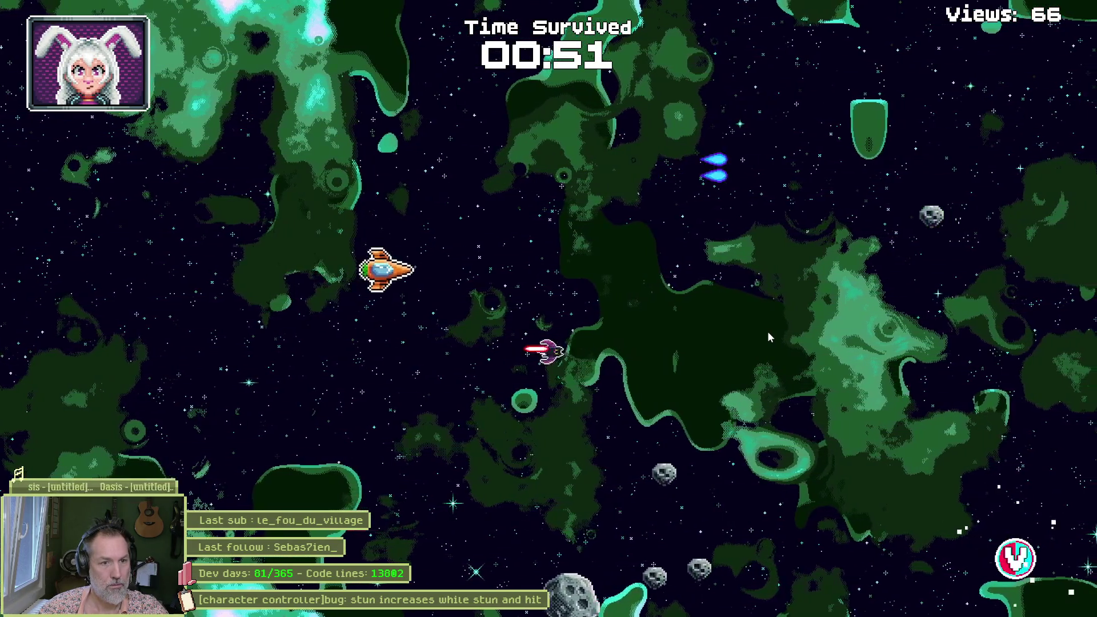
pyautogui.press('s')
pyautogui.press('a')
pyautogui.press('w')
pyautogui.press('d')
pyautogui.press('s')
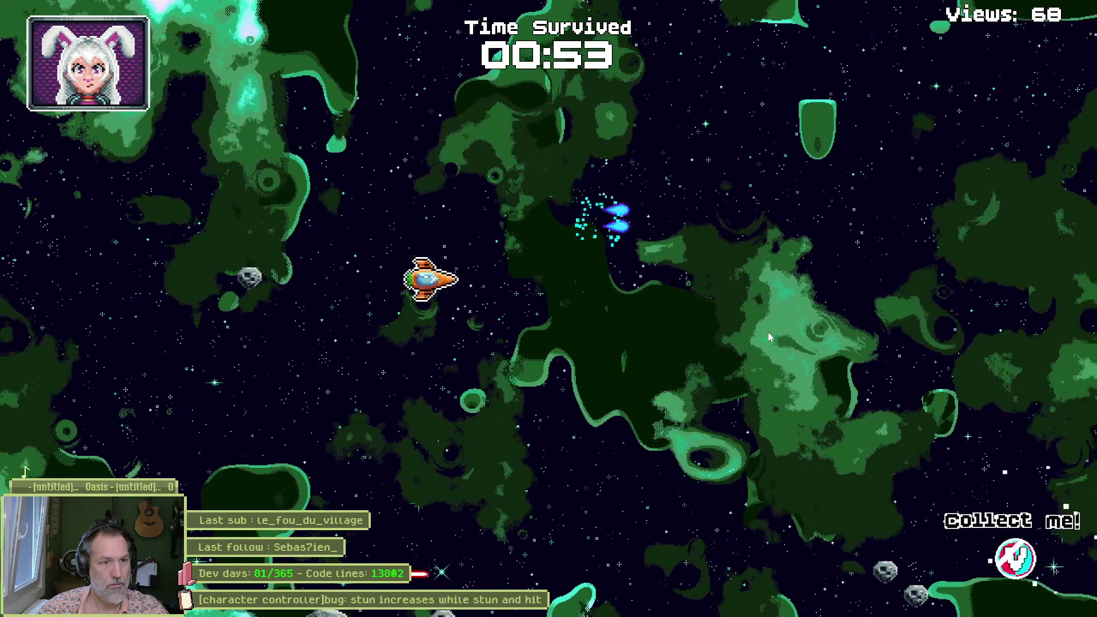
pyautogui.press('d')
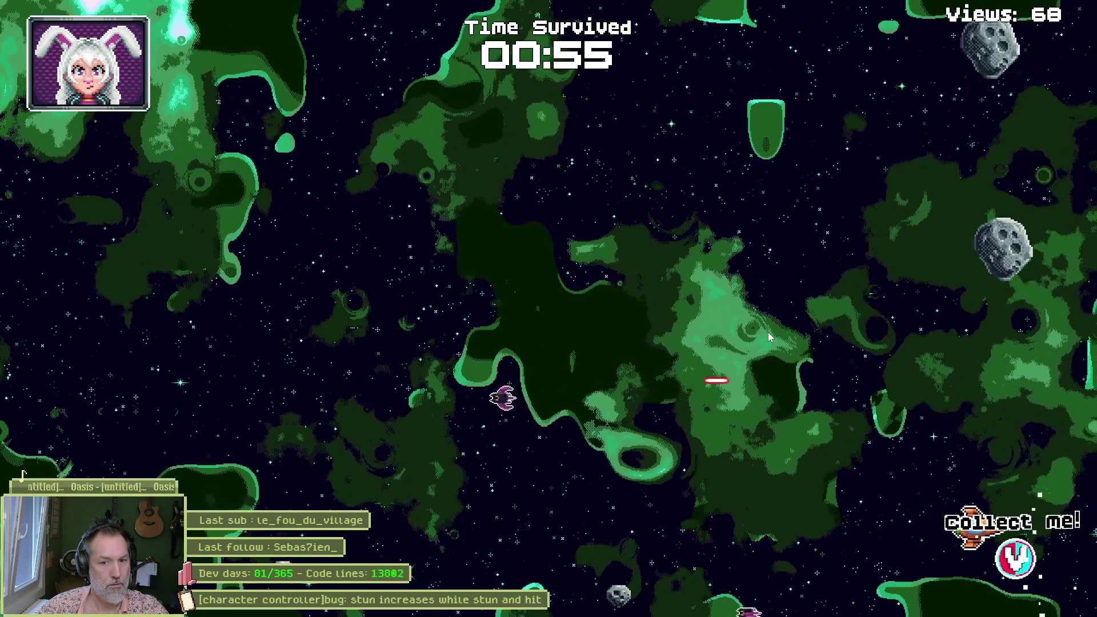
pyautogui.press('d')
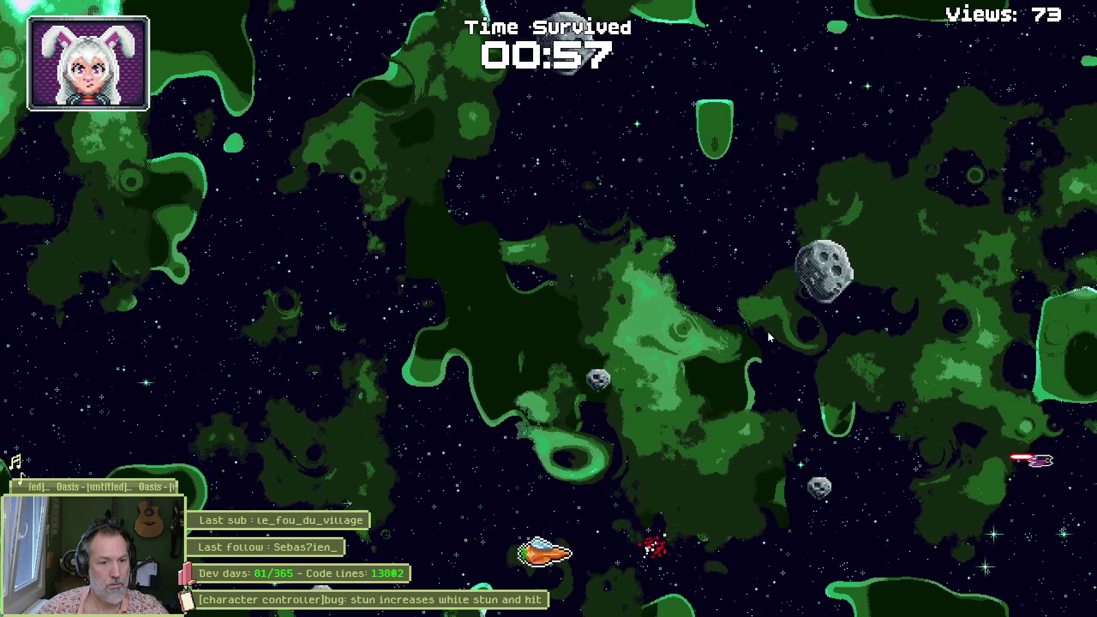
# Step: Swoop down for a second V pickup and survive the run to 01:31 with 131 views
pyautogui.press('a')
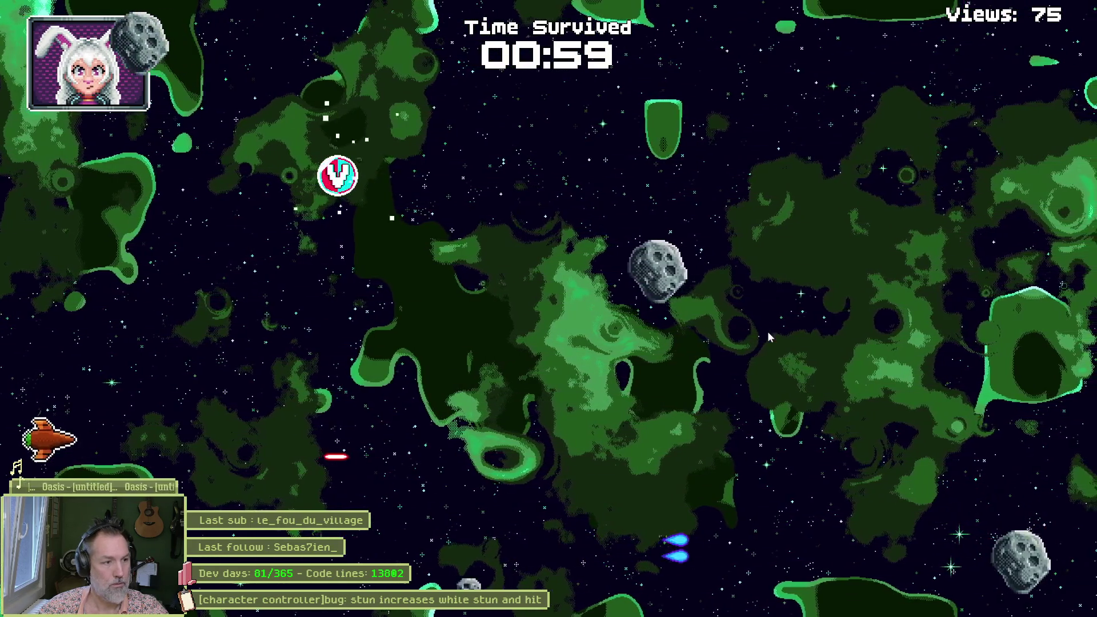
pyautogui.press('w')
pyautogui.press('d')
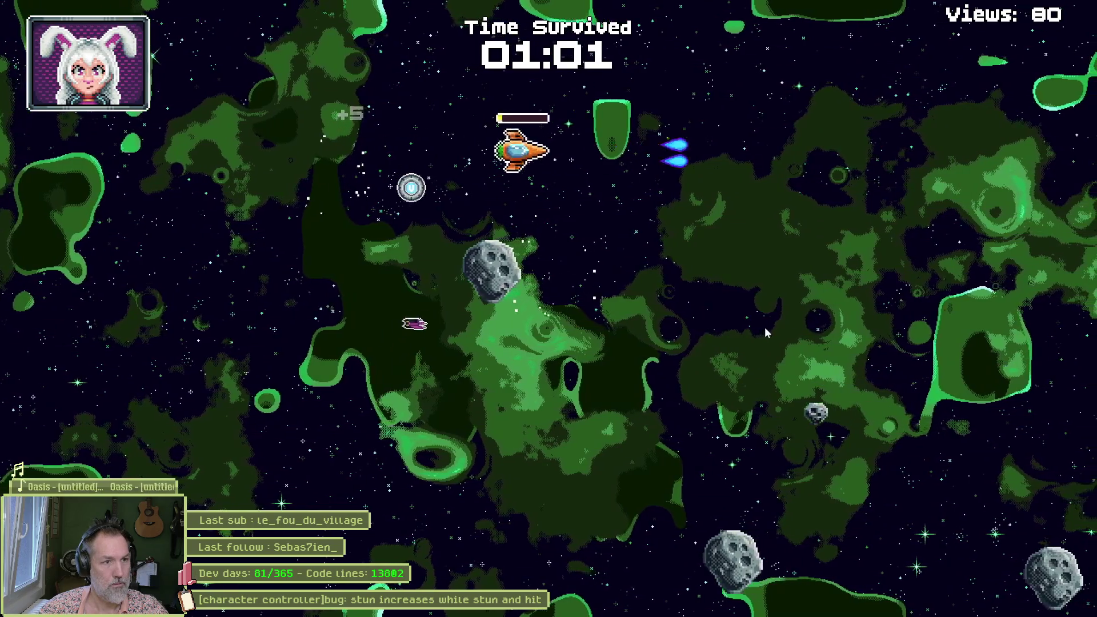
pyautogui.press('s')
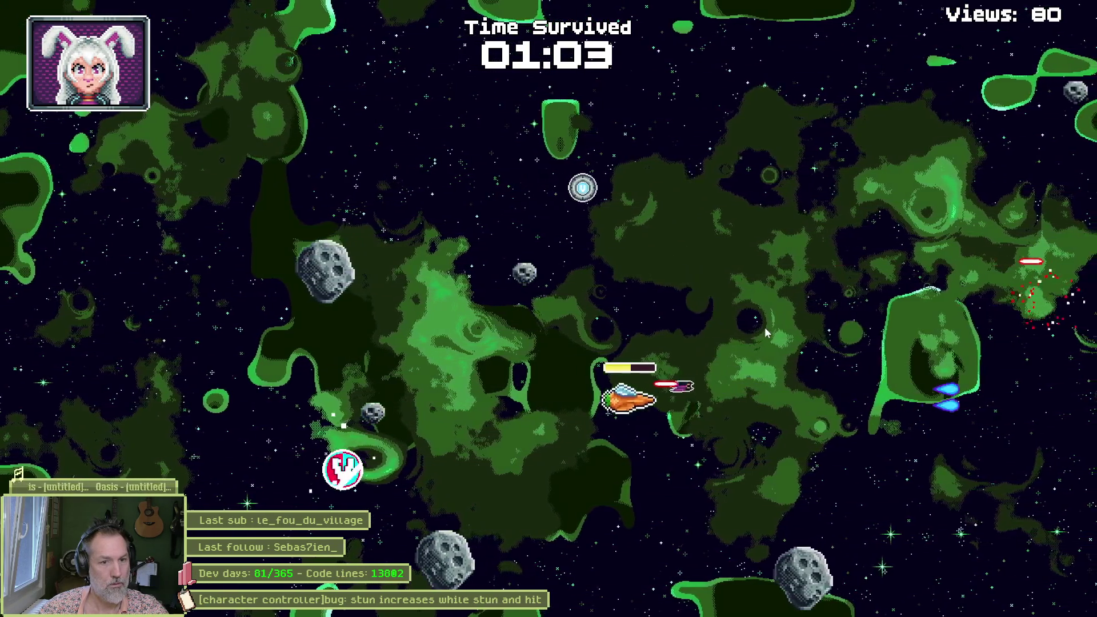
pyautogui.press('a')
pyautogui.press('w')
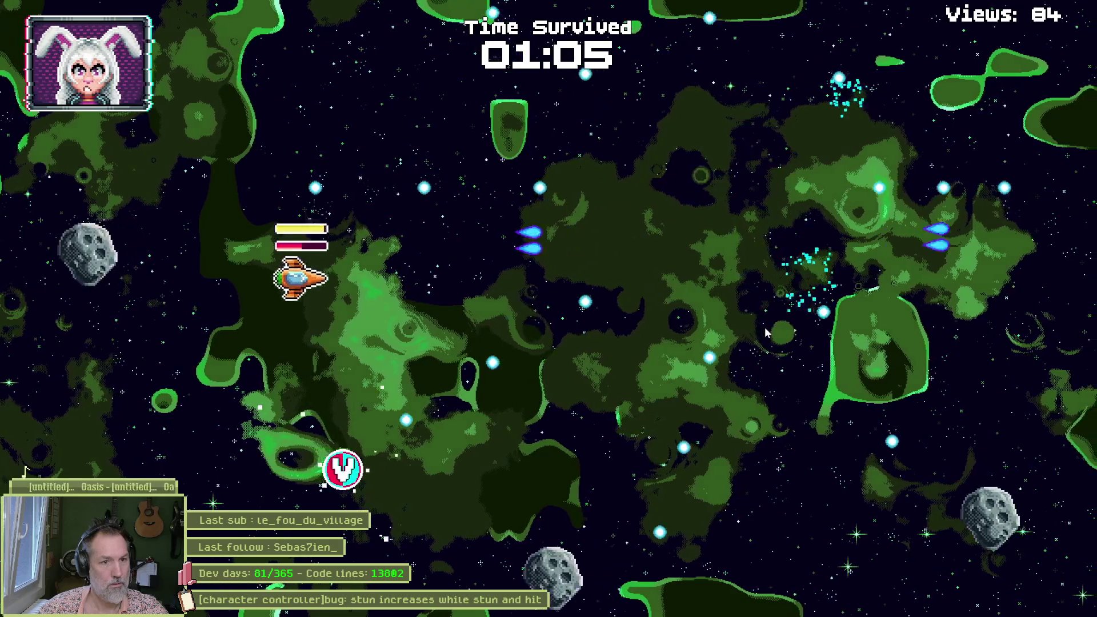
pyautogui.press('s')
pyautogui.press('d')
pyautogui.press('w')
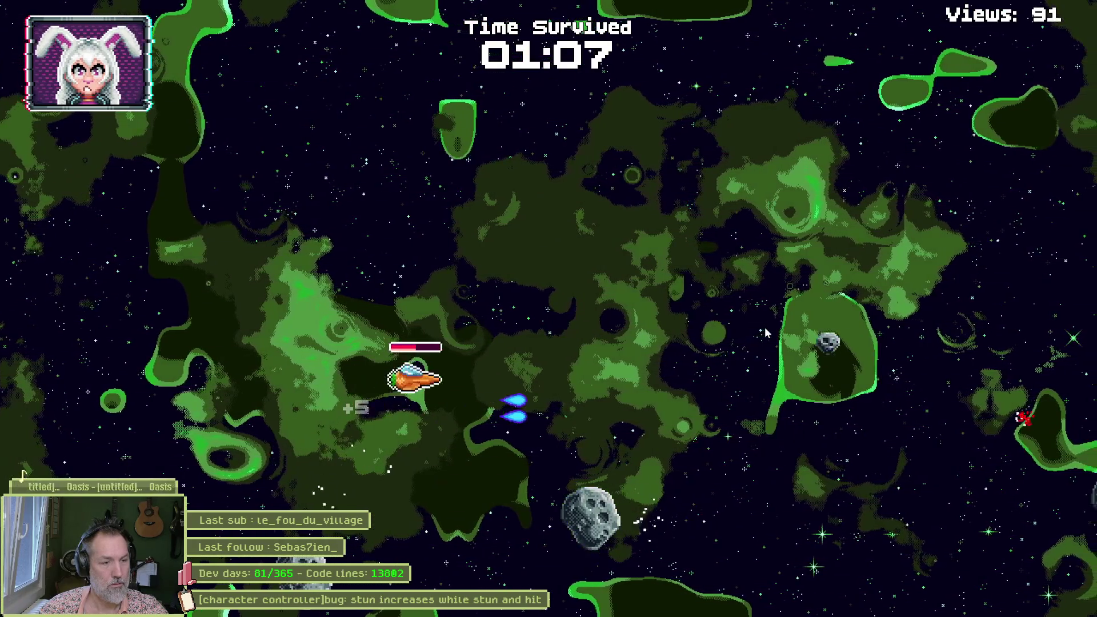
pyautogui.press('d')
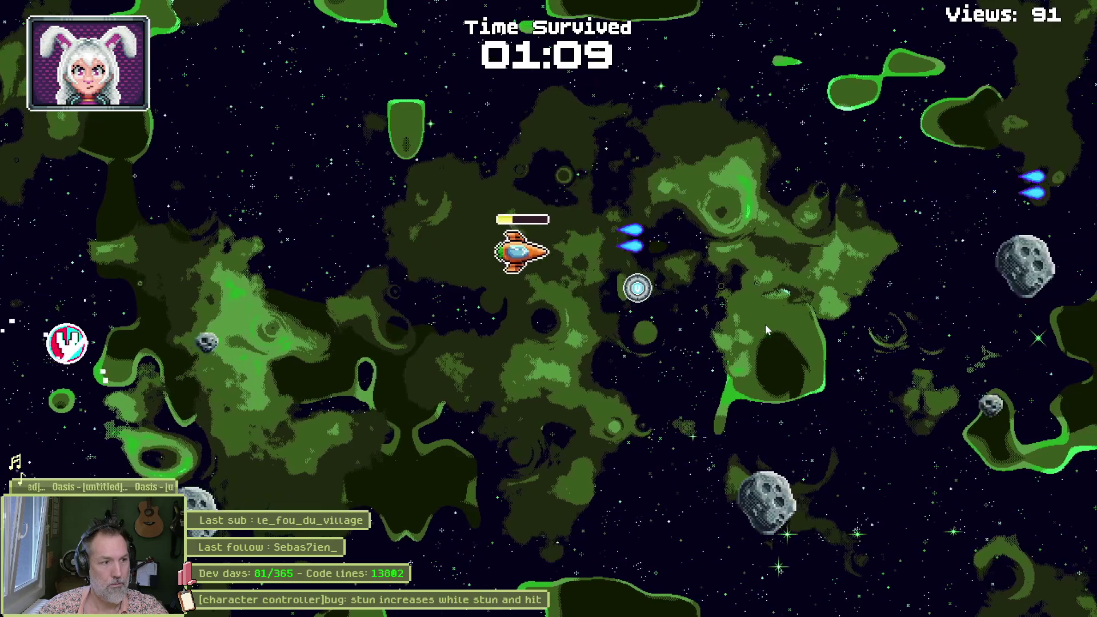
pyautogui.press('a')
pyautogui.press('s')
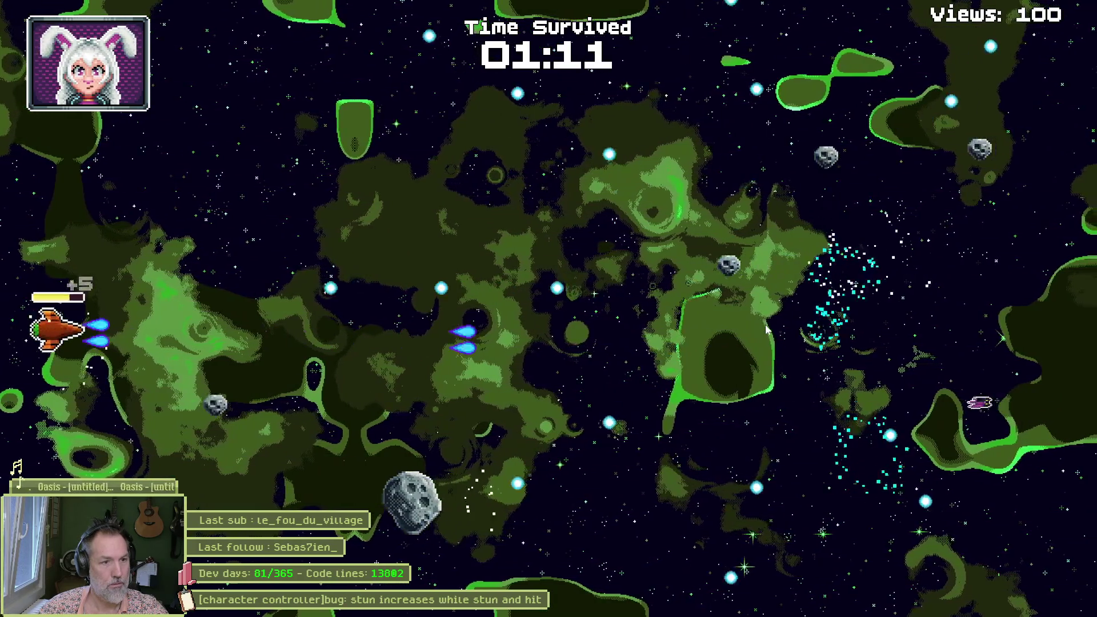
pyautogui.press('w')
pyautogui.press('d')
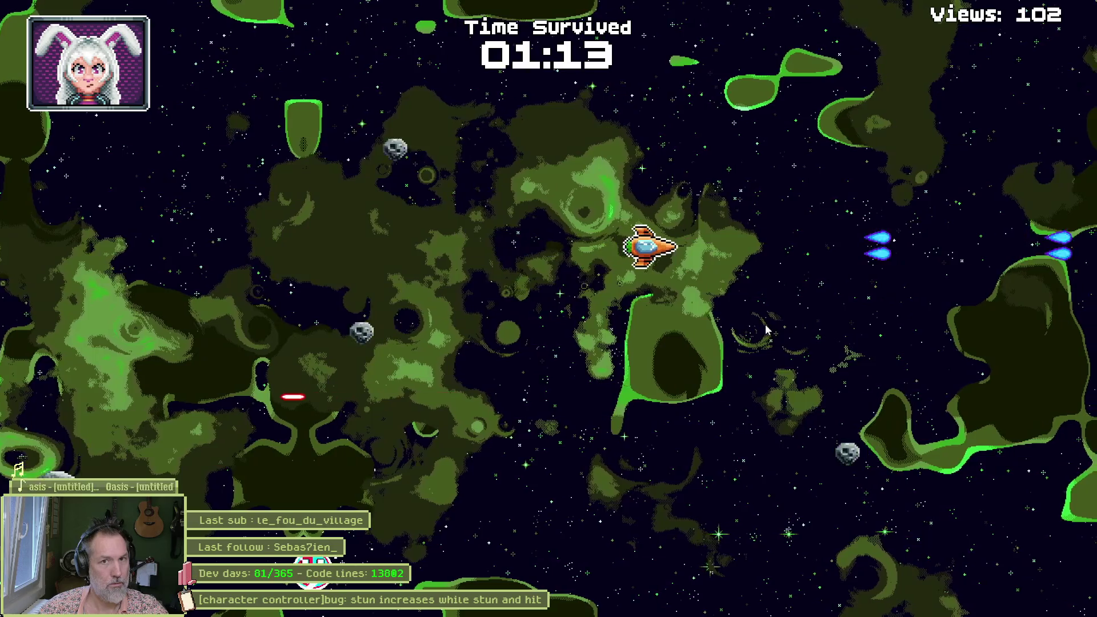
pyautogui.press('a')
pyautogui.press('s')
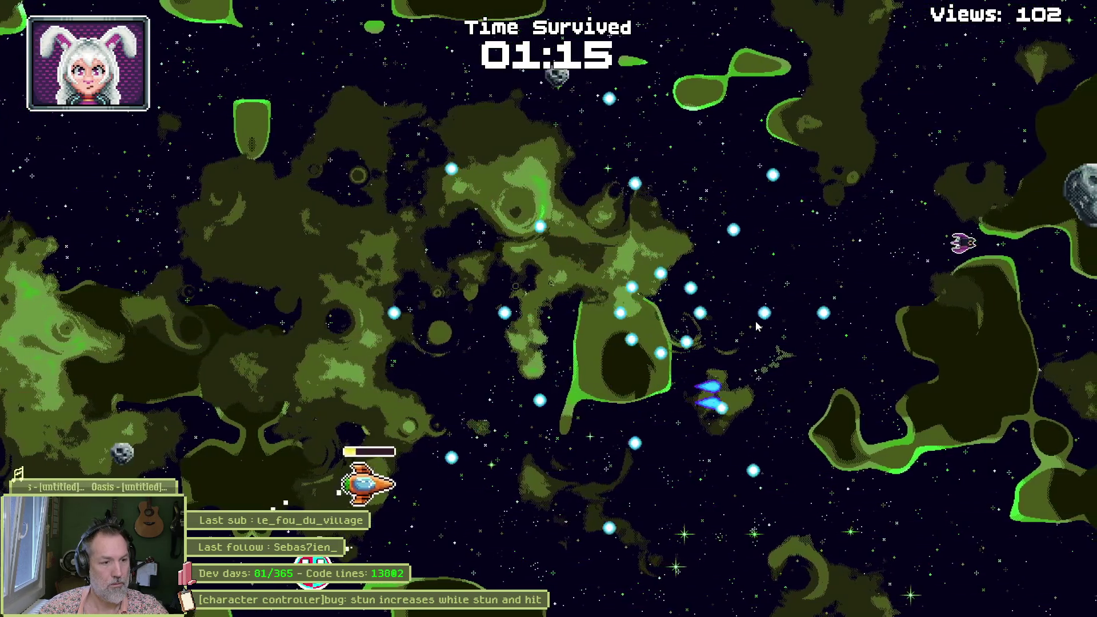
# Step: Fly the ship across the field, dodging asteroids and orbs
pyautogui.press('w')
pyautogui.press('d')
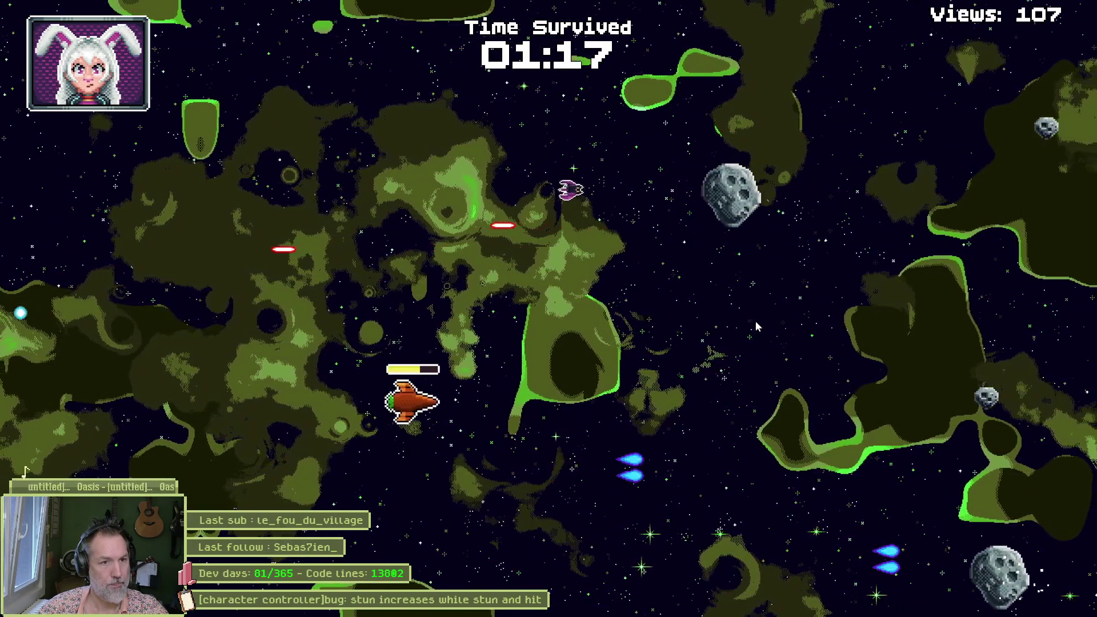
pyautogui.press('d')
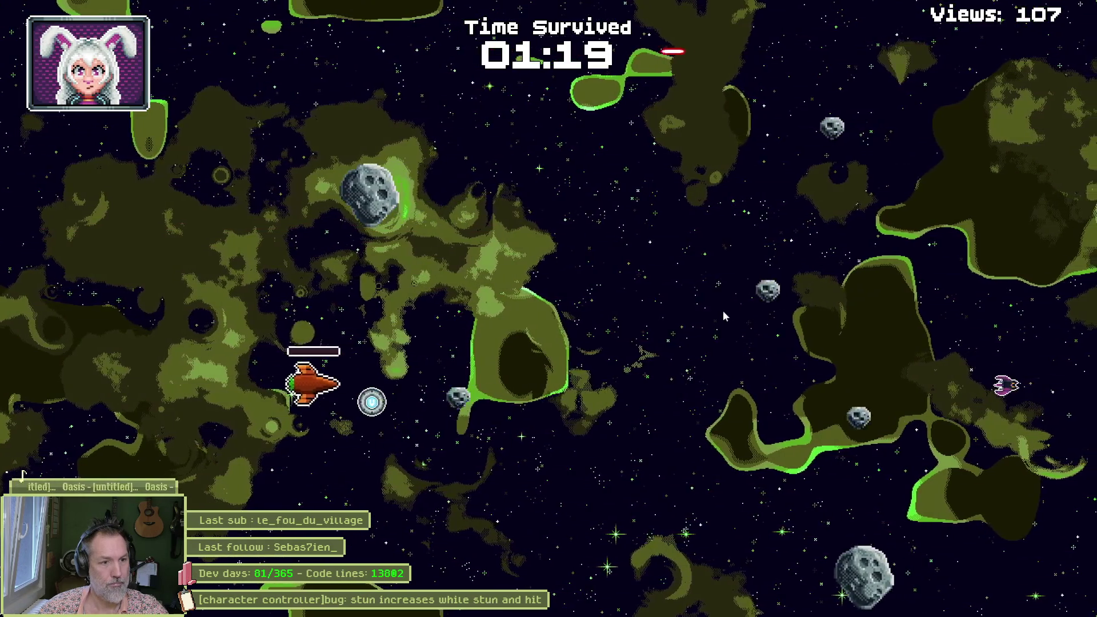
pyautogui.press('w')
pyautogui.press('d')
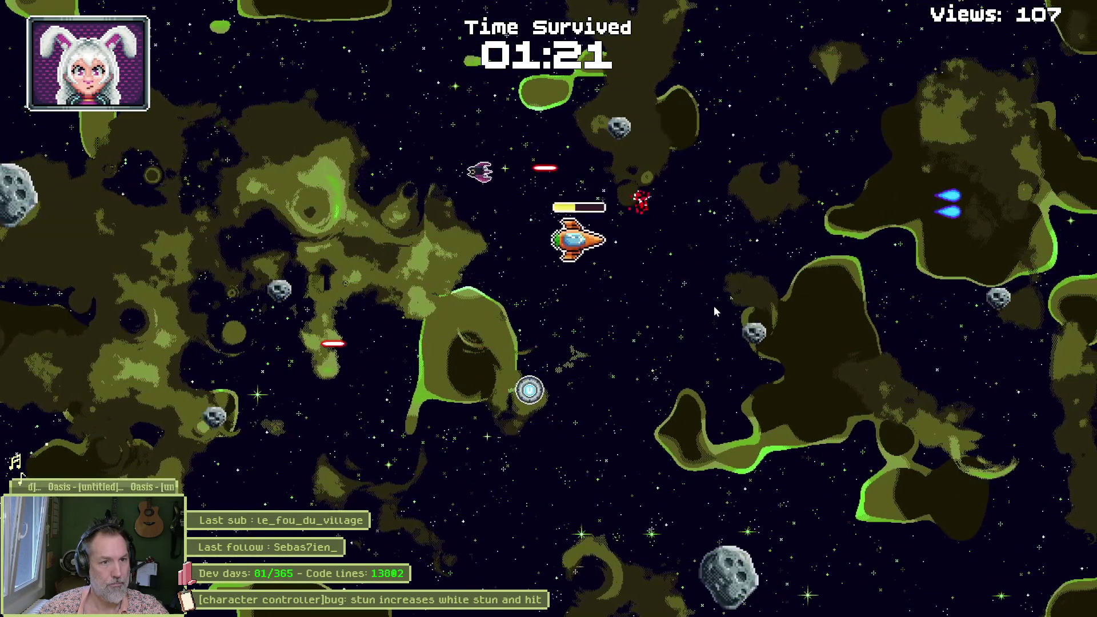
pyautogui.press('s')
pyautogui.press('a')
pyautogui.press('w')
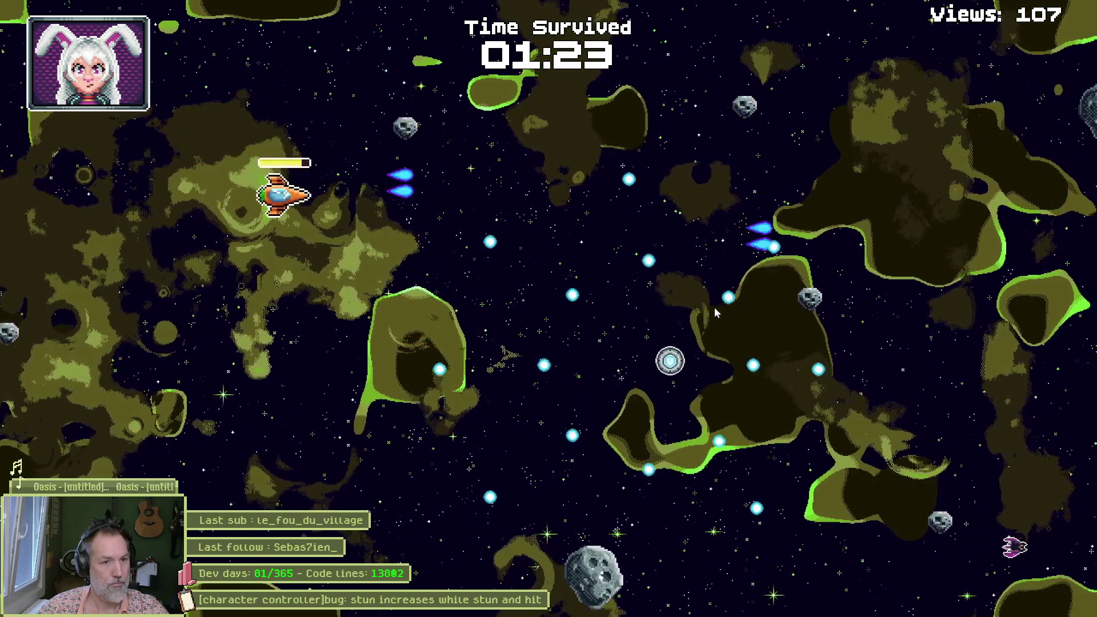
pyautogui.press('d')
pyautogui.press('s')
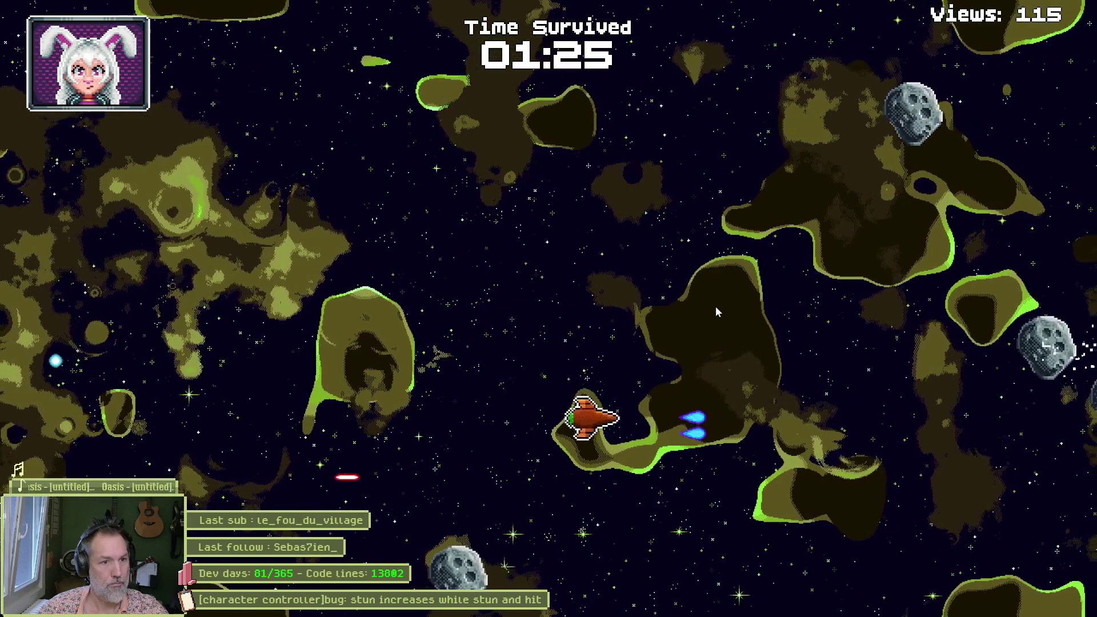
pyautogui.press('a')
pyautogui.press('w')
pyautogui.press('s')
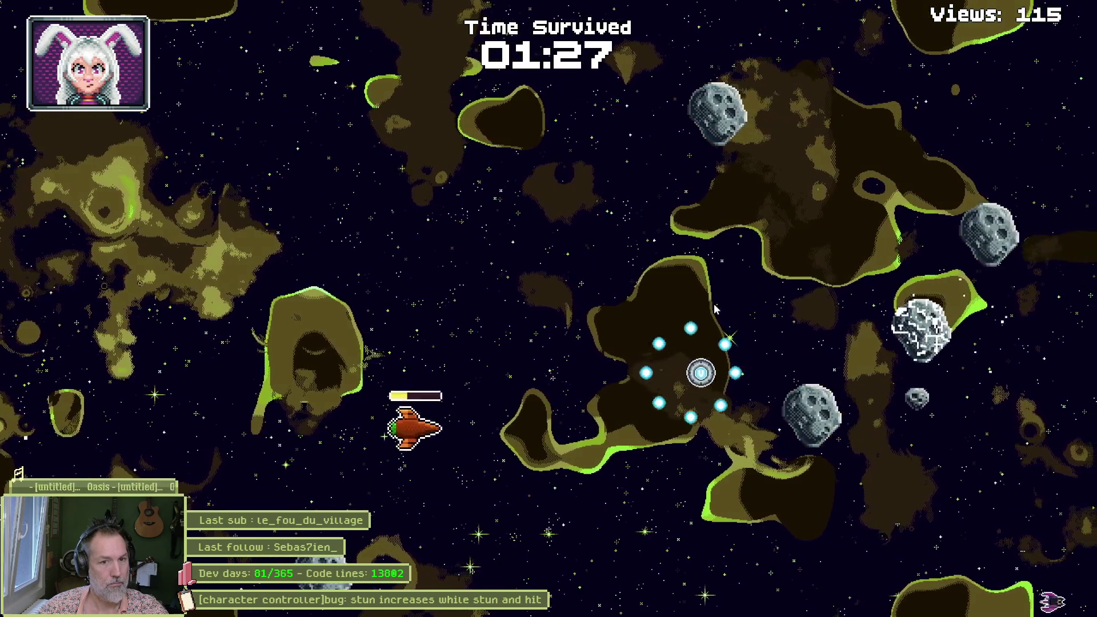
pyautogui.press('a')
pyautogui.press('w')
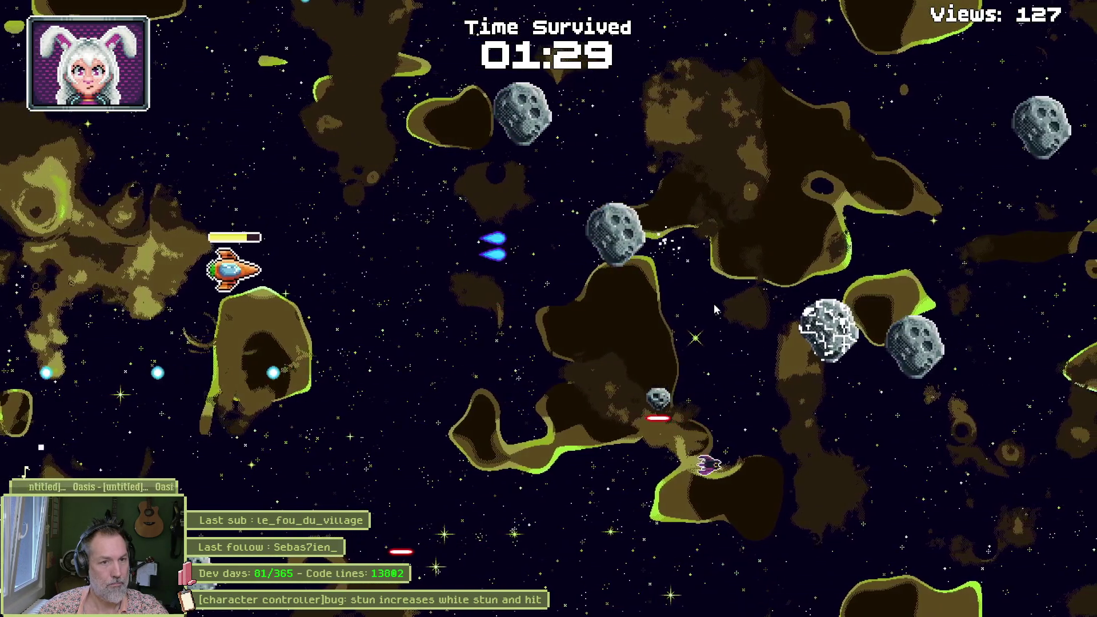
pyautogui.press('s')
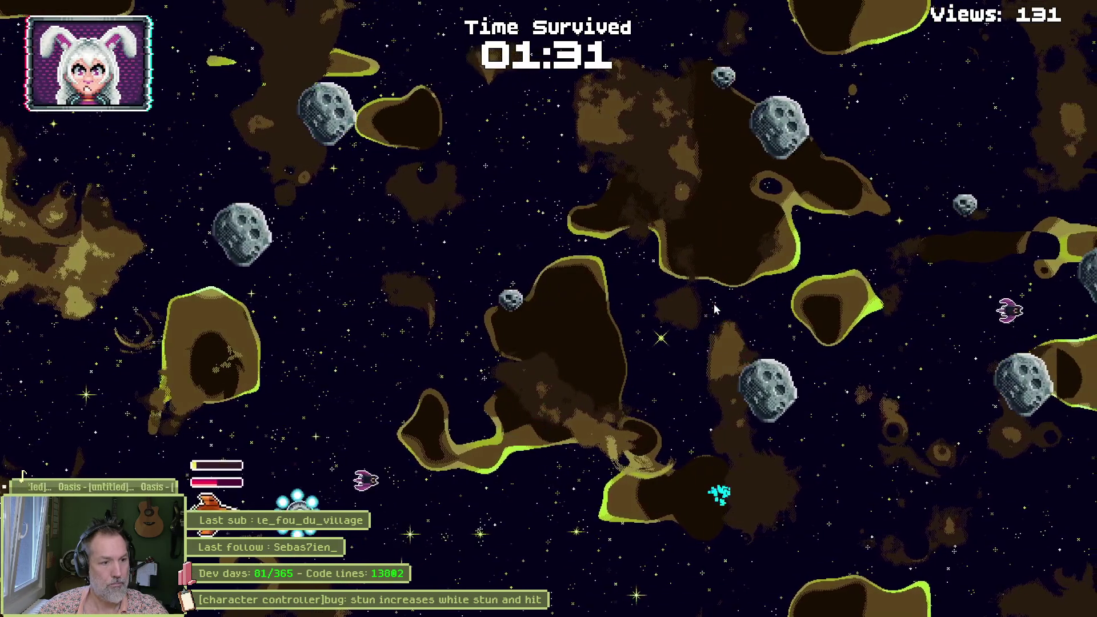
pyautogui.press('d')
pyautogui.press('w')
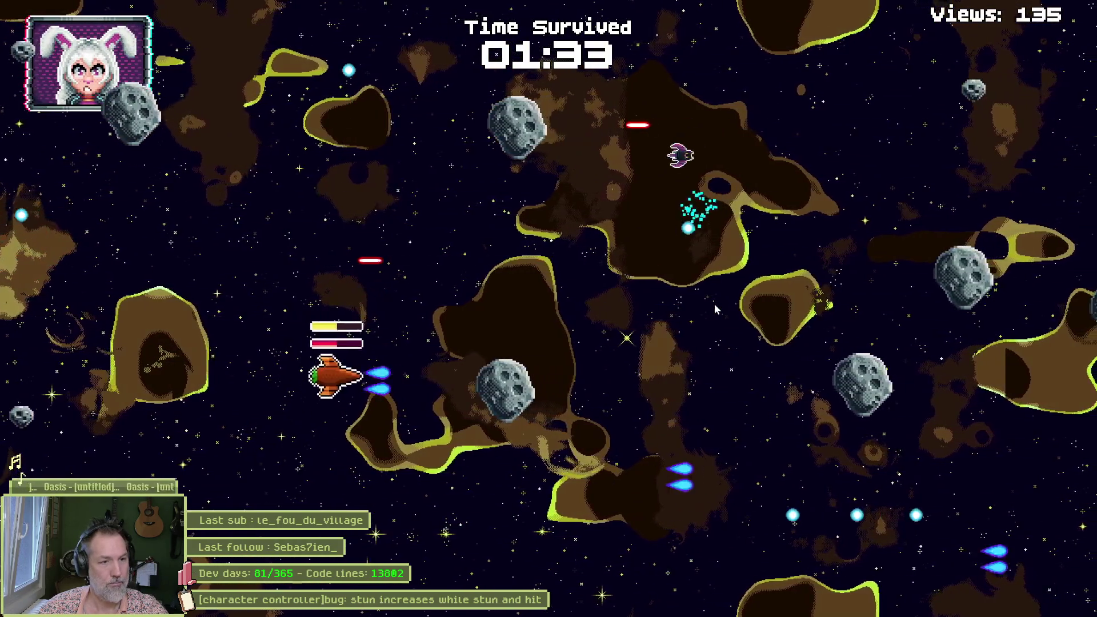
pyautogui.press('w')
pyautogui.press('d')
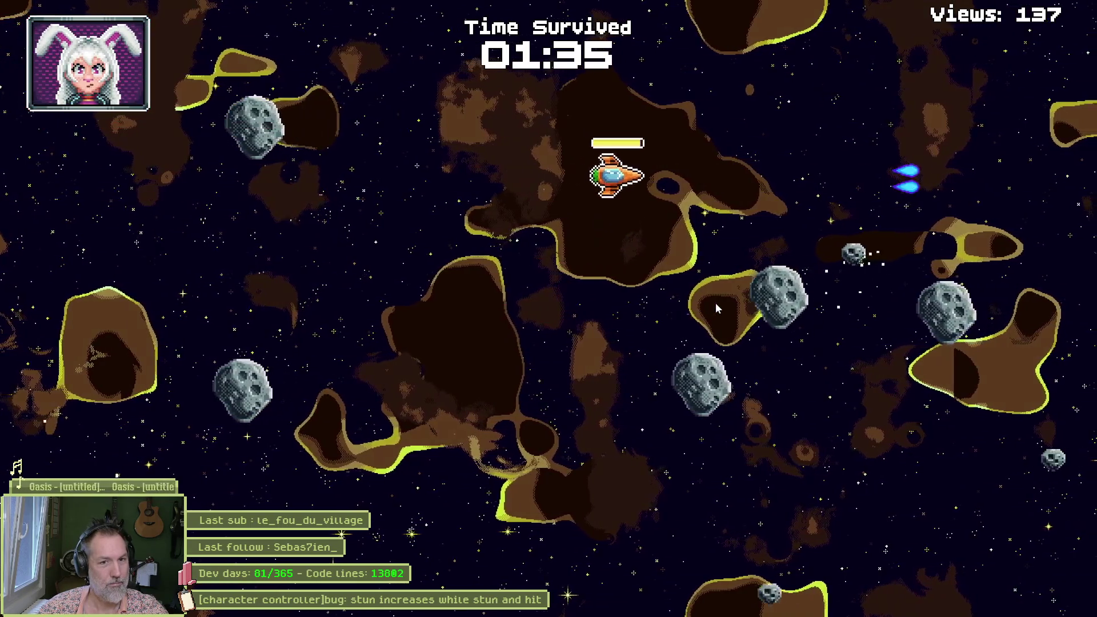
pyautogui.press('a')
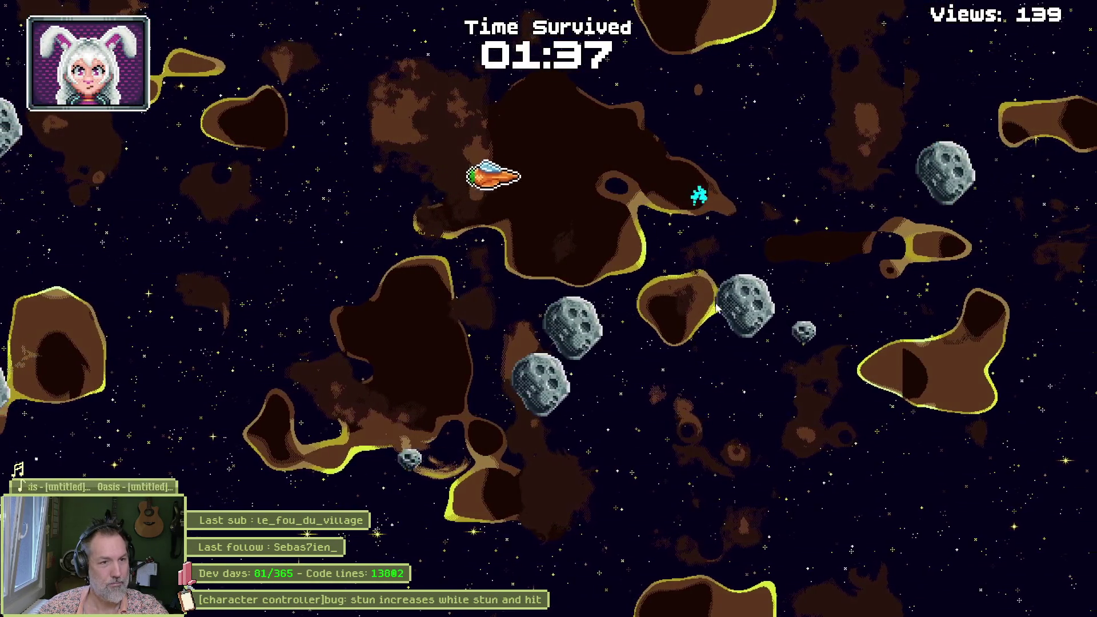
pyautogui.press('w')
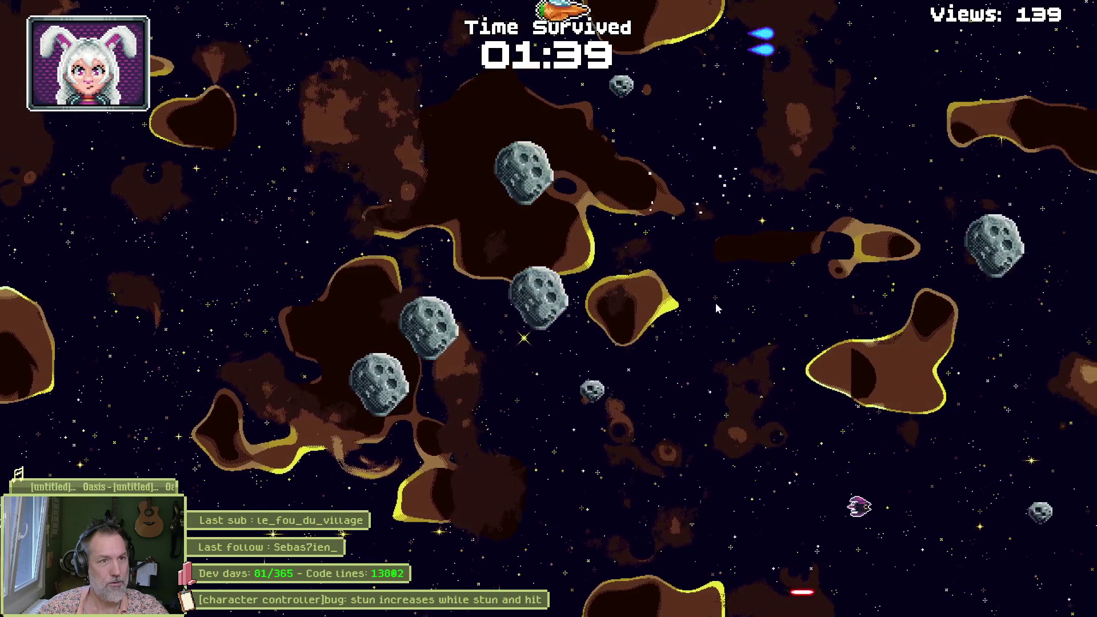
pyautogui.press('s')
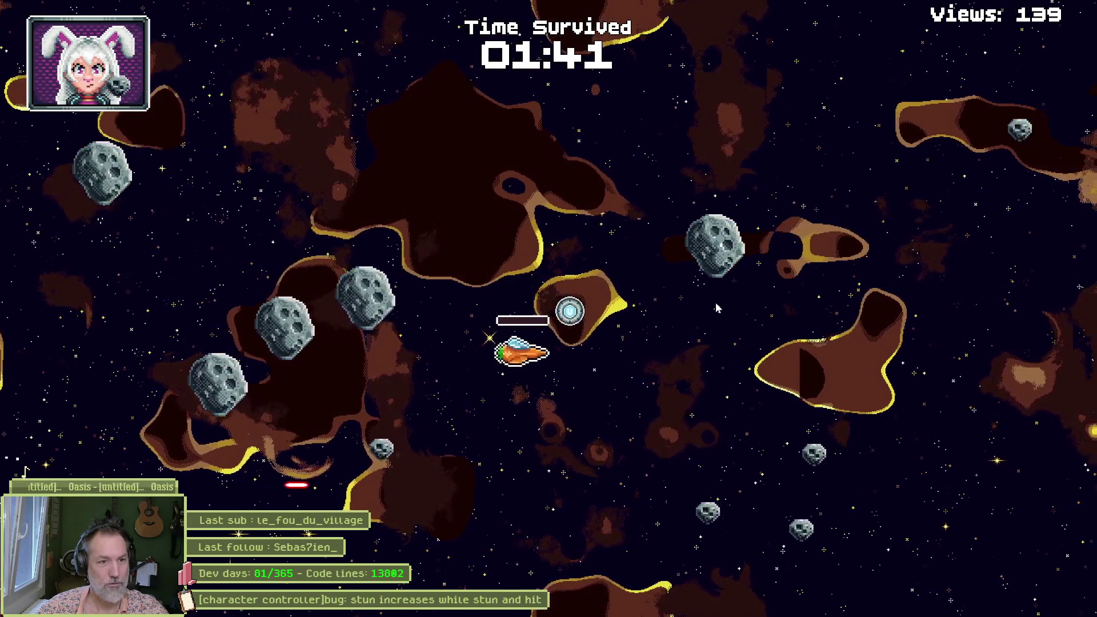
pyautogui.press('d')
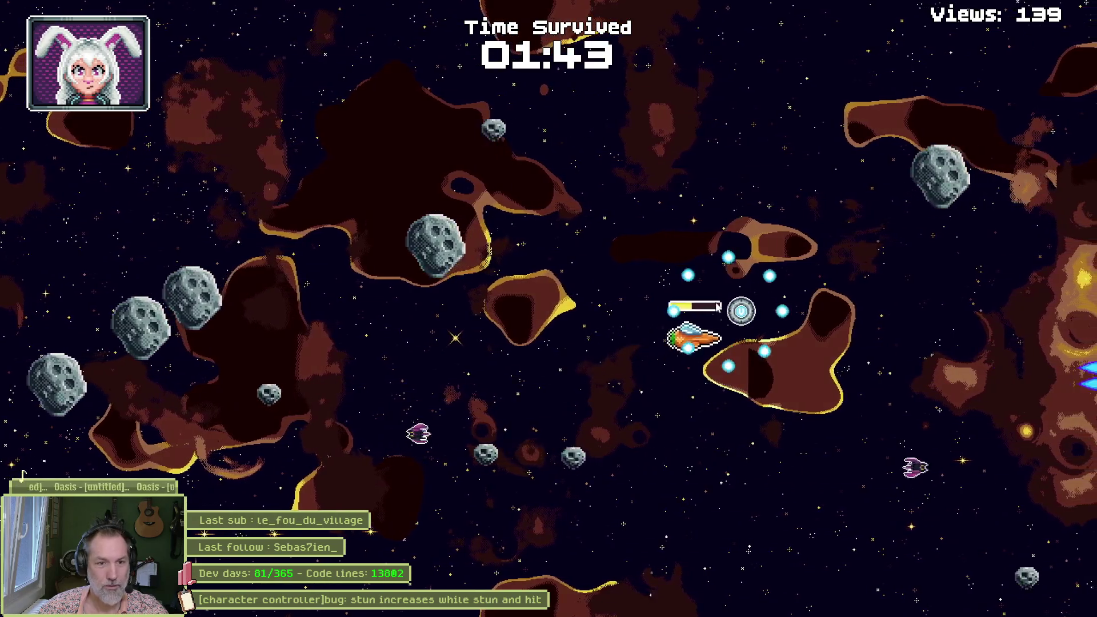
pyautogui.press('a')
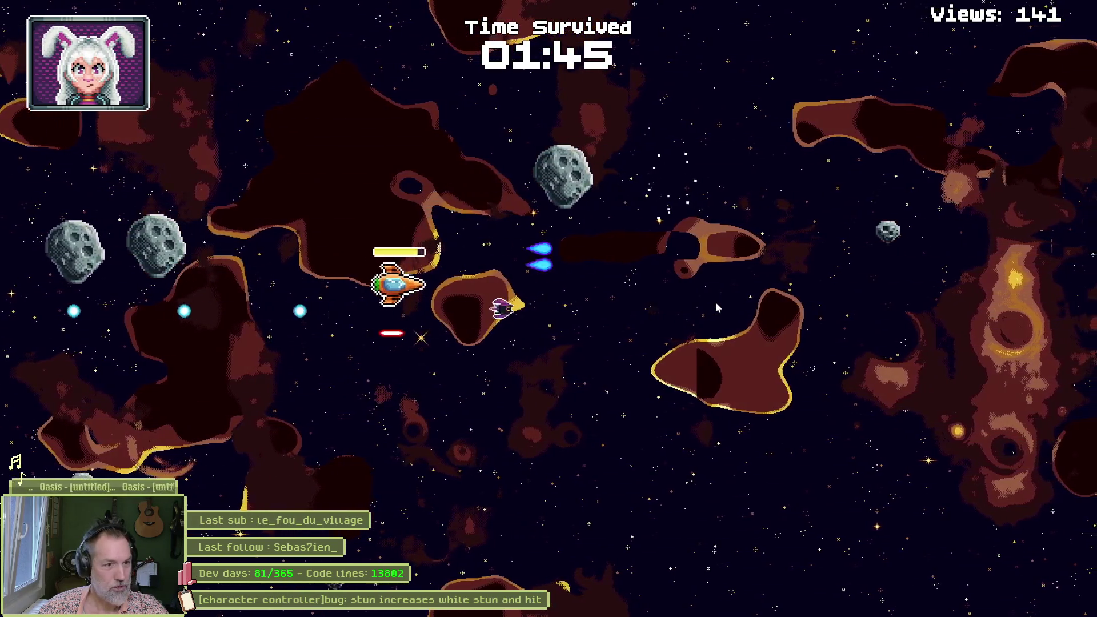
pyautogui.press('a')
pyautogui.press('s')
pyautogui.press('w')
# Step: Keep dodging obstacles until STREAM OVER, surviving 02:12 with 166 views
pyautogui.press('d')
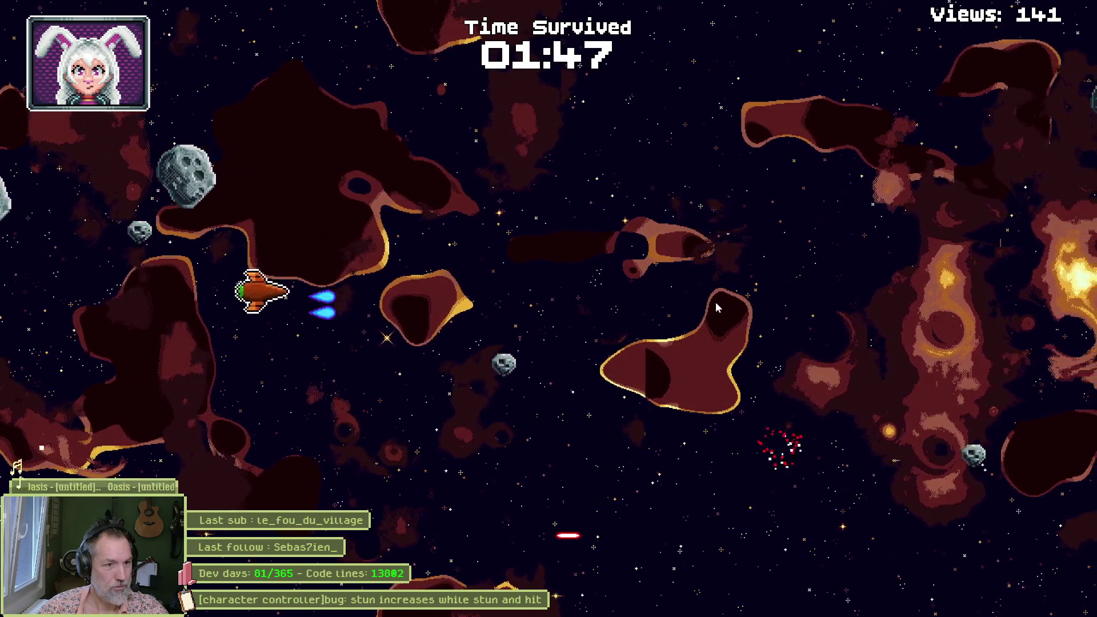
pyautogui.press('d')
pyautogui.press('w')
pyautogui.press('s')
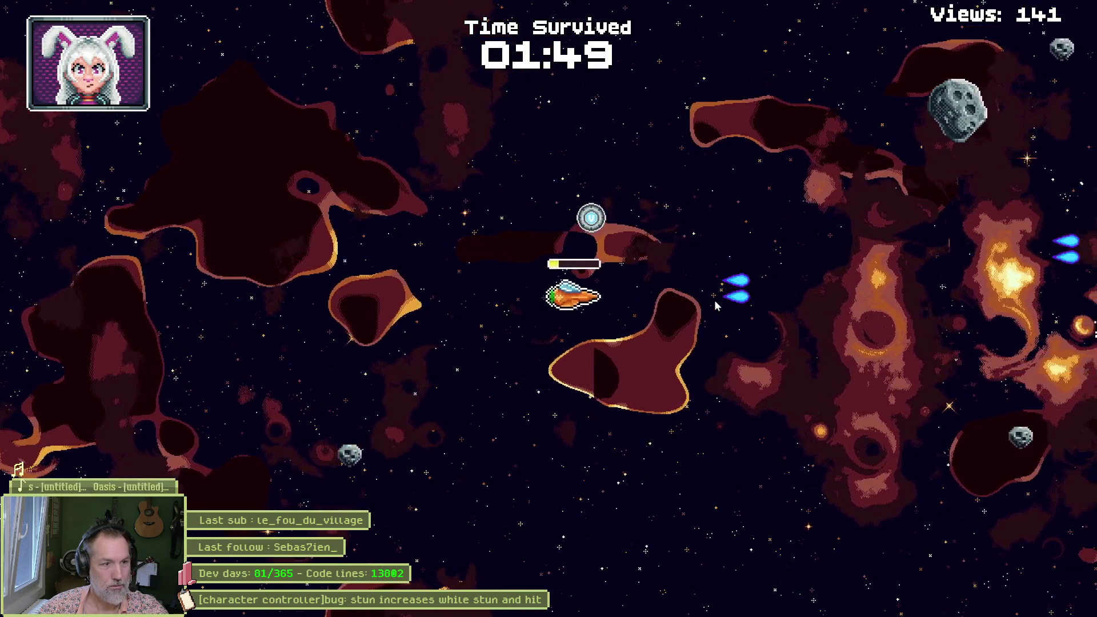
pyautogui.press('a')
pyautogui.press('s')
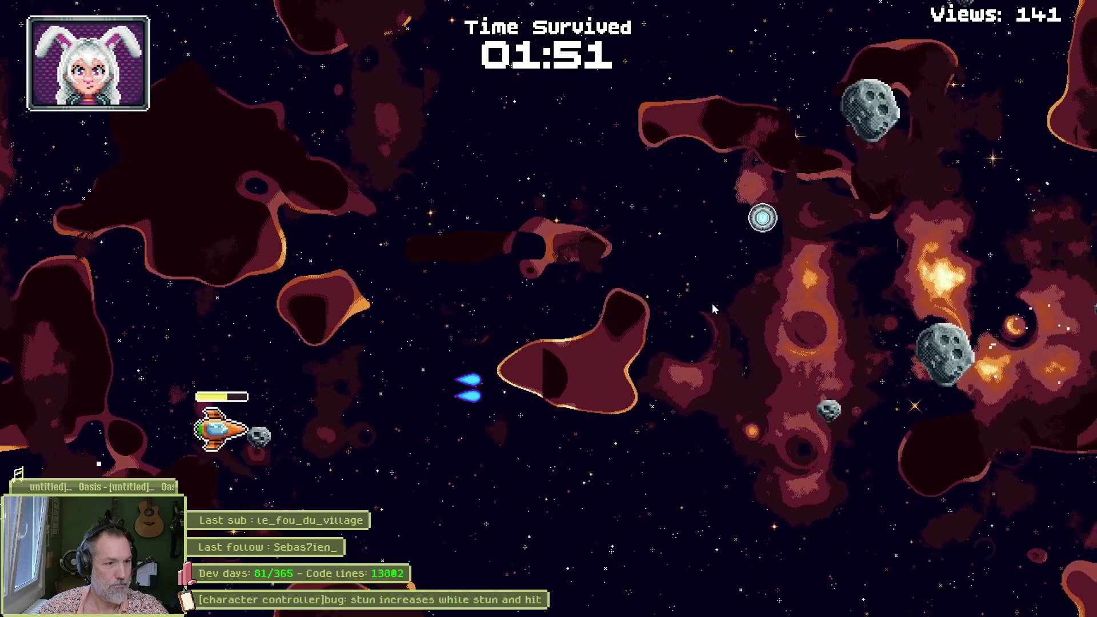
pyautogui.press('a')
pyautogui.press('d')
pyautogui.press('w')
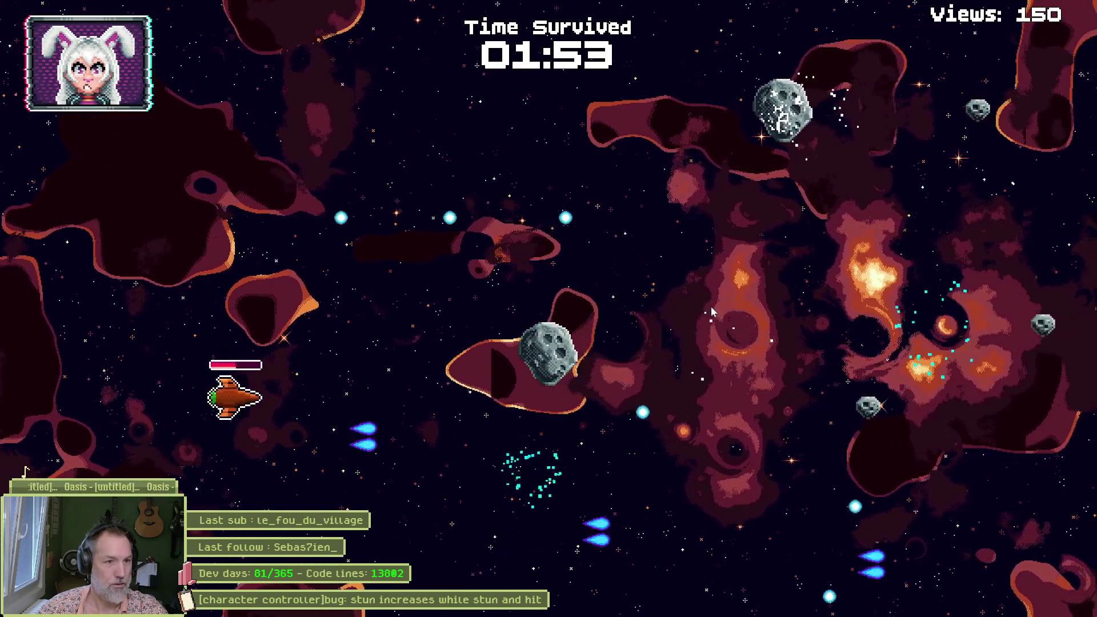
pyautogui.press('d')
pyautogui.press('w')
pyautogui.press('s')
pyautogui.press('a')
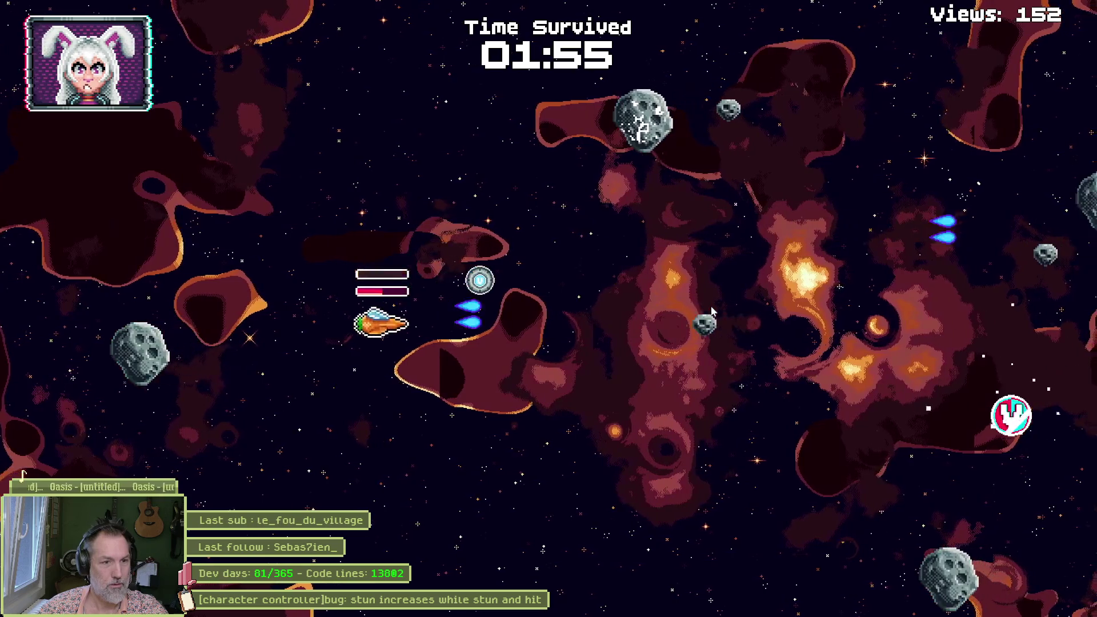
pyautogui.press('s')
pyautogui.press('d')
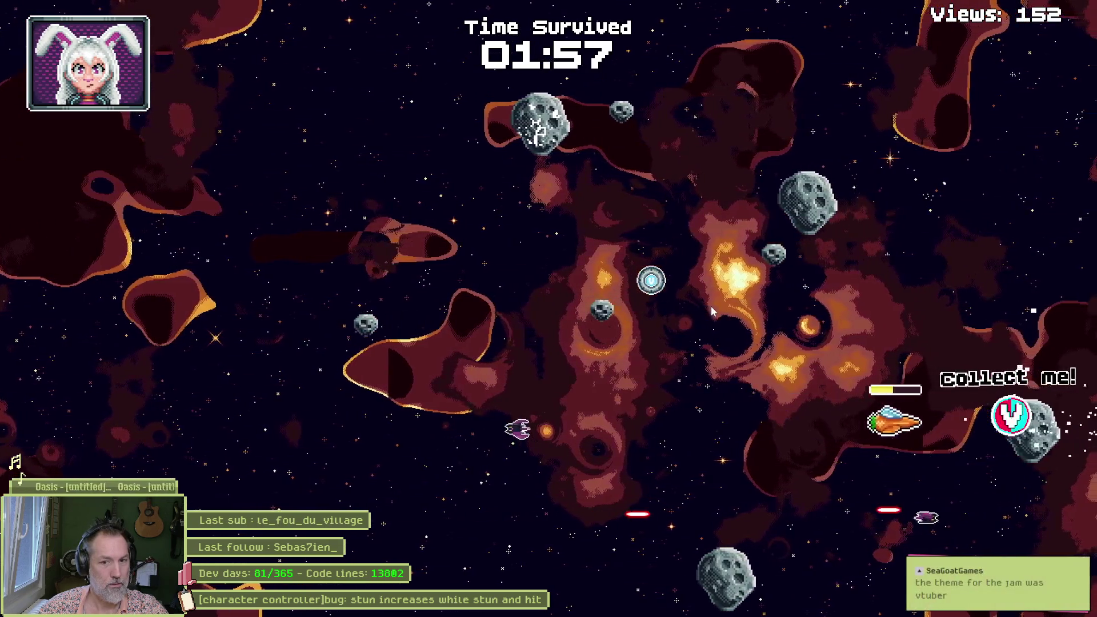
pyautogui.press('w')
pyautogui.press('a')
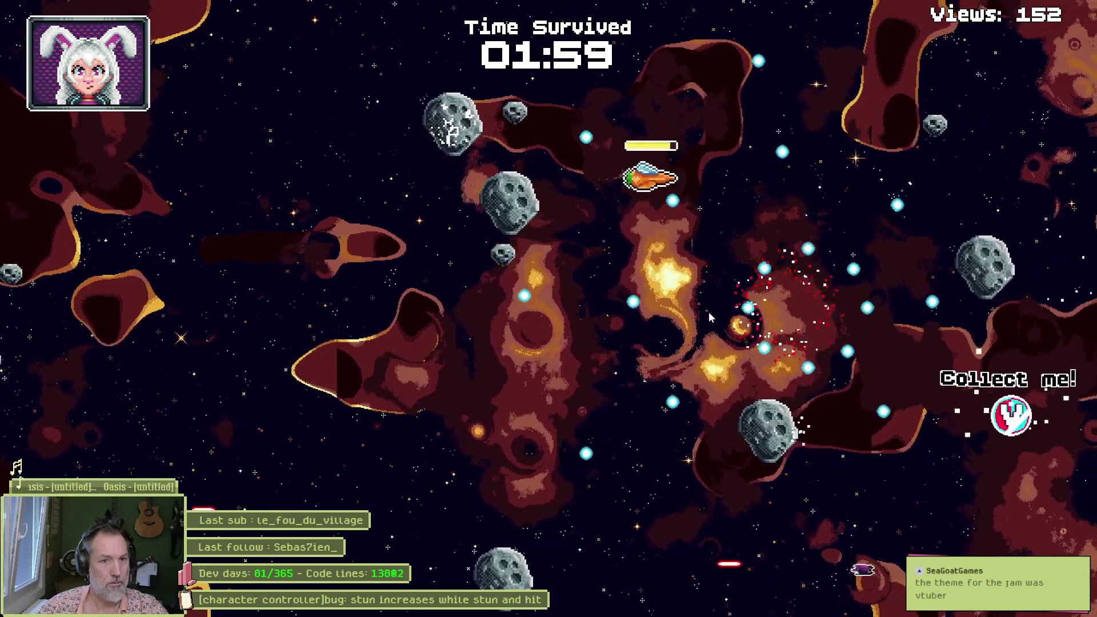
pyautogui.press('s')
pyautogui.press('d')
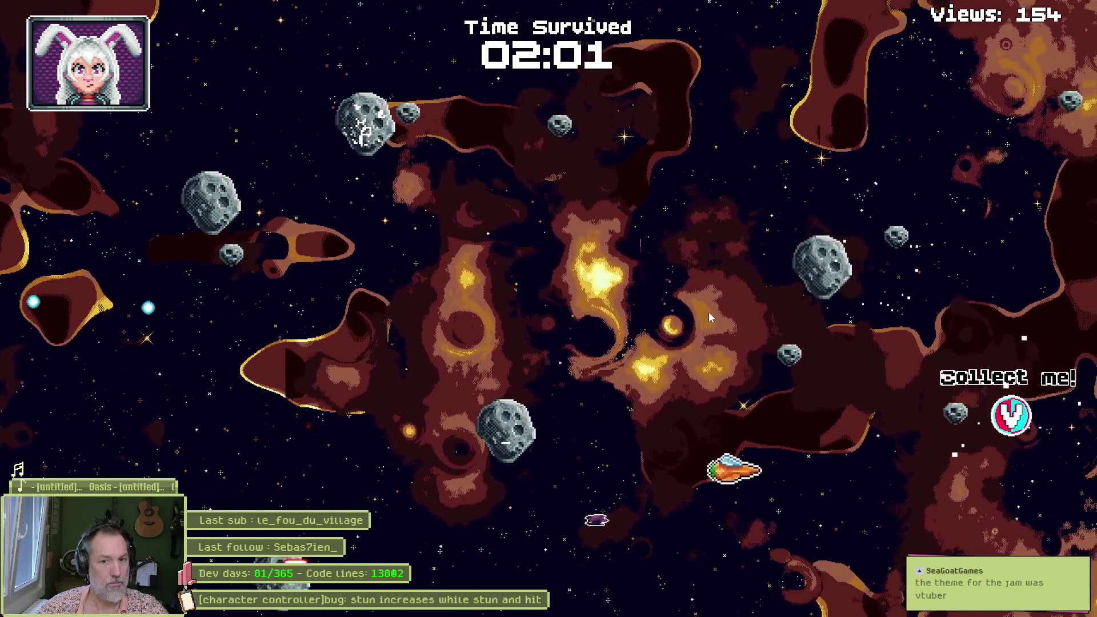
pyautogui.press('d')
pyautogui.press('w')
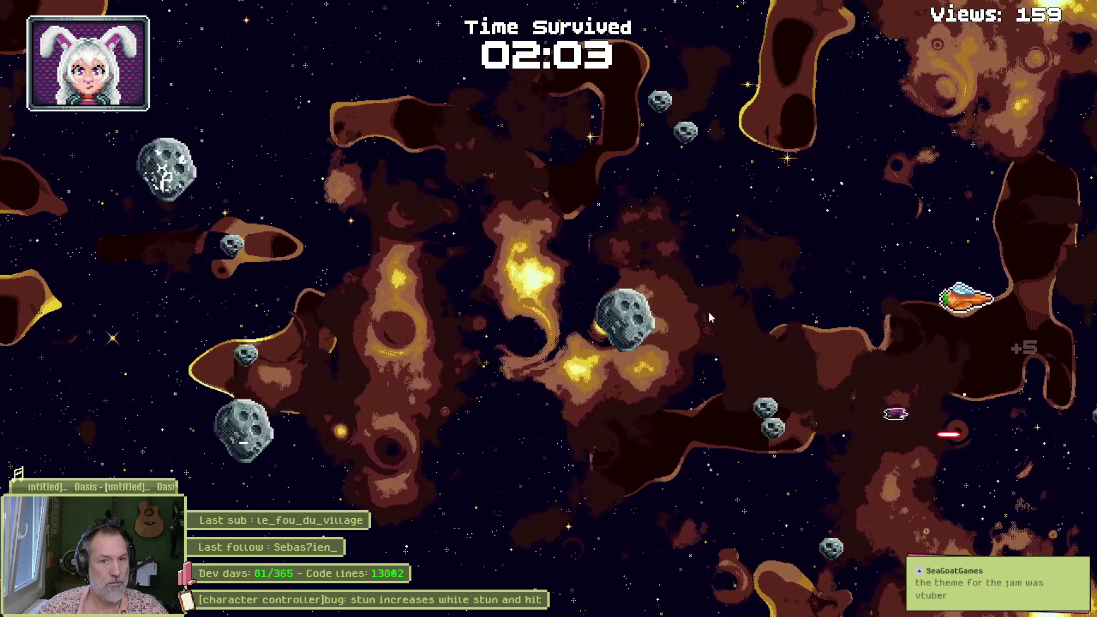
pyautogui.press('a')
pyautogui.press('w')
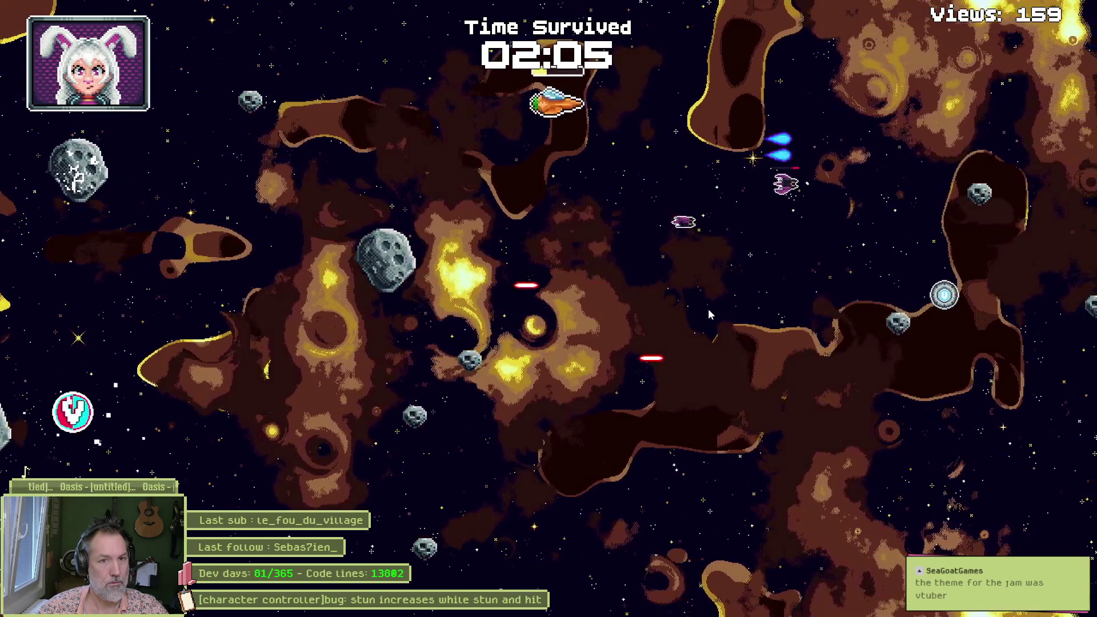
pyautogui.press('a')
pyautogui.press('s')
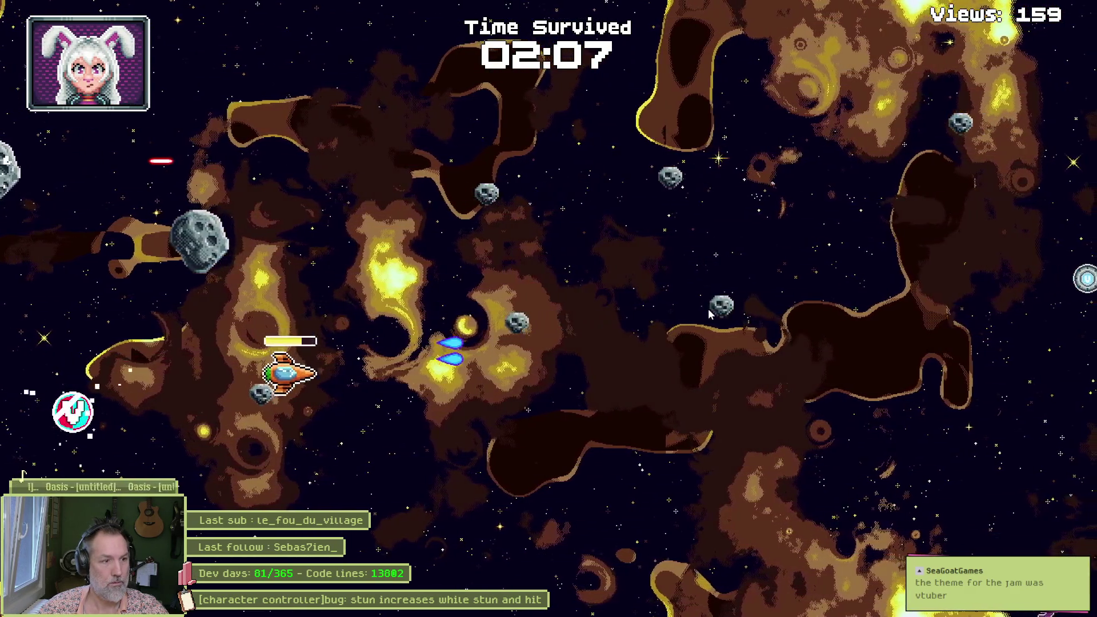
pyautogui.press('a')
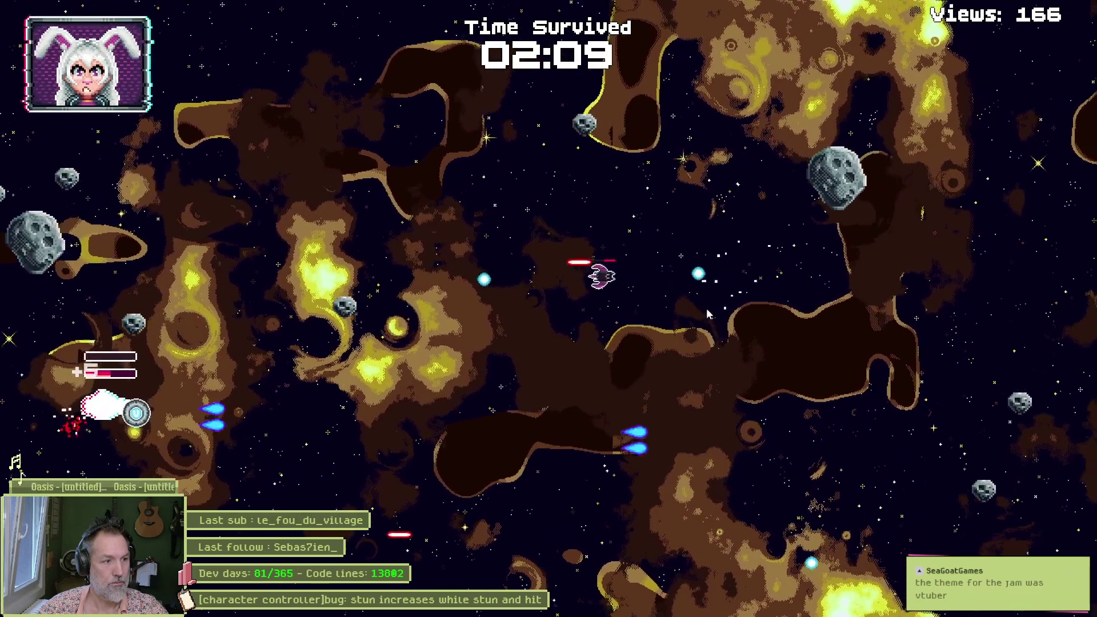
pyautogui.press('d')
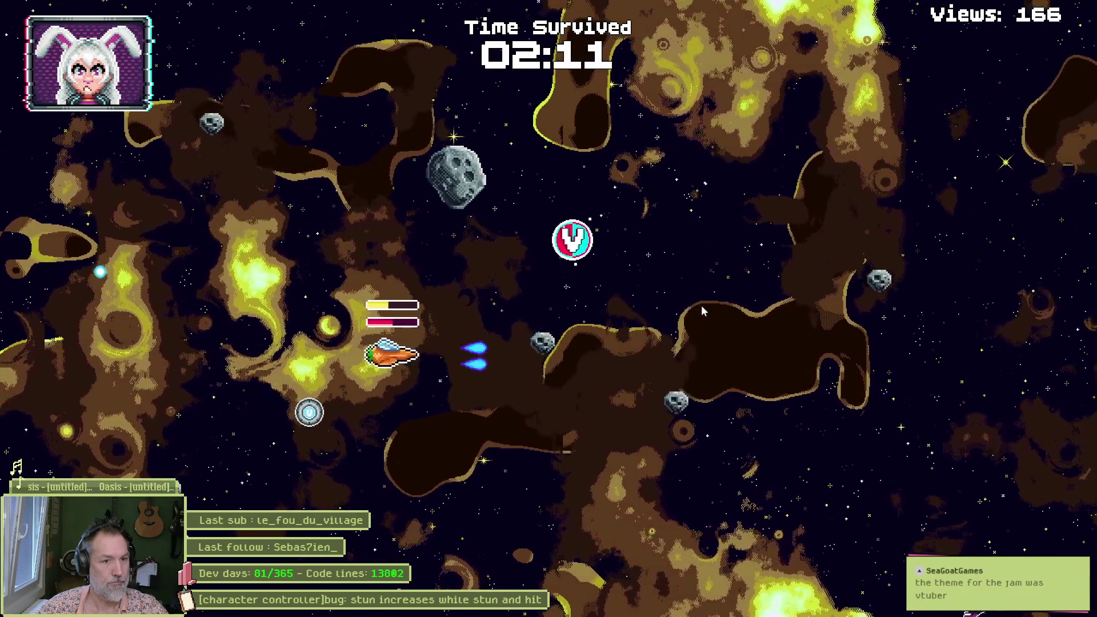
pyautogui.press('a')
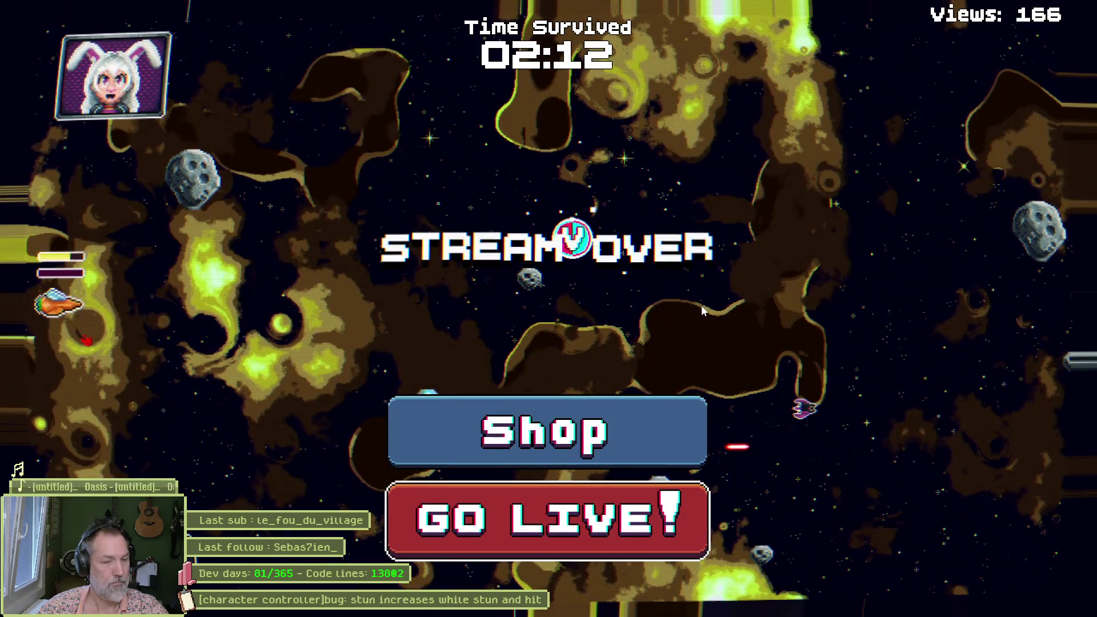
# Step: Check the upgrade shop with PC RAM Upgrade at level 4, then Go Live for a fresh run
pyautogui.click(645, 402)
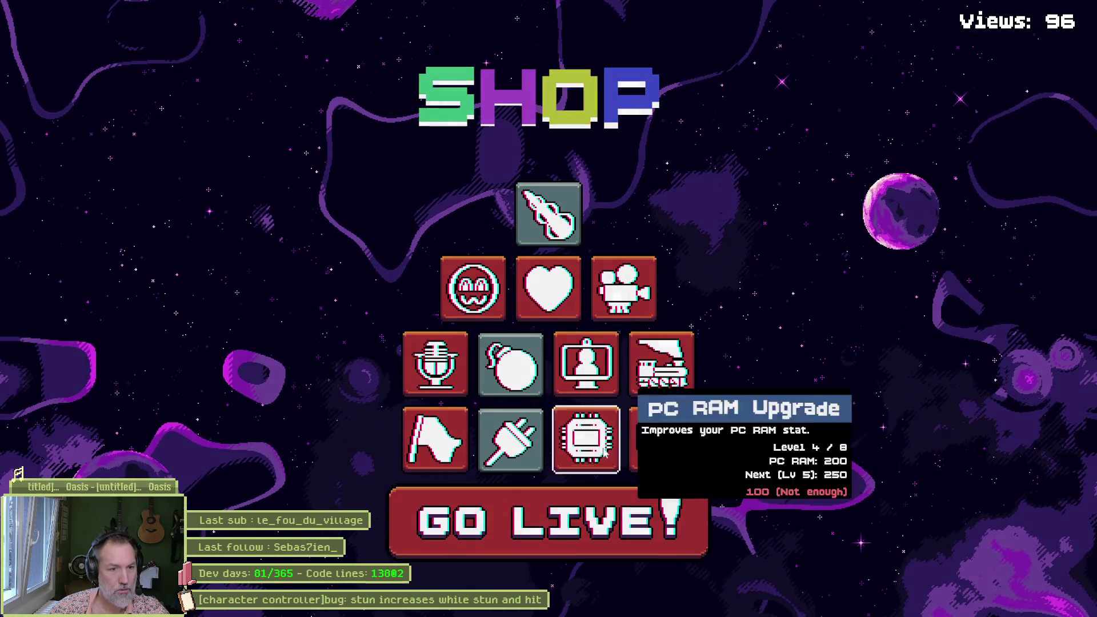
pyautogui.press('space')
# Step: Weave the ship around the asteroids with WASD, surviving past the 01:00 mark
pyautogui.press('d')
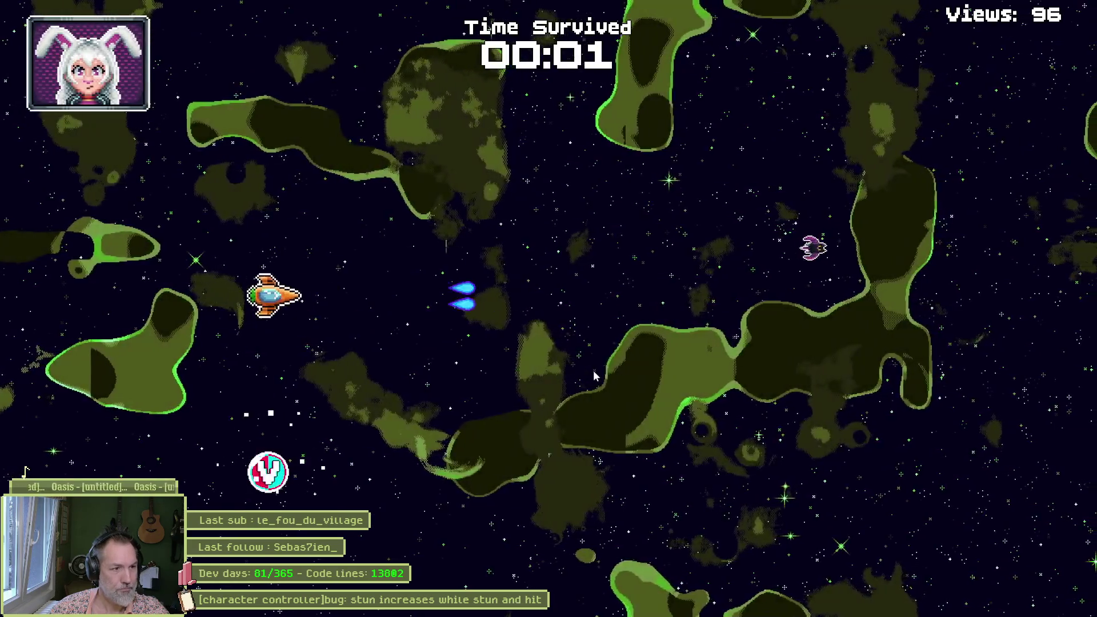
pyautogui.press('s')
pyautogui.press('w')
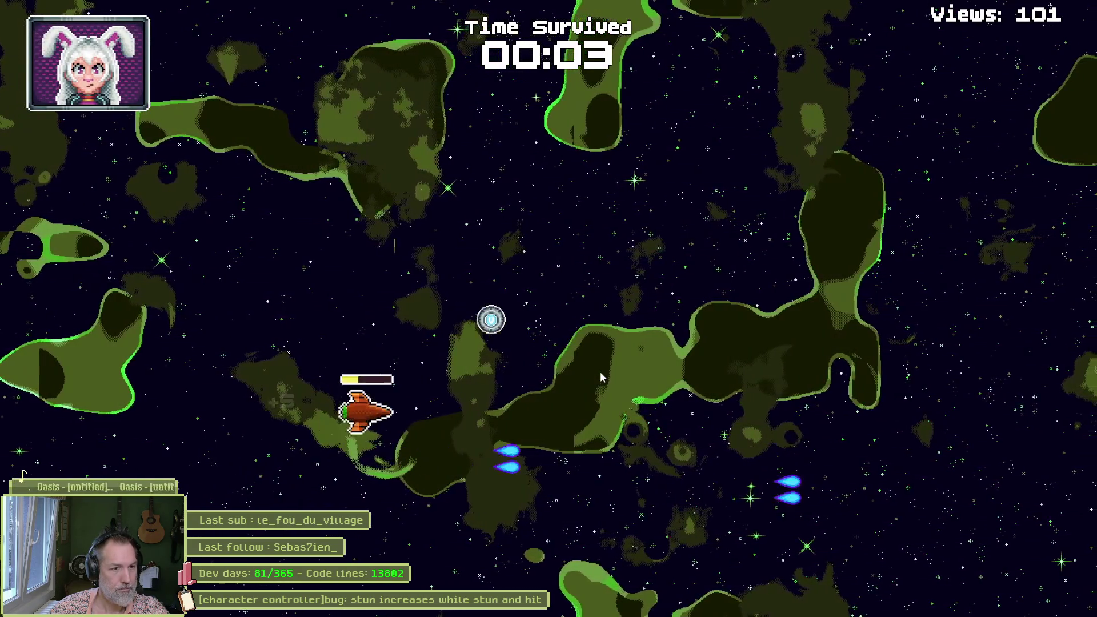
pyautogui.press('s')
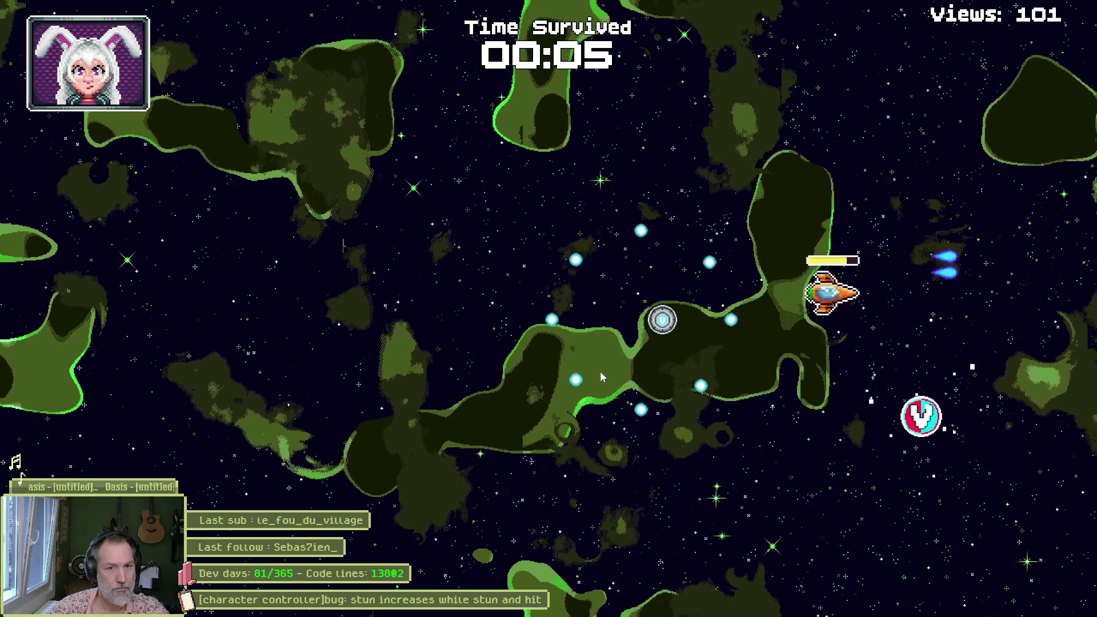
pyautogui.press('w')
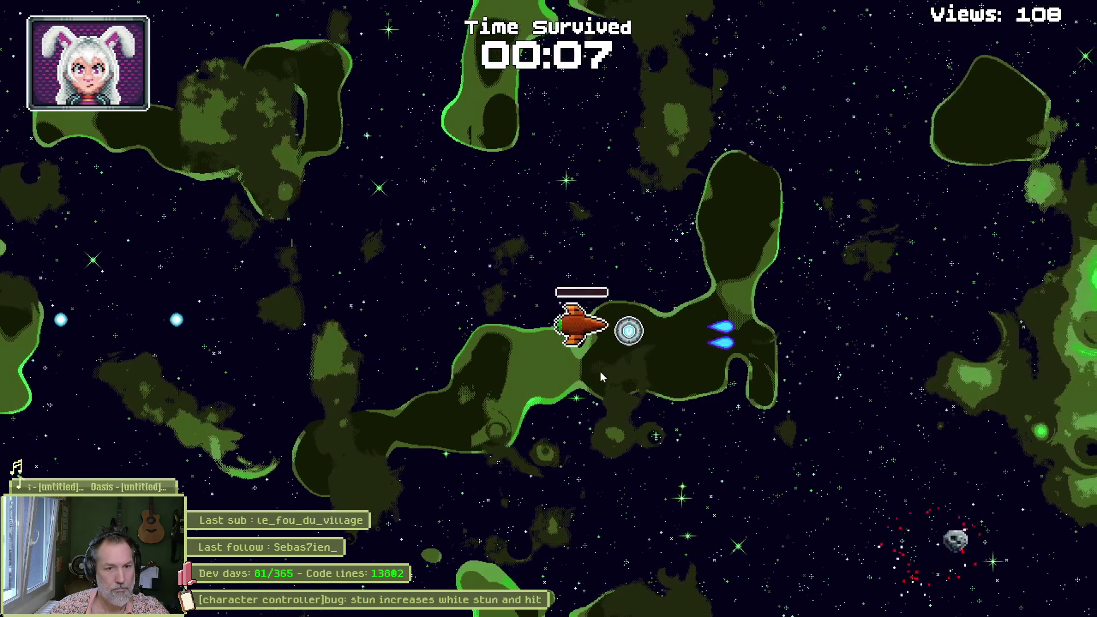
pyautogui.press('s')
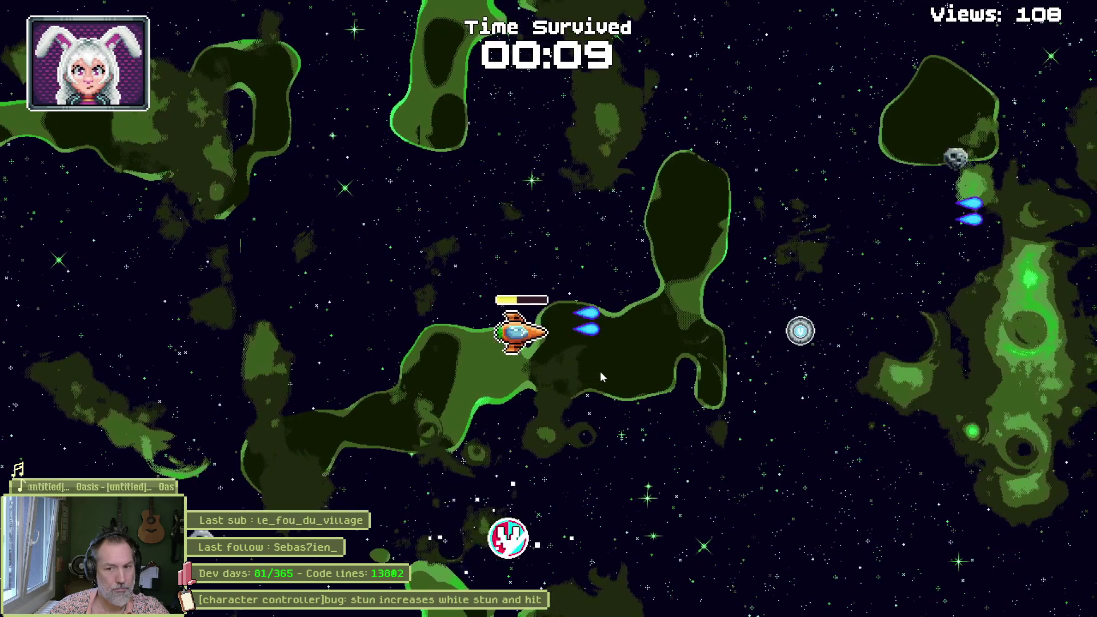
pyautogui.press('w')
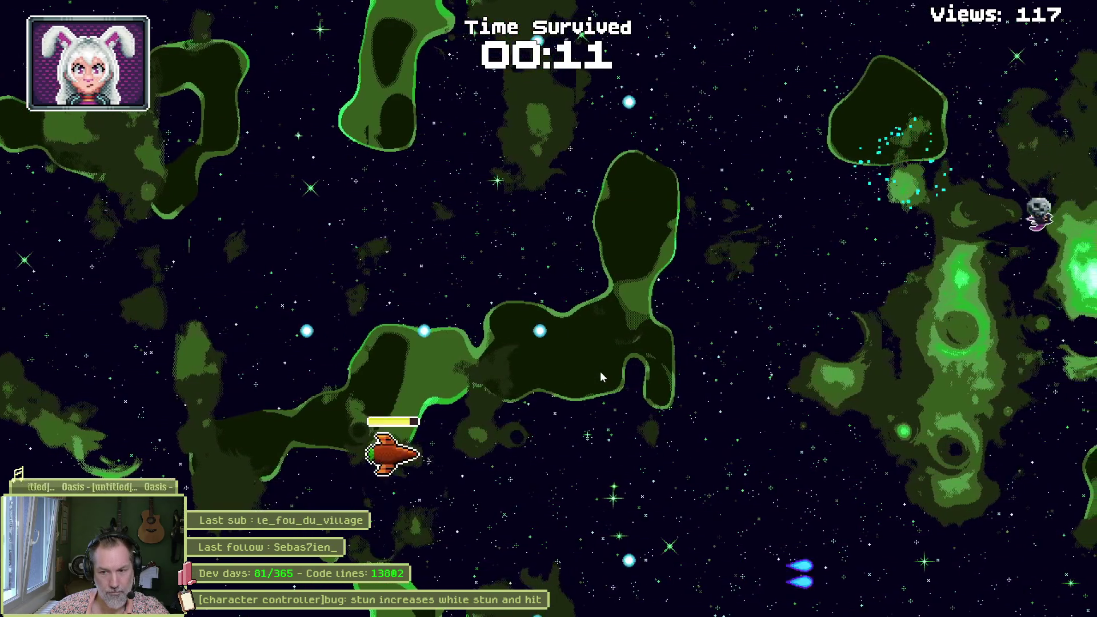
pyautogui.press('s')
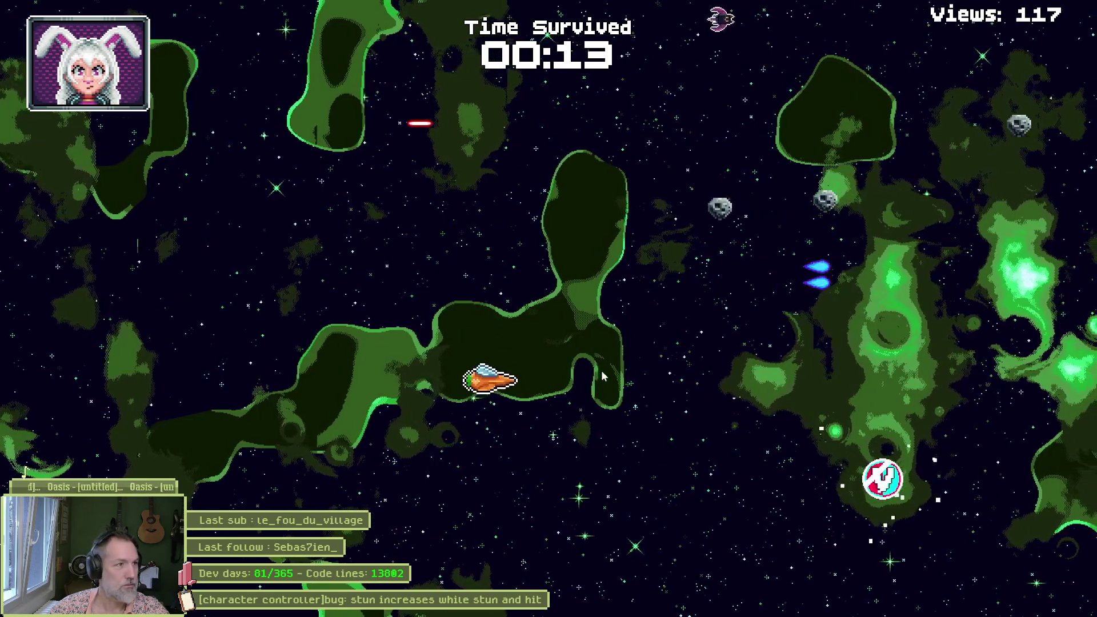
pyautogui.press('d')
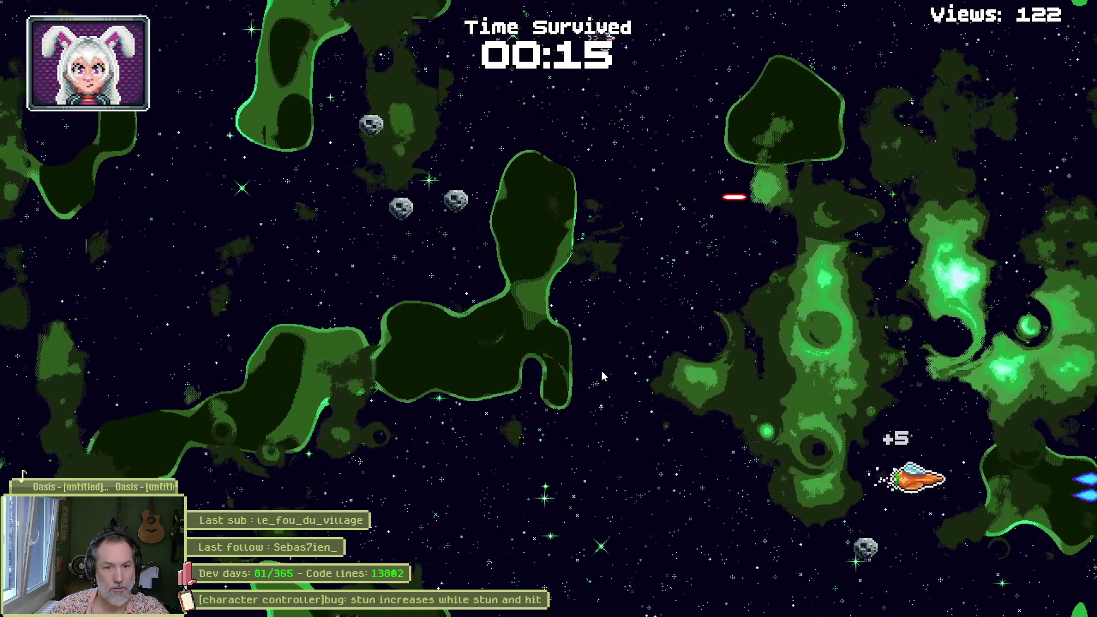
pyautogui.press('a')
pyautogui.press('w')
pyautogui.press('a')
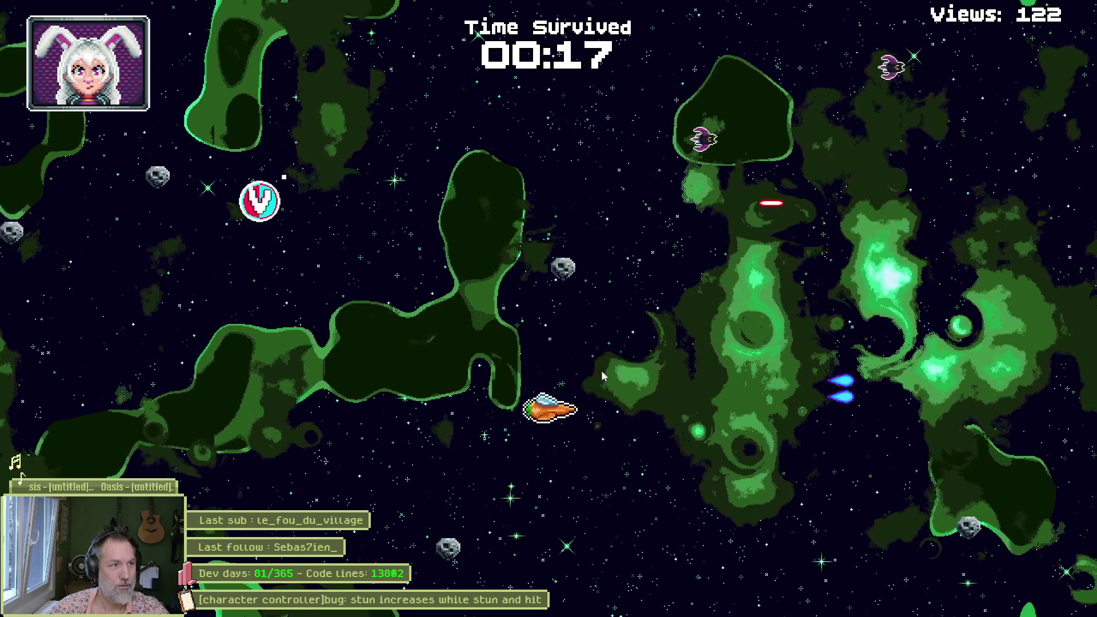
pyautogui.press('d')
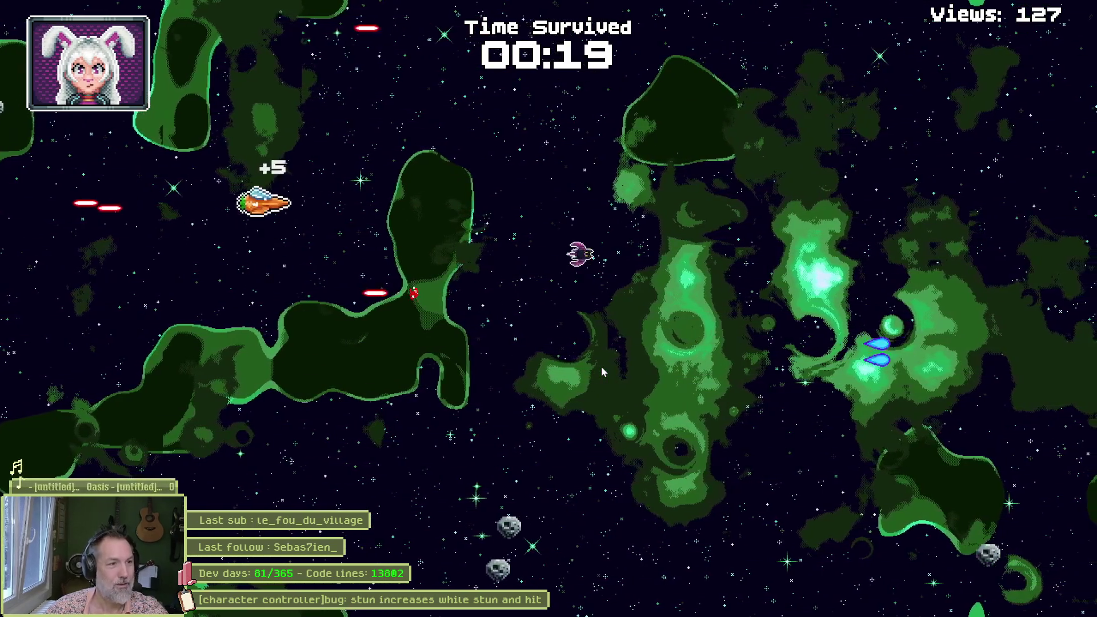
pyautogui.press('a')
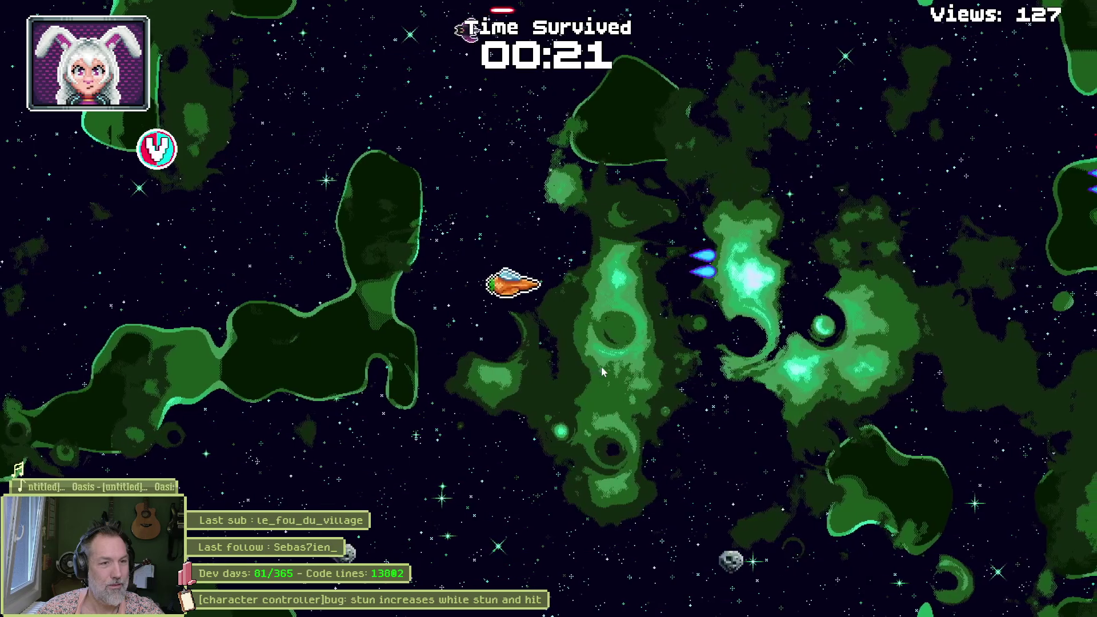
pyautogui.press('d')
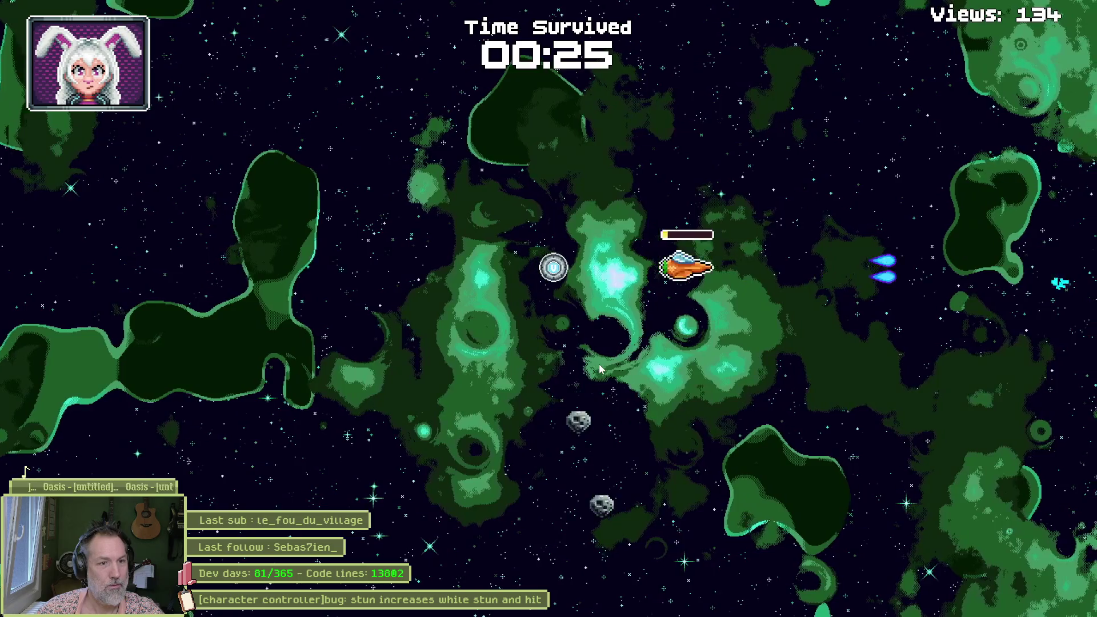
pyautogui.press('a')
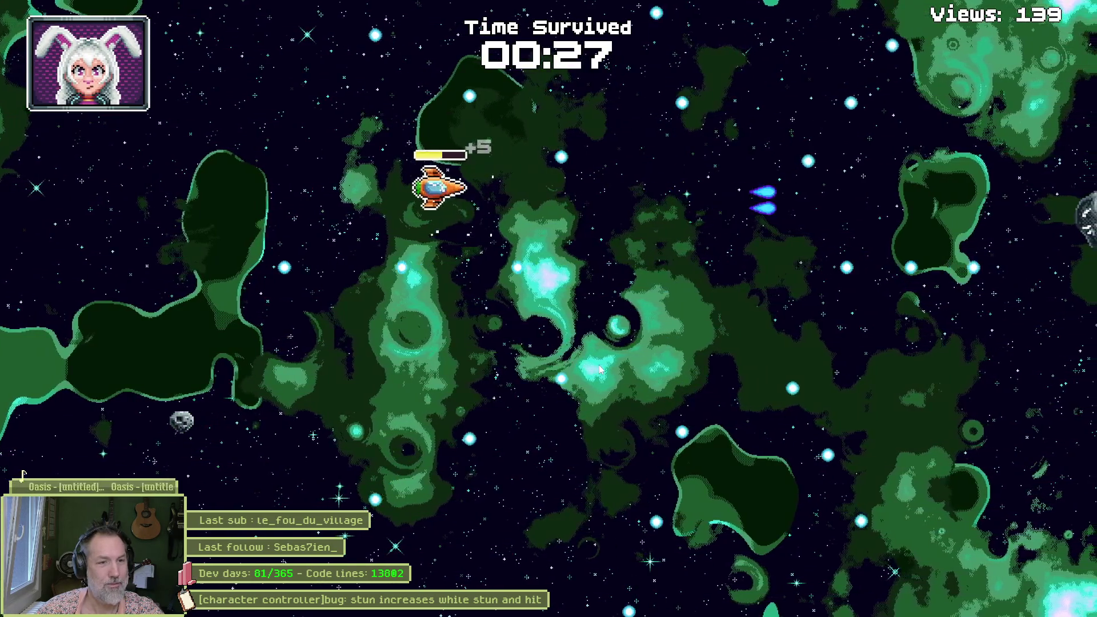
pyautogui.press('s')
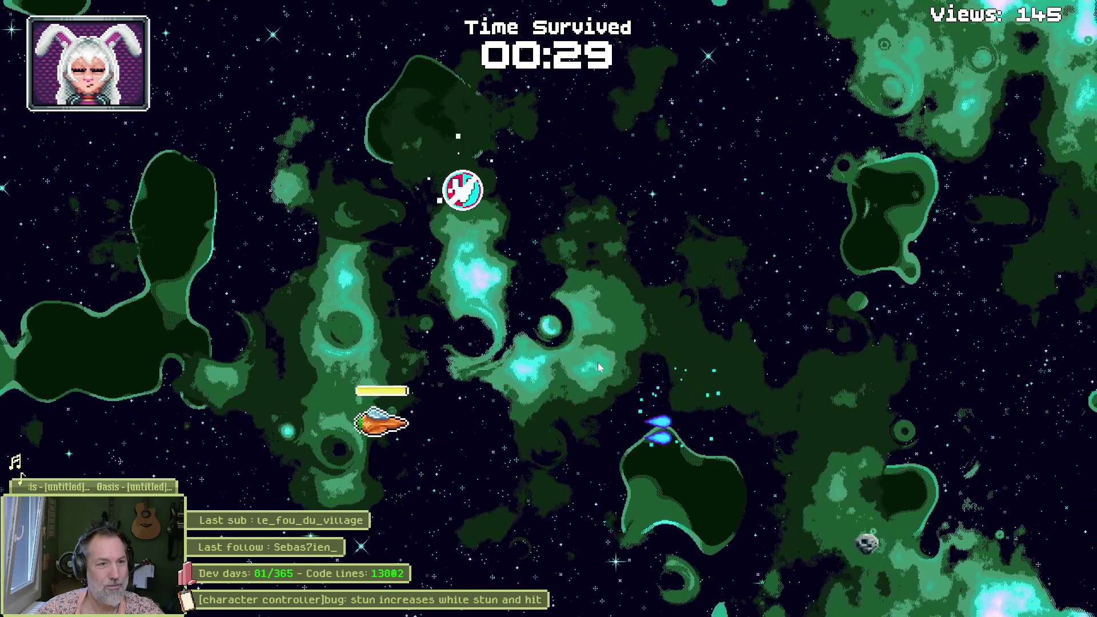
pyautogui.press('w')
pyautogui.press('d')
pyautogui.press('s')
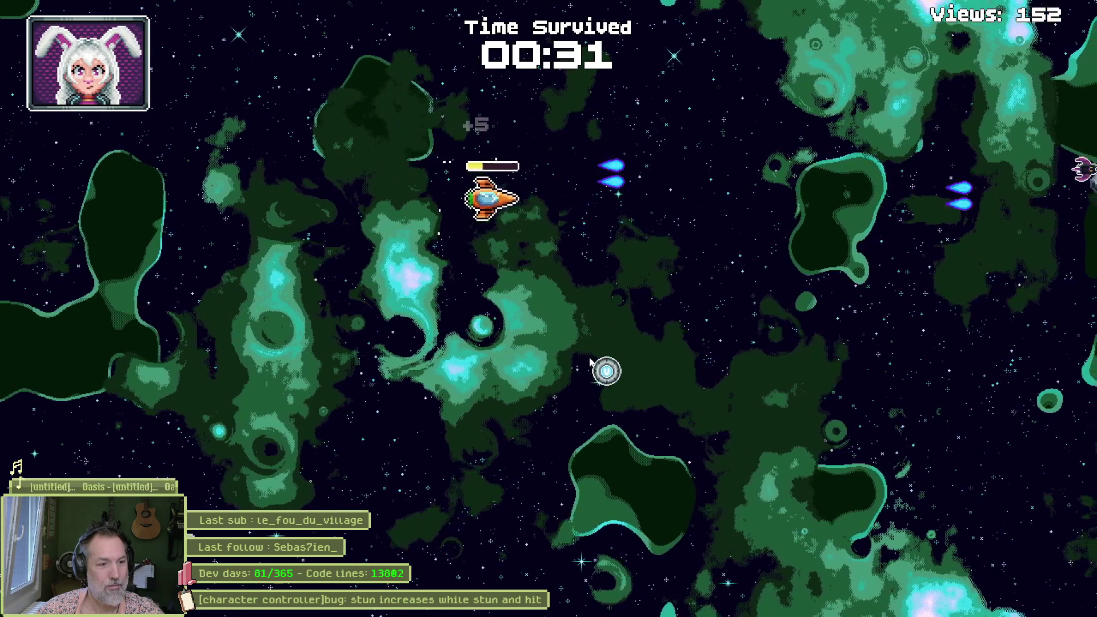
pyautogui.press('a')
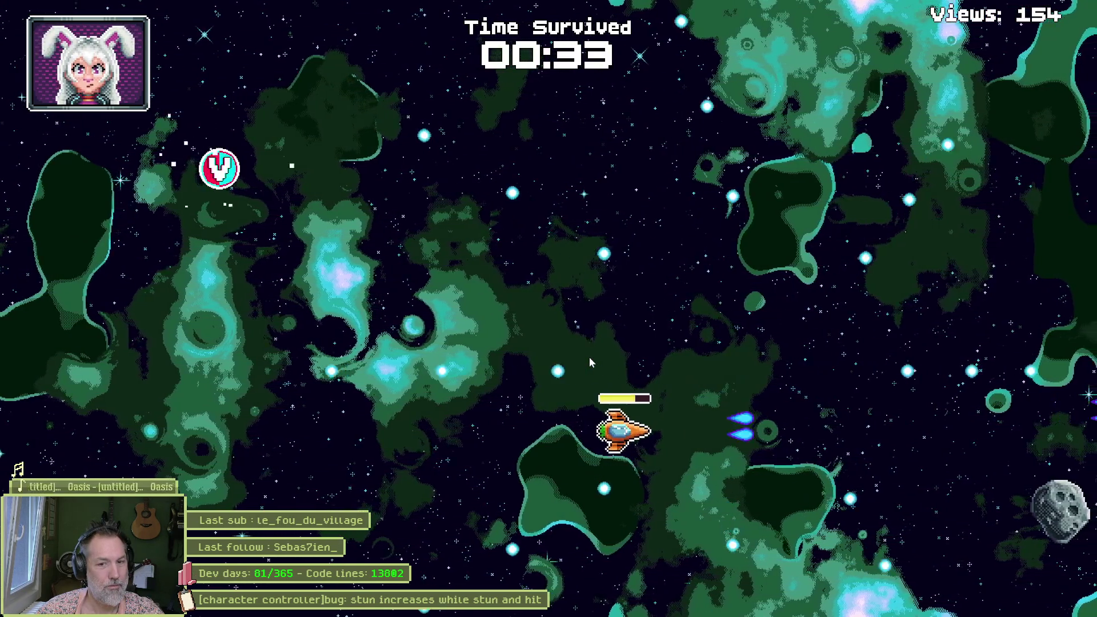
pyautogui.press('w')
pyautogui.press('w')
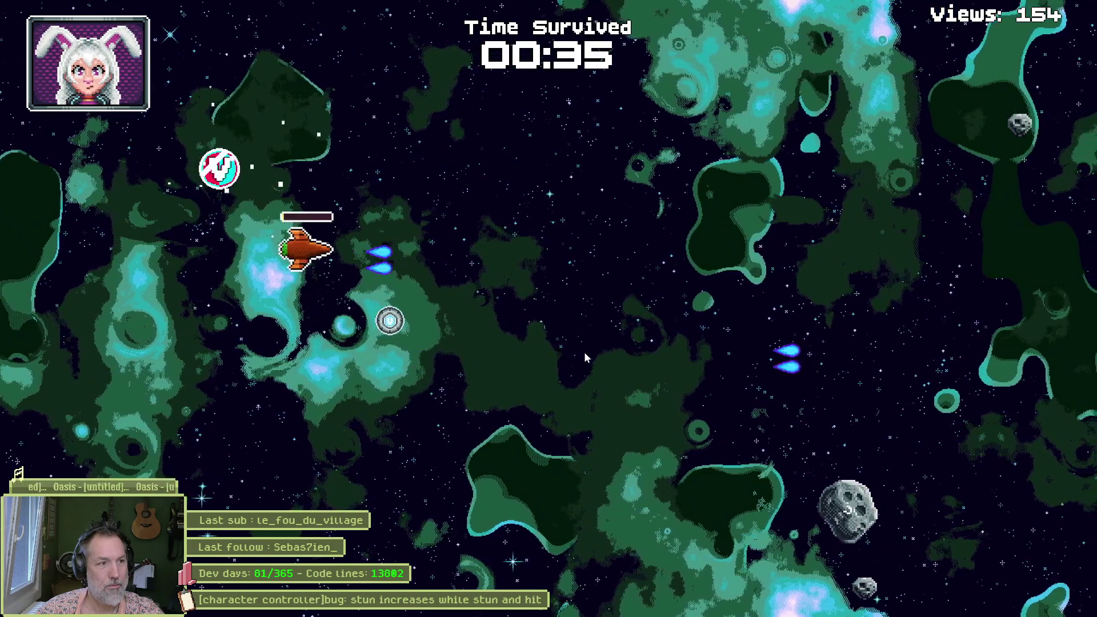
pyautogui.press('d')
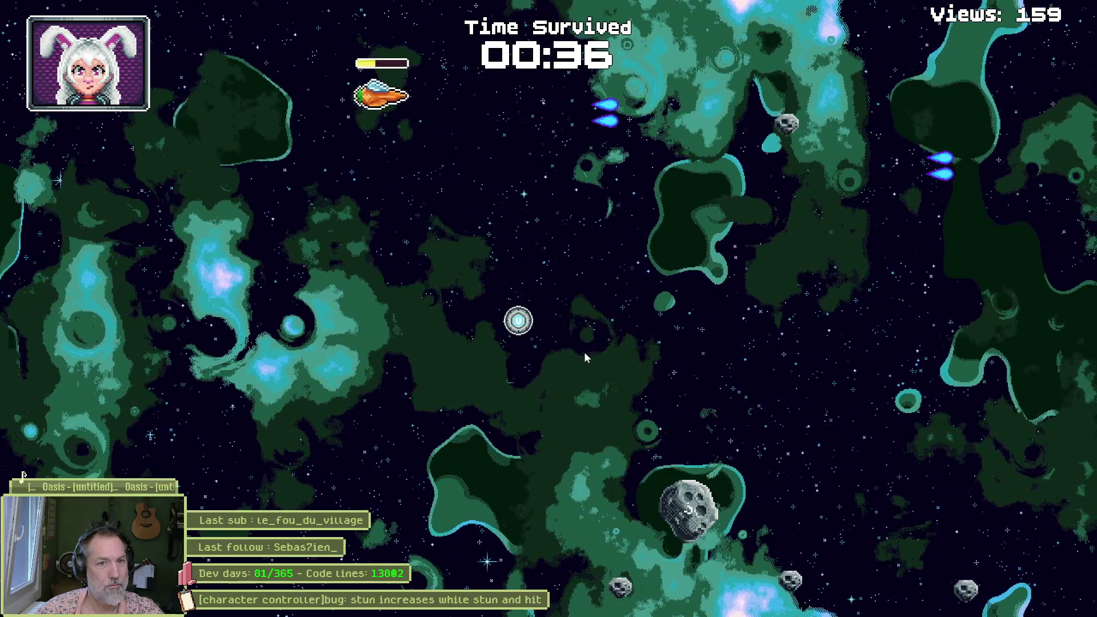
pyautogui.press('s')
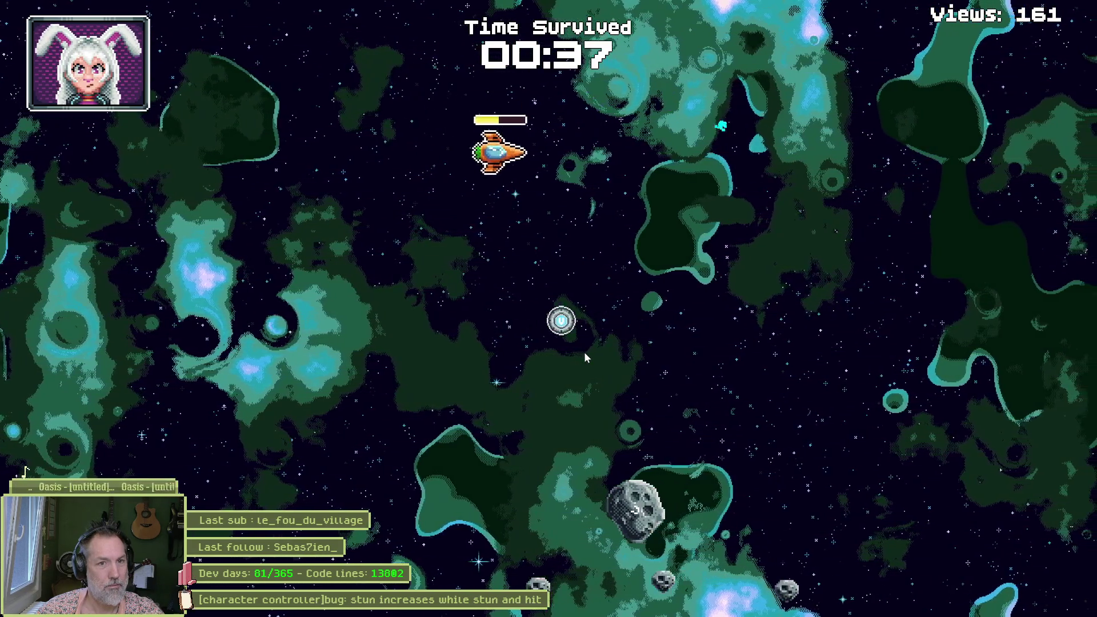
pyautogui.press('a')
pyautogui.press('d')
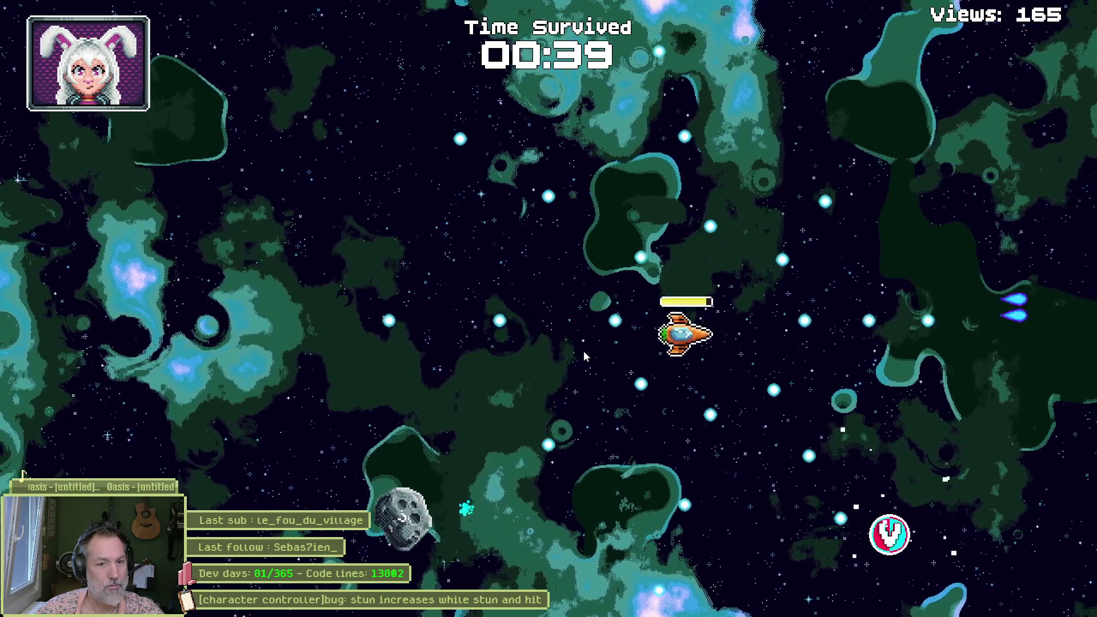
pyautogui.press('s')
pyautogui.press('d')
pyautogui.press('w')
pyautogui.press('a')
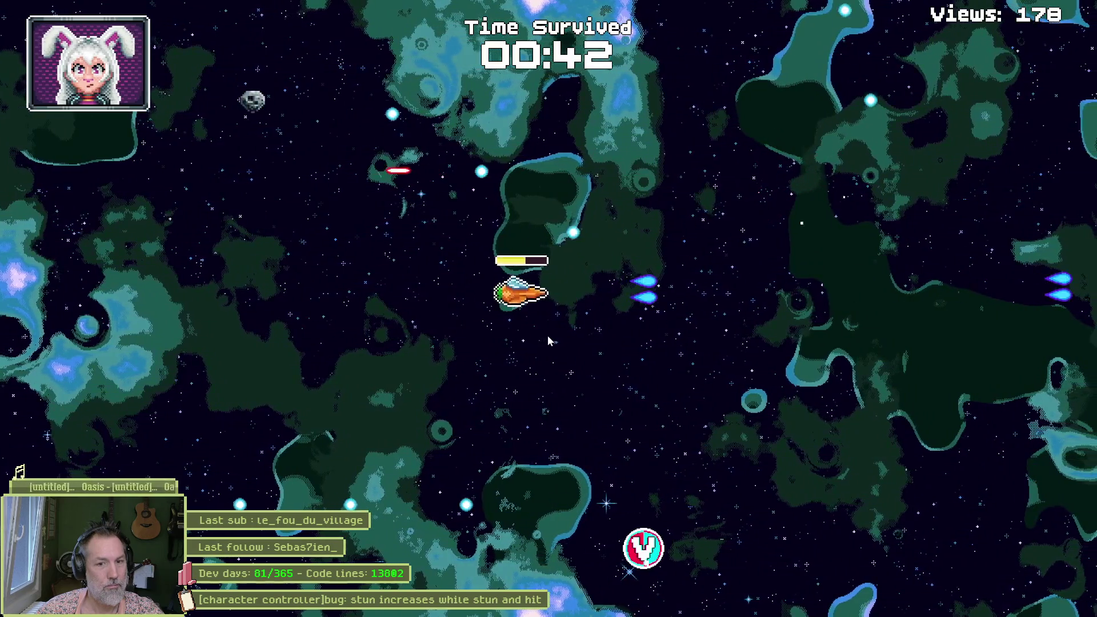
pyautogui.press('d')
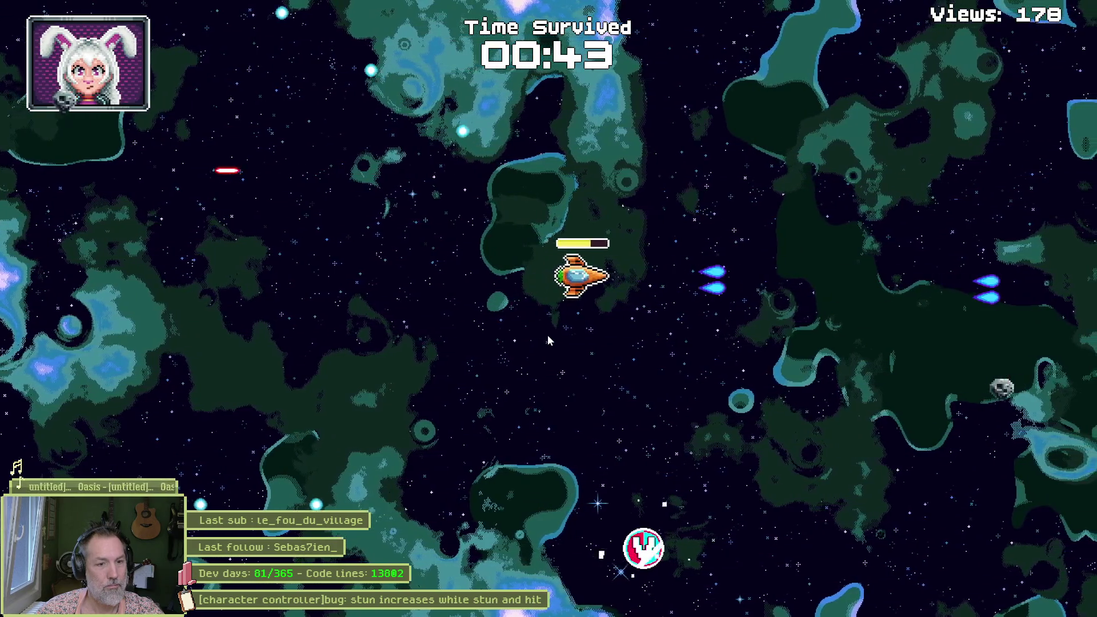
pyautogui.press('s')
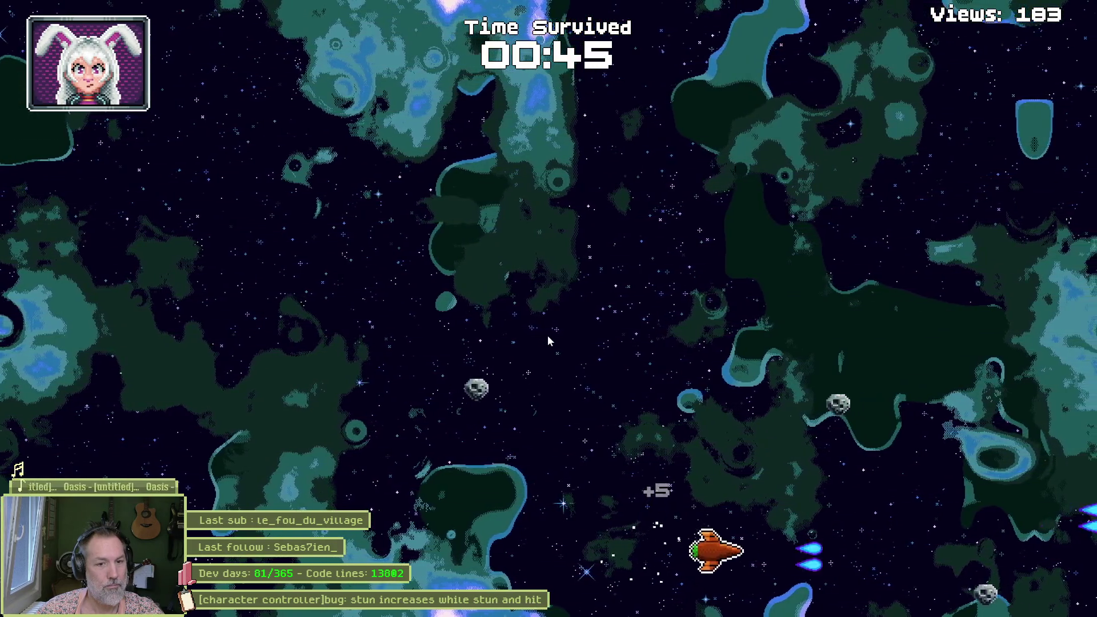
pyautogui.press('w')
pyautogui.press('a')
pyautogui.press('d')
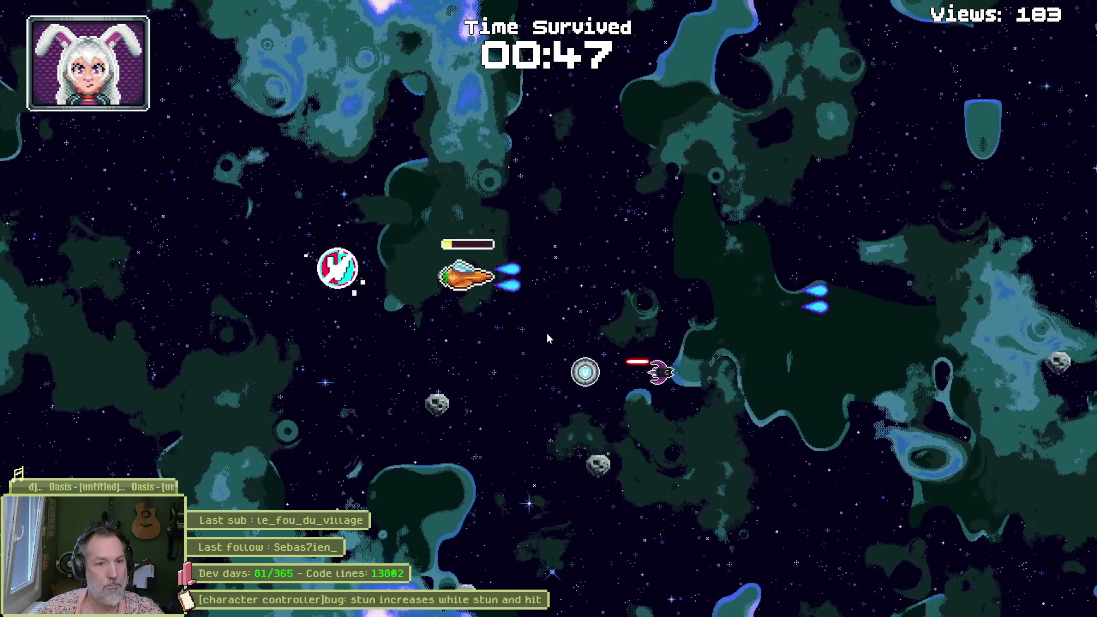
pyautogui.press('w')
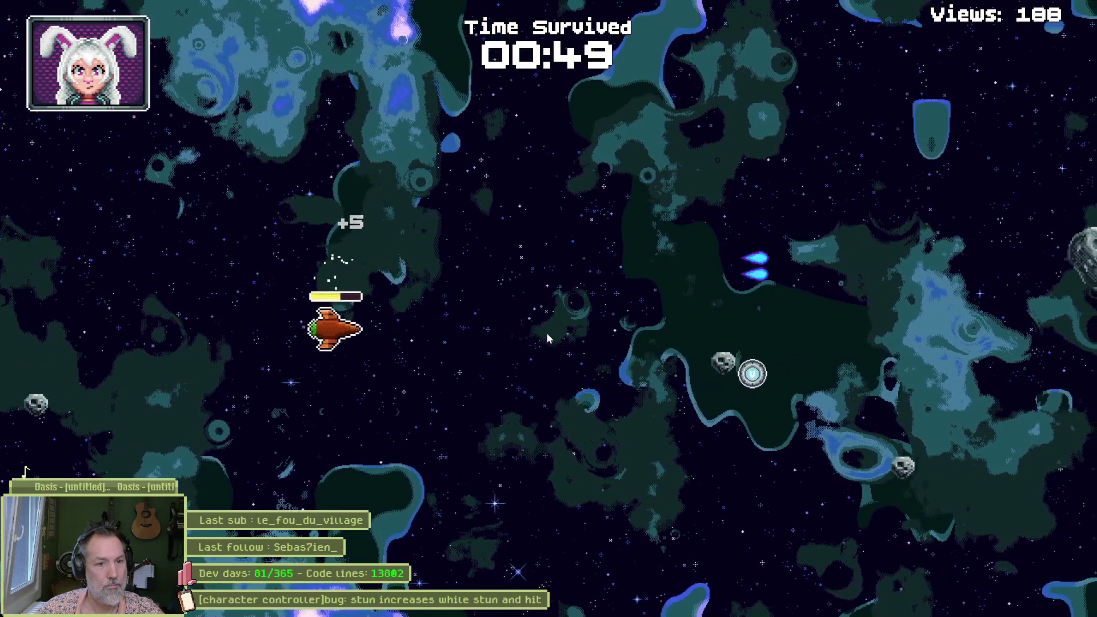
pyautogui.press('d')
pyautogui.press('w')
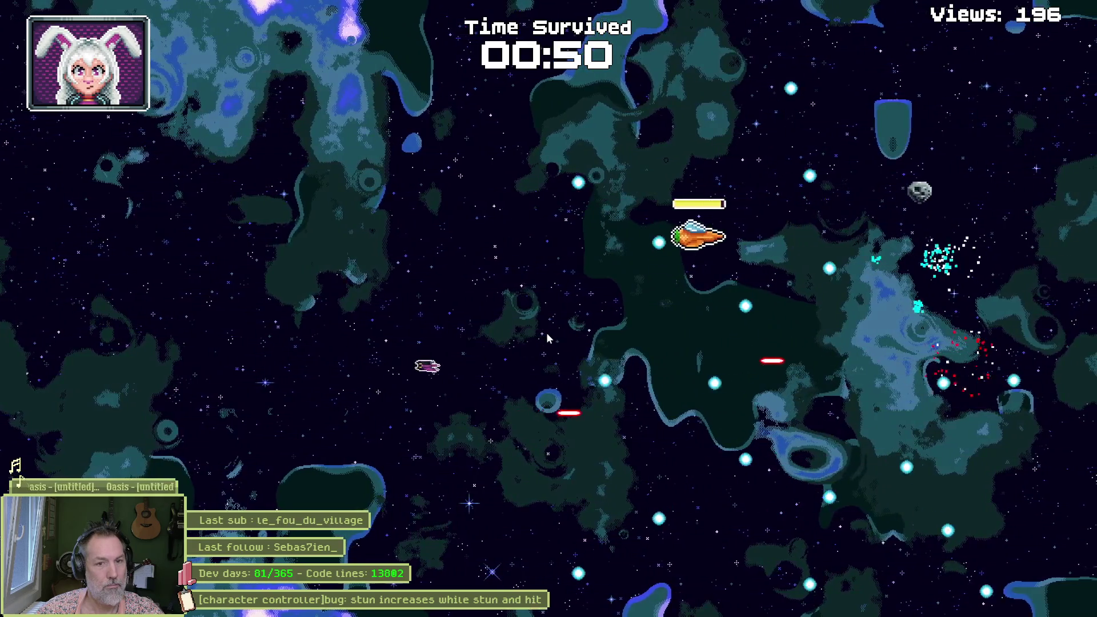
pyautogui.press('w')
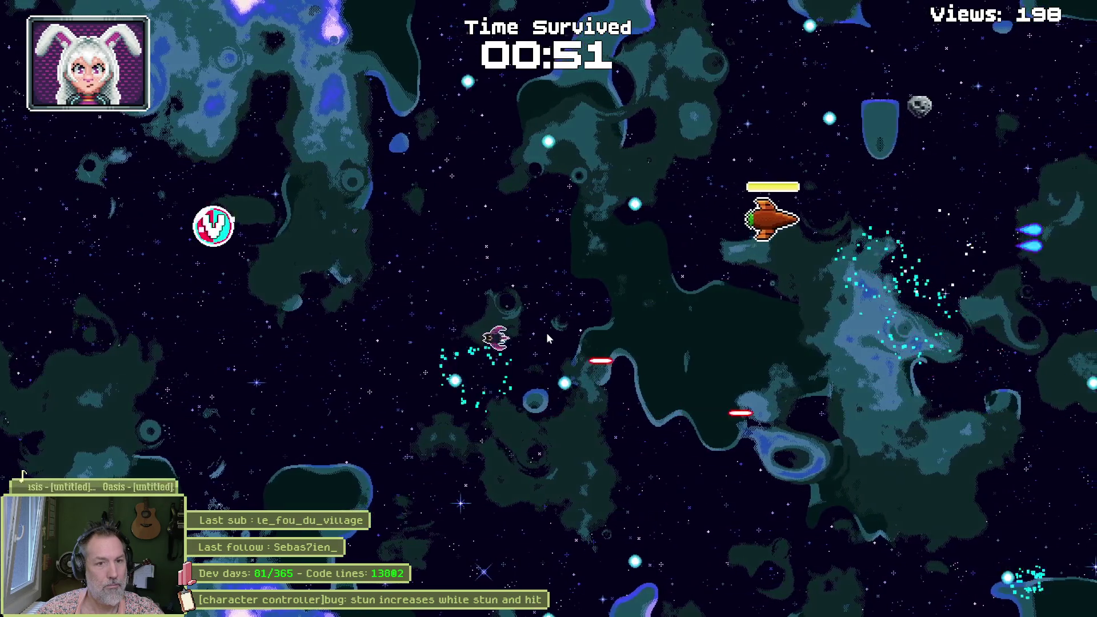
pyautogui.press('a')
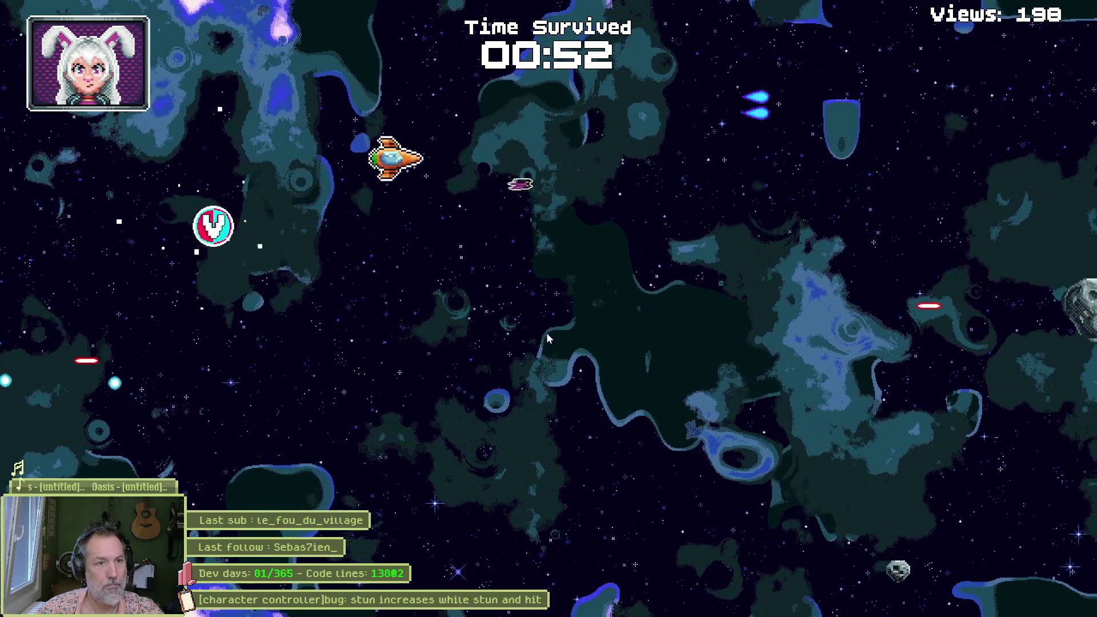
pyautogui.press('a')
# Step: Steer the ship toward the V pickup
pyautogui.press('s')
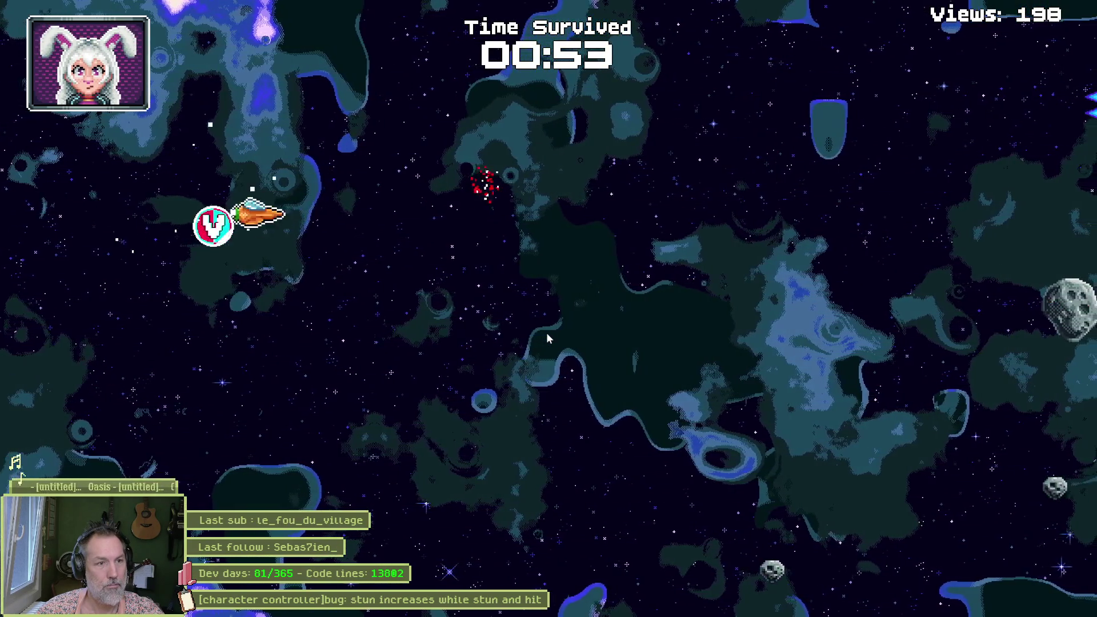
pyautogui.press('d')
pyautogui.press('d')
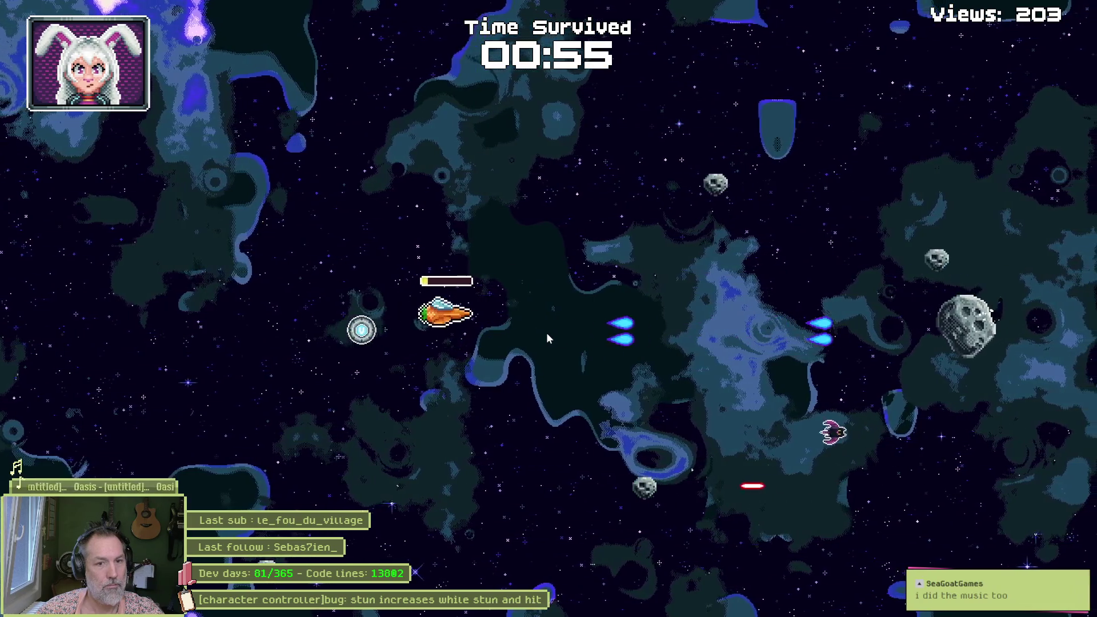
pyautogui.press('s')
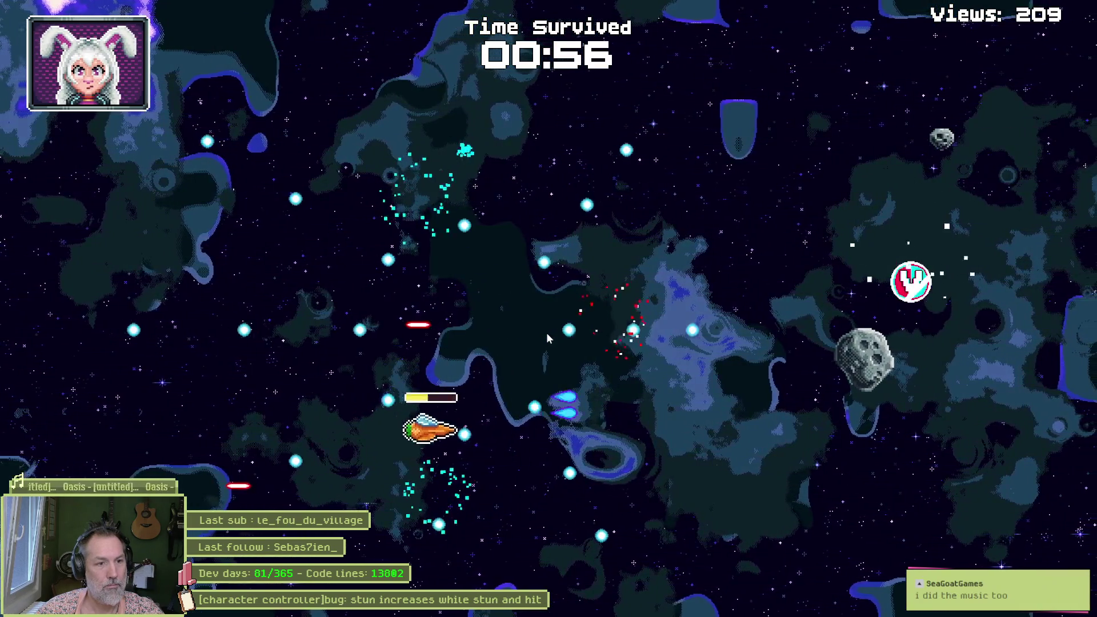
pyautogui.press('d')
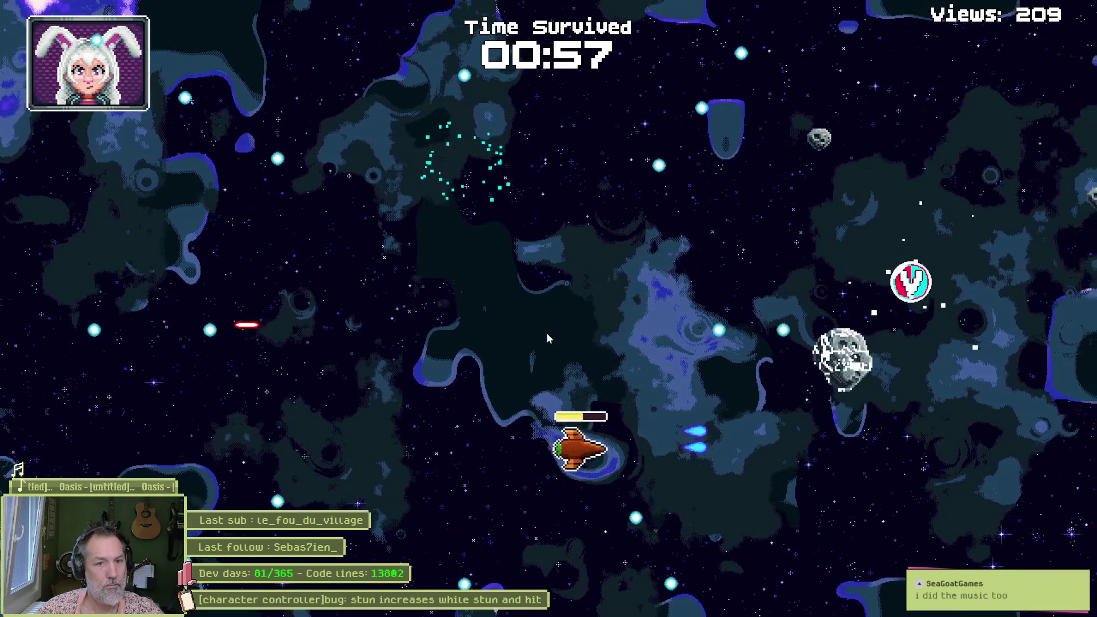
pyautogui.press('w')
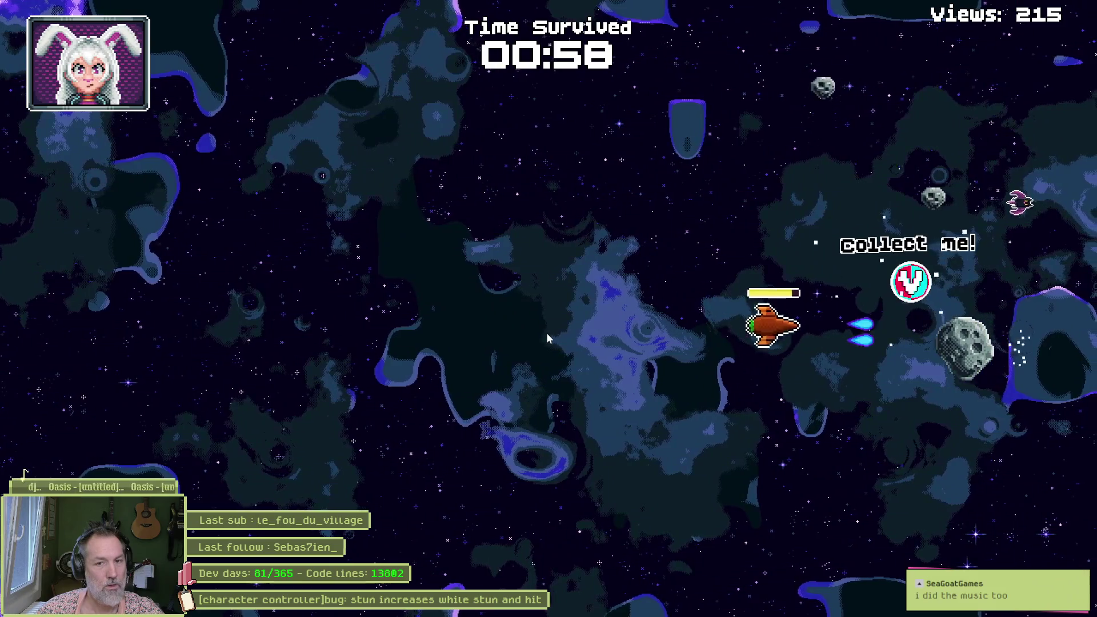
pyautogui.press('d')
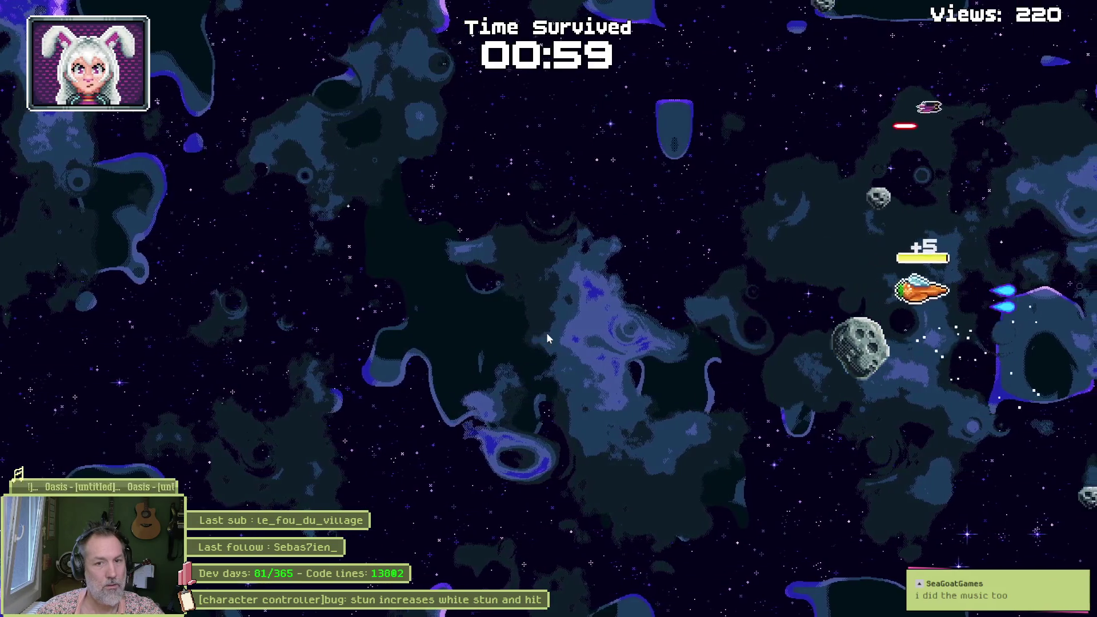
pyautogui.press('s')
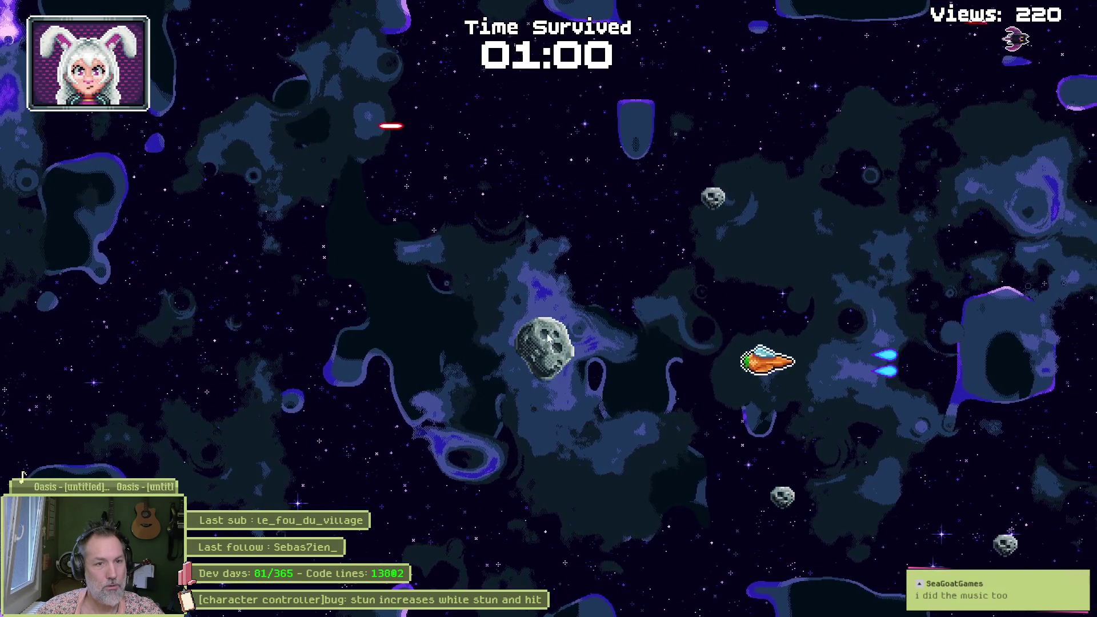
pyautogui.press('a')
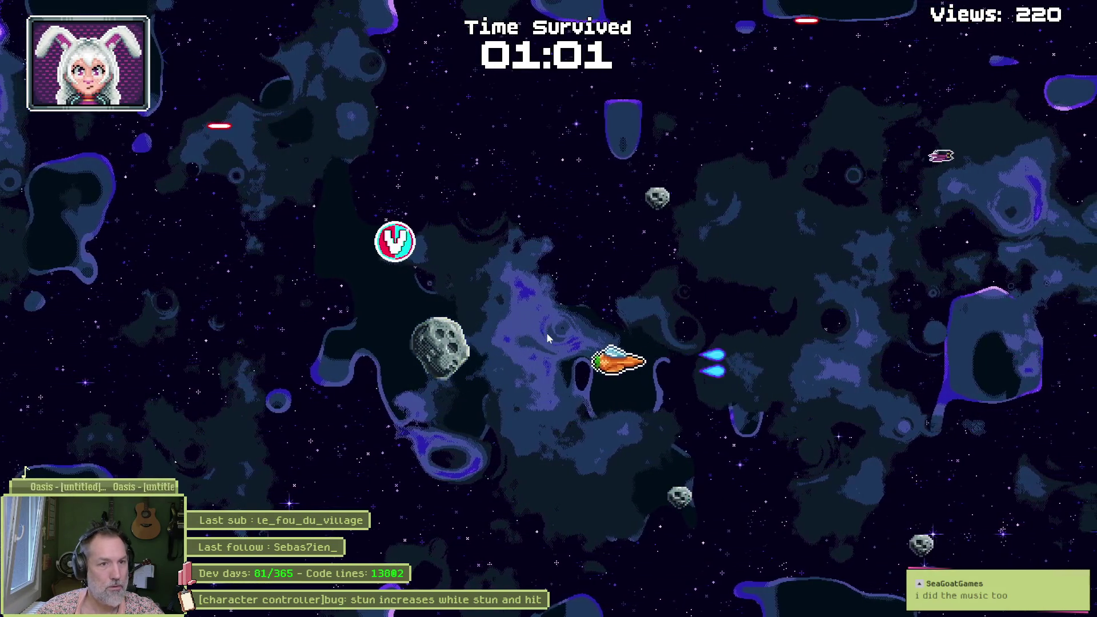
pyautogui.press('w')
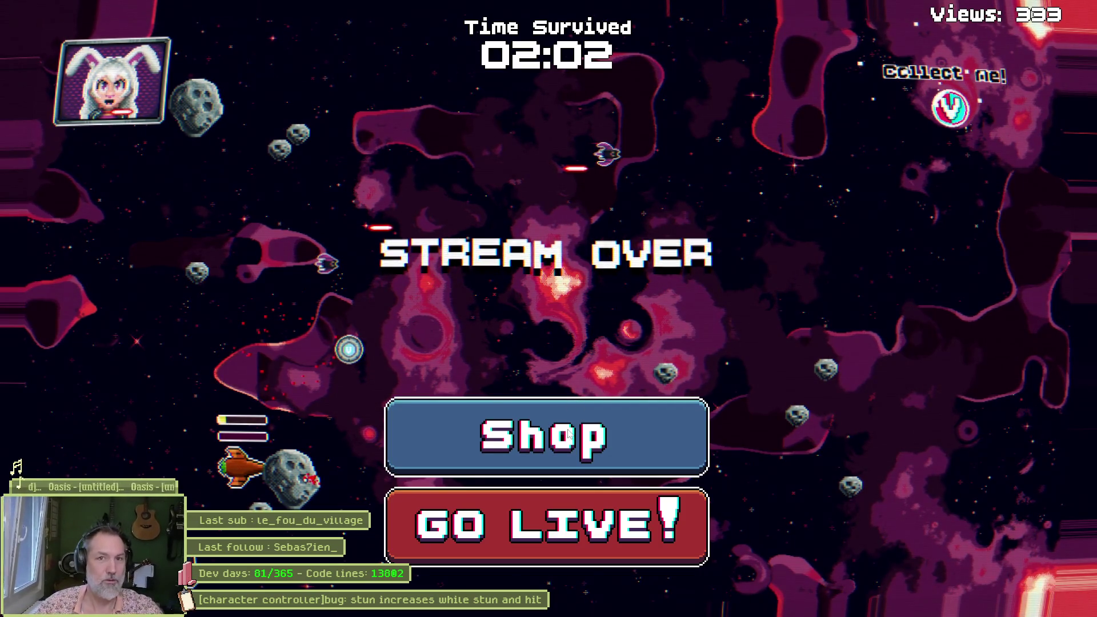
# Step: Leave fullscreen once the run ends on STREAM OVER at 02:02
pyautogui.press('Escape')
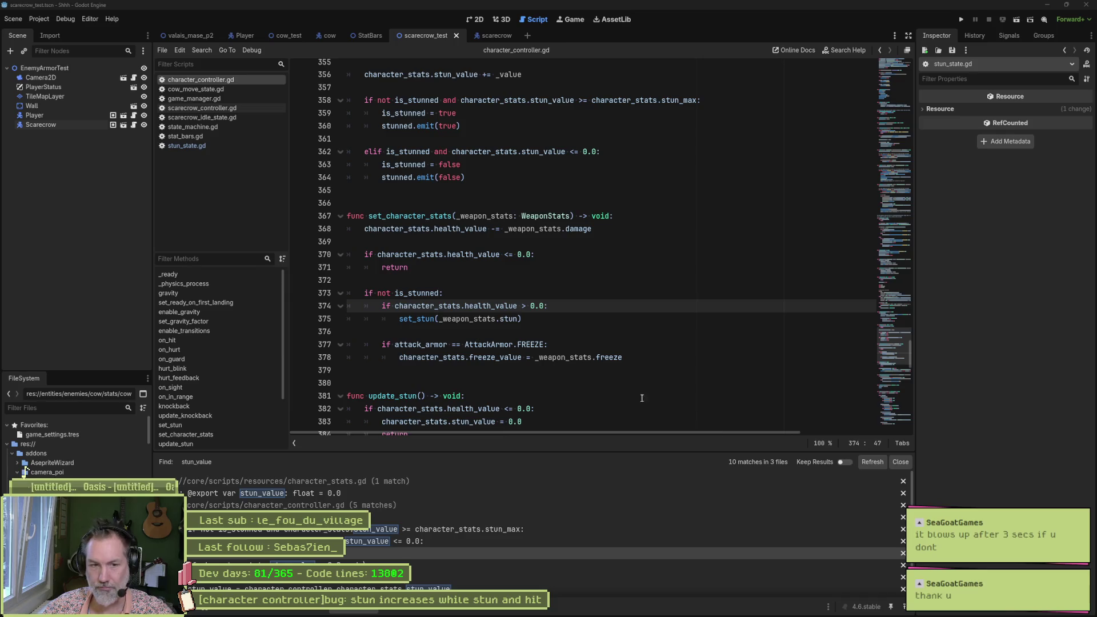
# Step: Trace update_stun's stun_value and stun_decrease_speed argument, then jump to set_stun's definition
pyautogui.click(611, 371)
pyautogui.moveTo(784, 615)
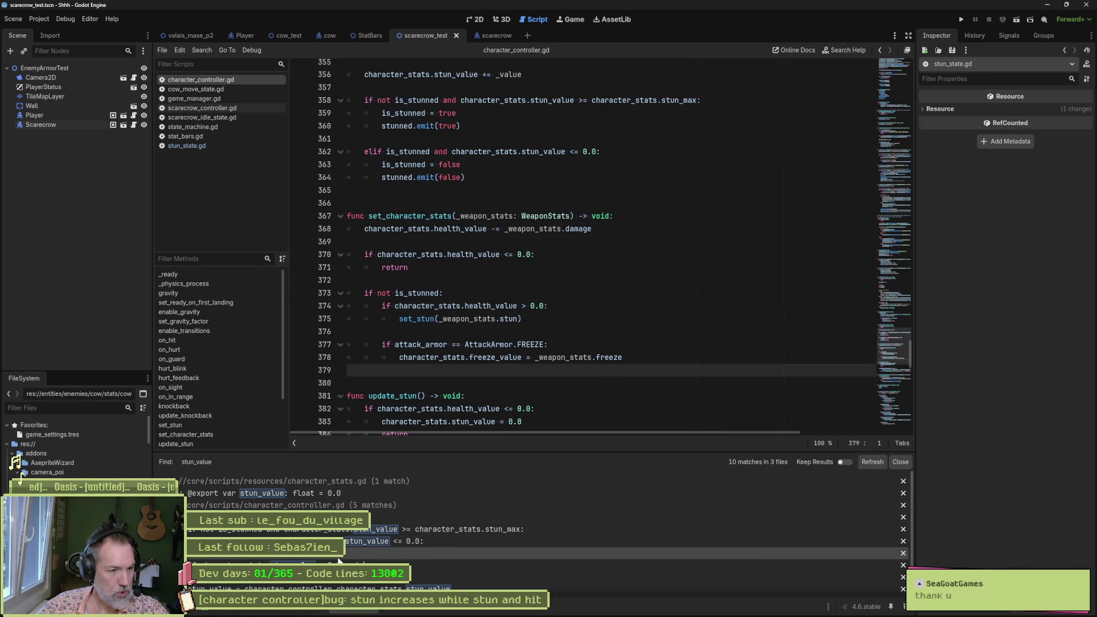
pyautogui.click(335, 557)
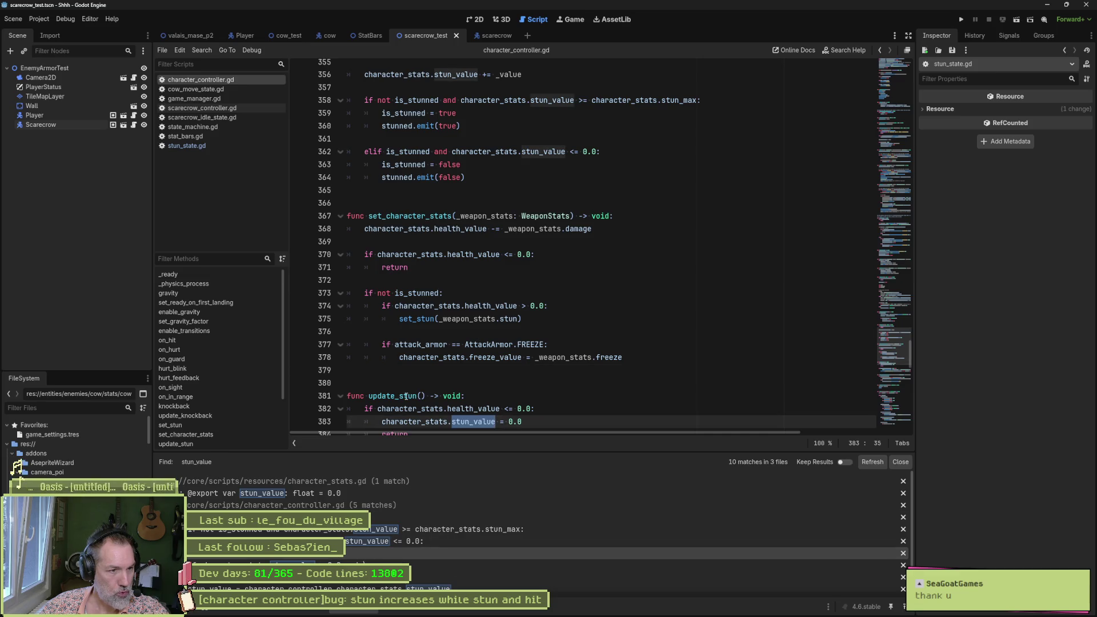
pyautogui.scroll(-2, 463, 395)
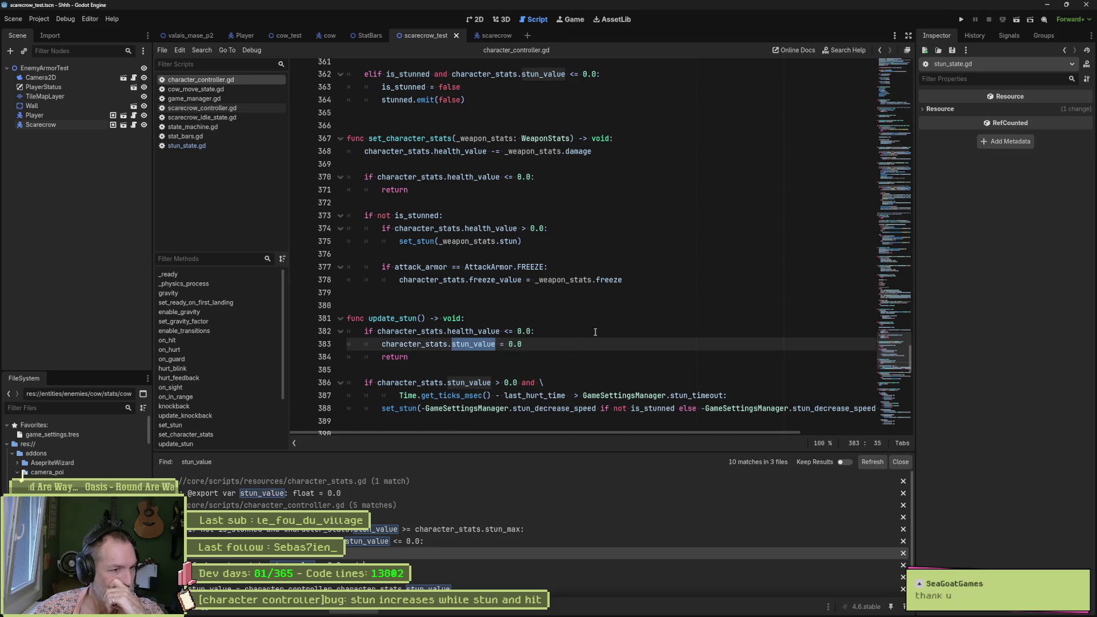
pyautogui.scroll(-1, 597, 334)
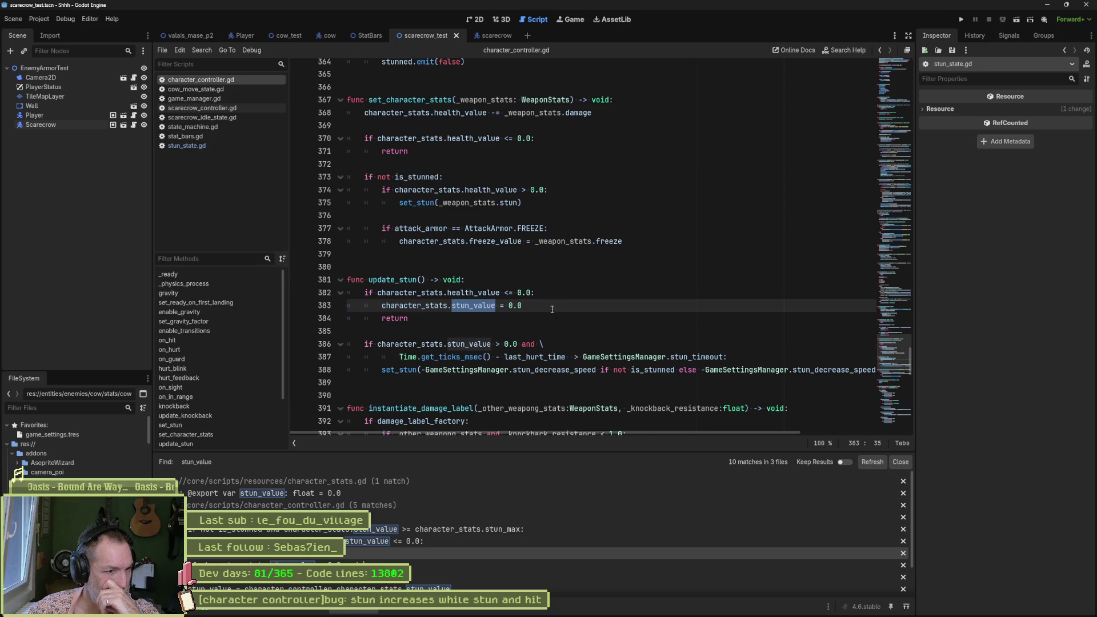
pyautogui.moveTo(419, 370); pyautogui.dragTo(595, 370)
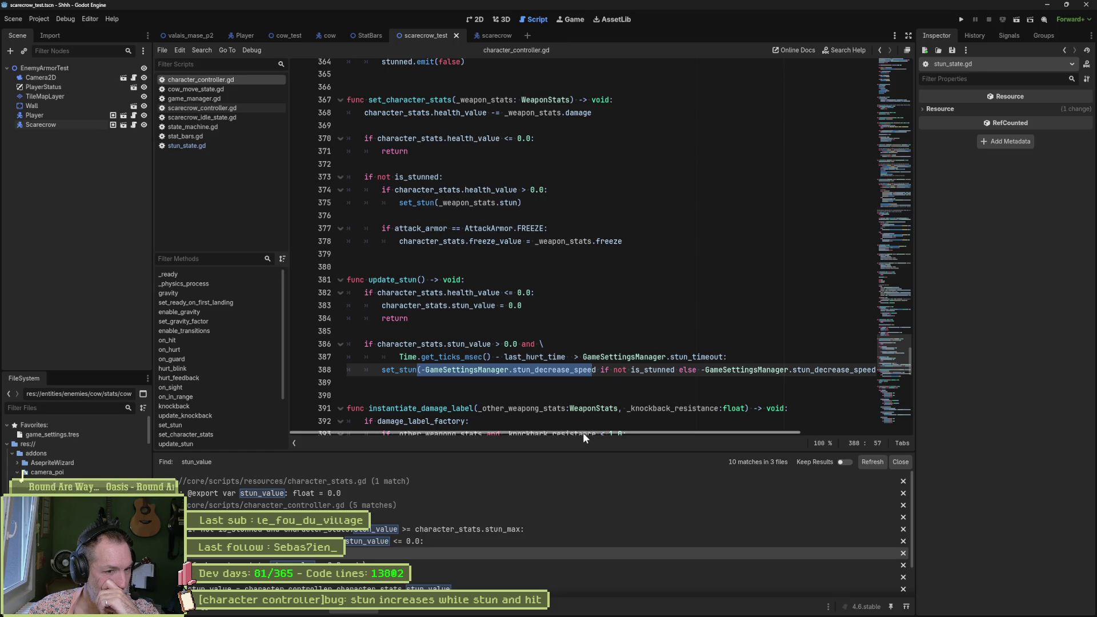
pyautogui.moveTo(583, 433)
pyautogui.mouseDown()
pyautogui.moveTo(692, 433)
pyautogui.moveTo(581, 428)
pyautogui.mouseUp()
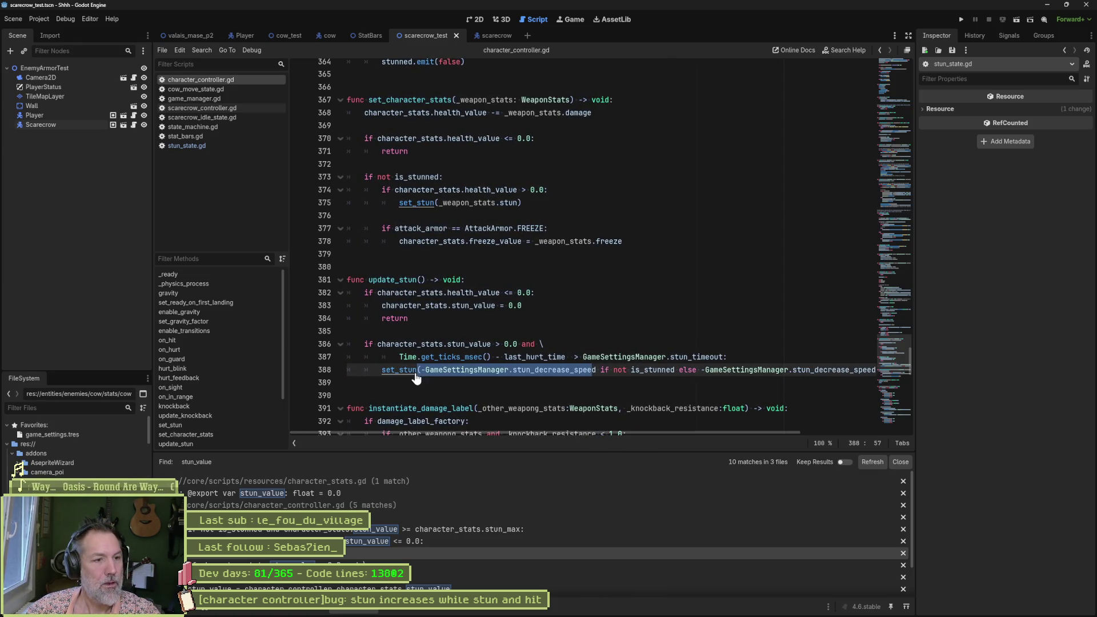
pyautogui.keyDown('ctrl'); pyautogui.click(415, 375); pyautogui.keyUp('ctrl')
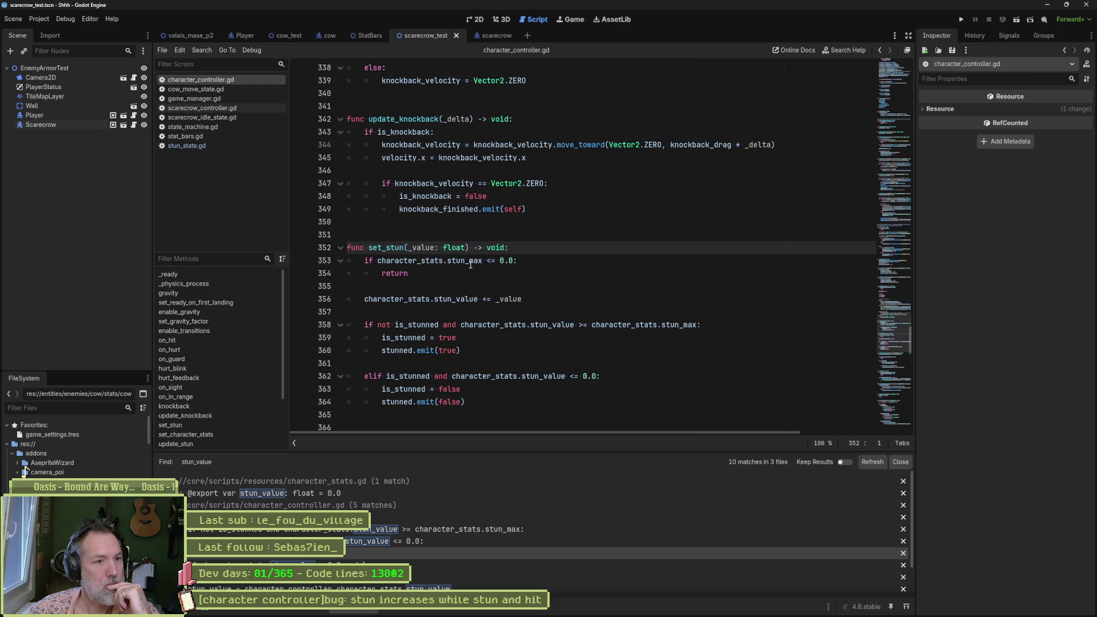
# Step: After is_stunned = false, add the line character_stats.stun_value = 0.0
pyautogui.click(474, 263)
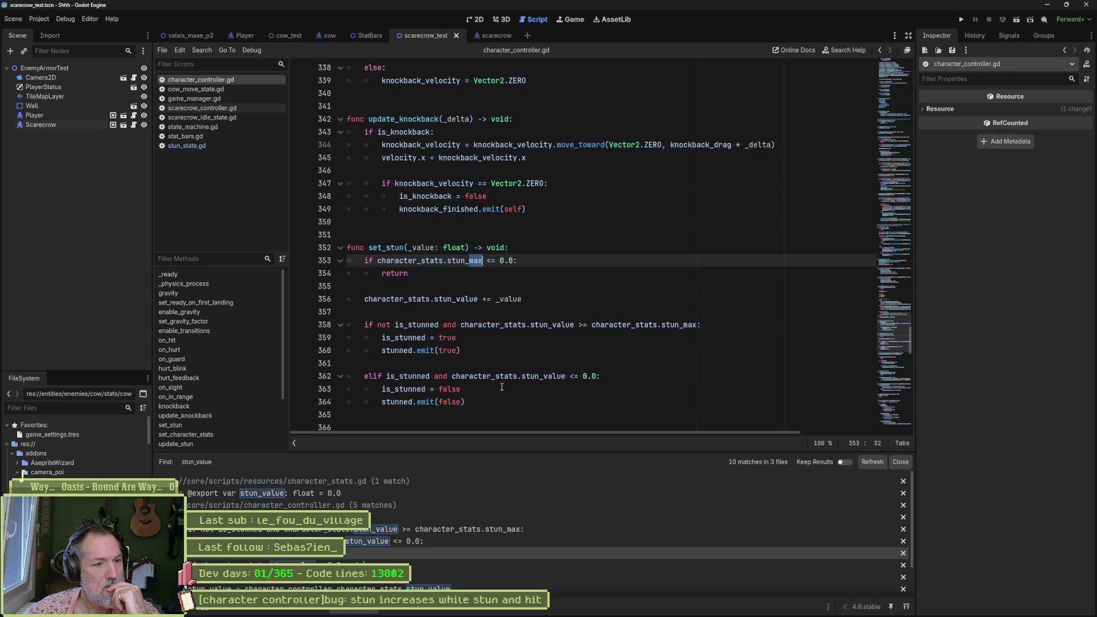
pyautogui.click(502, 387)
pyautogui.press('Return')
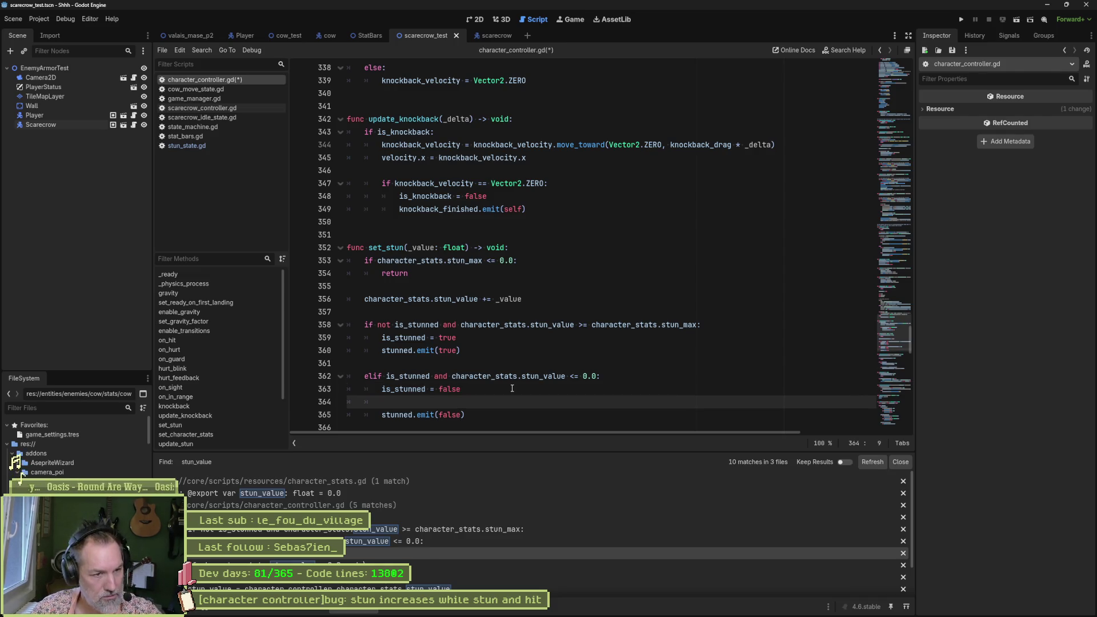
pyautogui.click(454, 378)
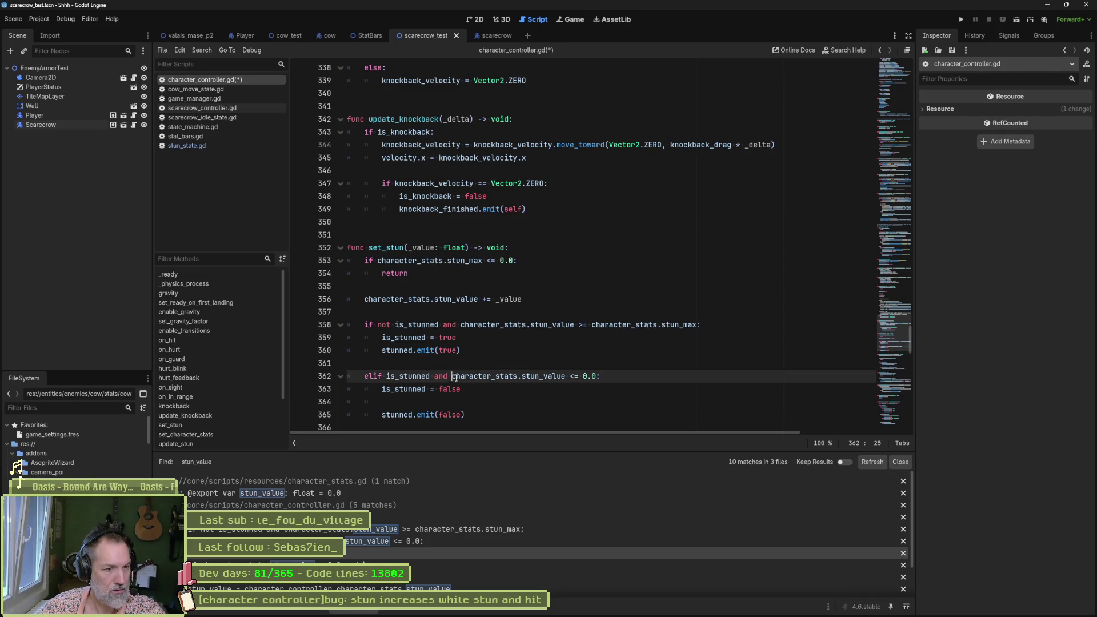
pyautogui.moveTo(454, 377); pyautogui.dragTo(601, 376)
pyautogui.hotkey('ctrl', 'c')
pyautogui.click(526, 403)
pyautogui.hotkey('ctrl', 'v')
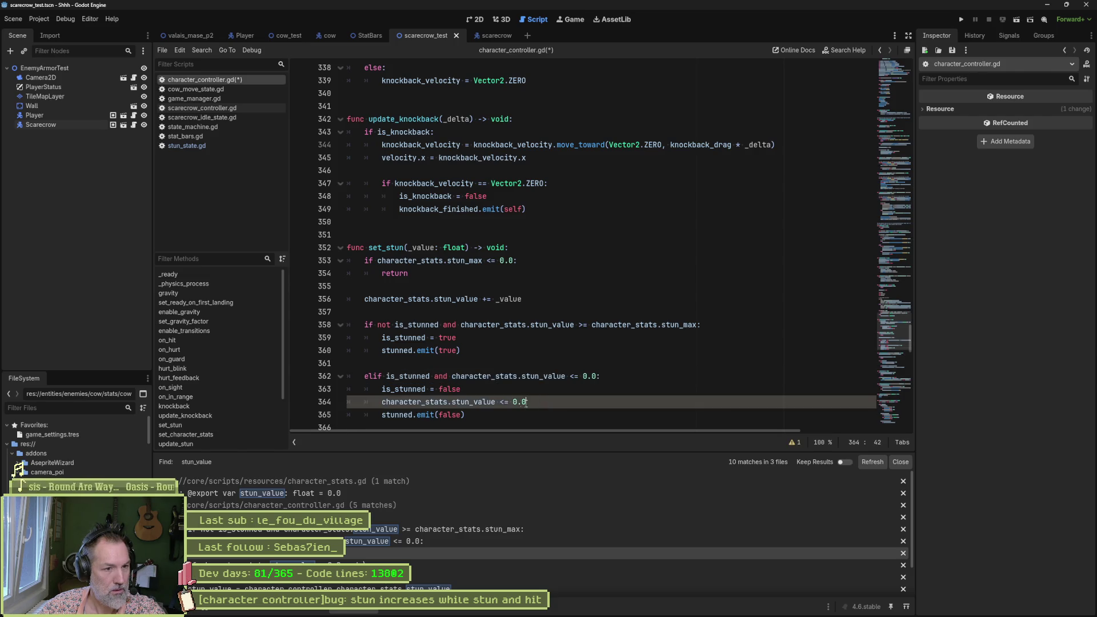
pyautogui.press('BackSpace')
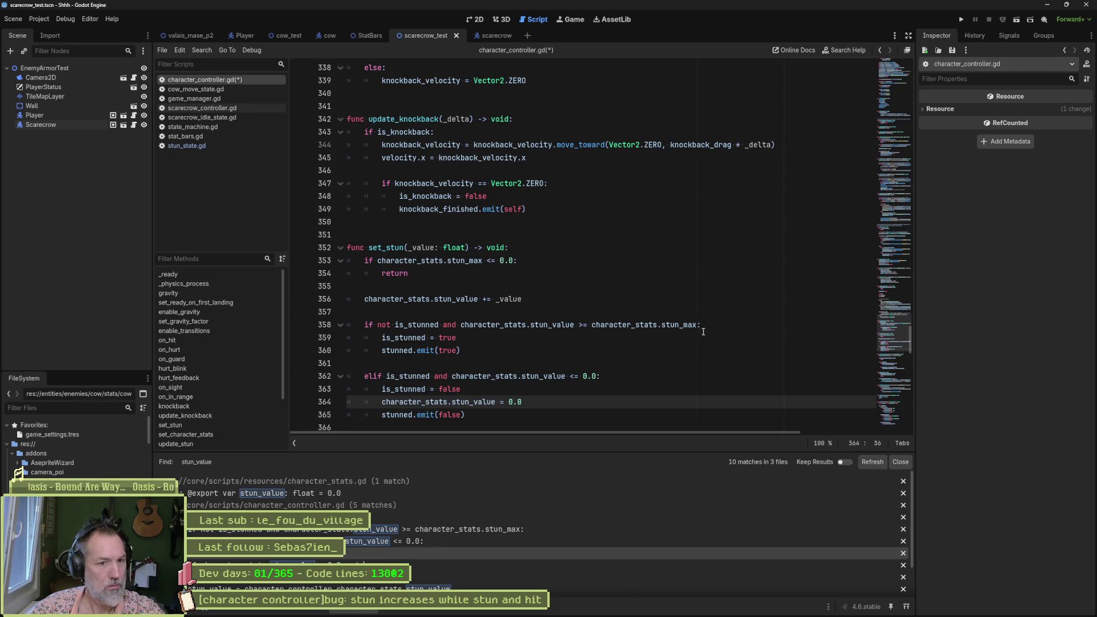
# Step: In the stun branch, add character_stats.stun_value = character_stats.stun_max, then save and run the scene
pyautogui.moveTo(697, 324)
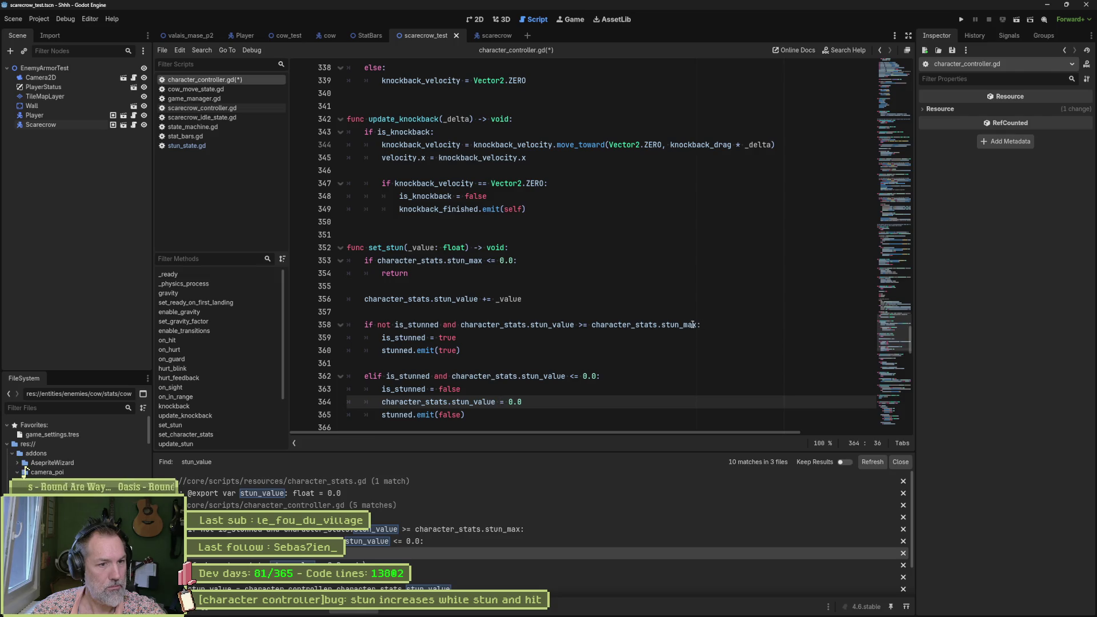
pyautogui.moveTo(461, 324); pyautogui.dragTo(683, 324)
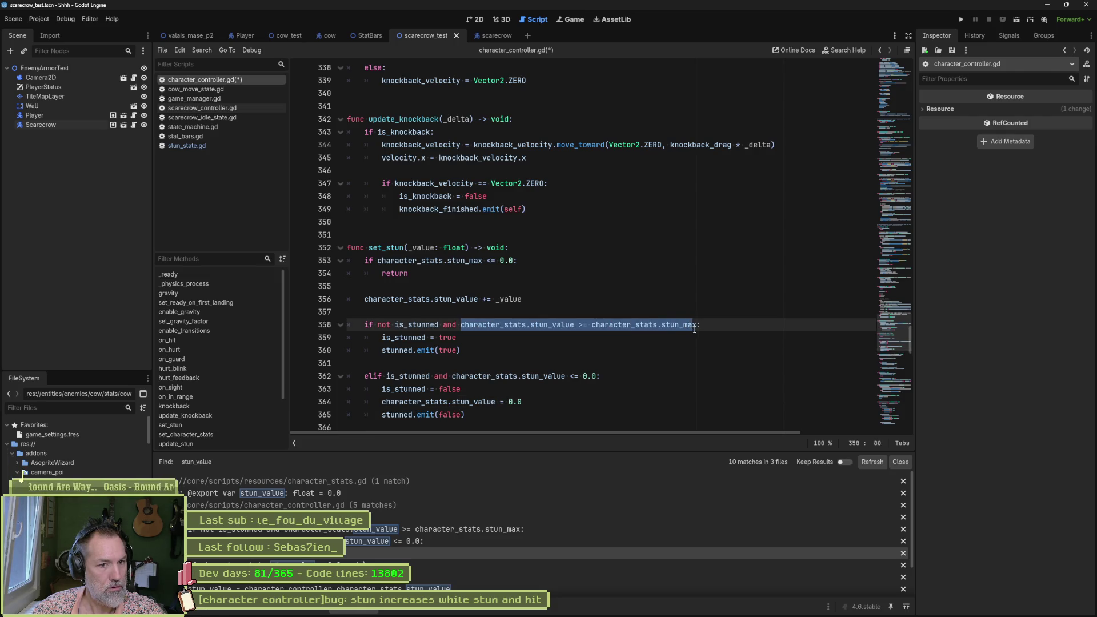
pyautogui.hotkey('ctrl', 'c')
pyautogui.click(701, 325)
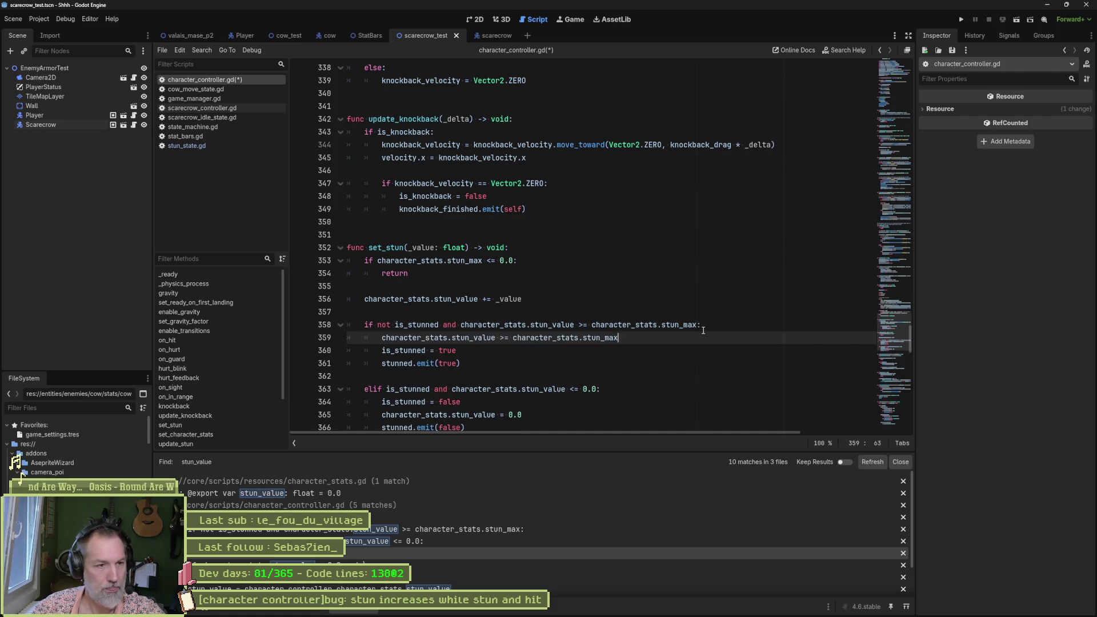
pyautogui.press('Return')
pyautogui.hotkey('ctrl', 'v')
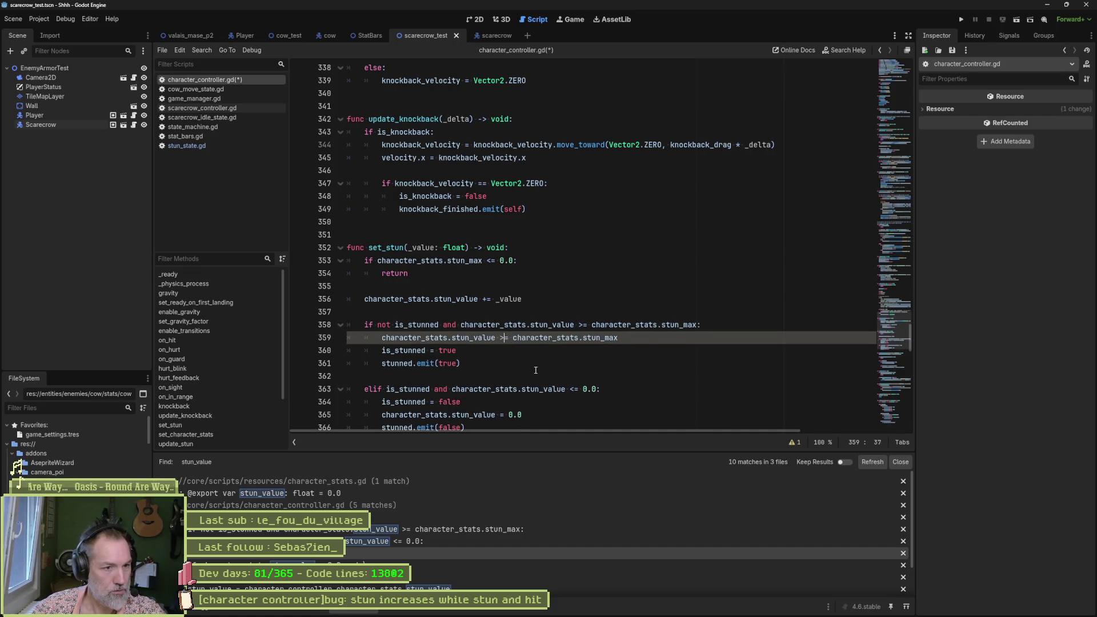
pyautogui.press('BackSpace')
pyautogui.hotkey('ctrl', 's')
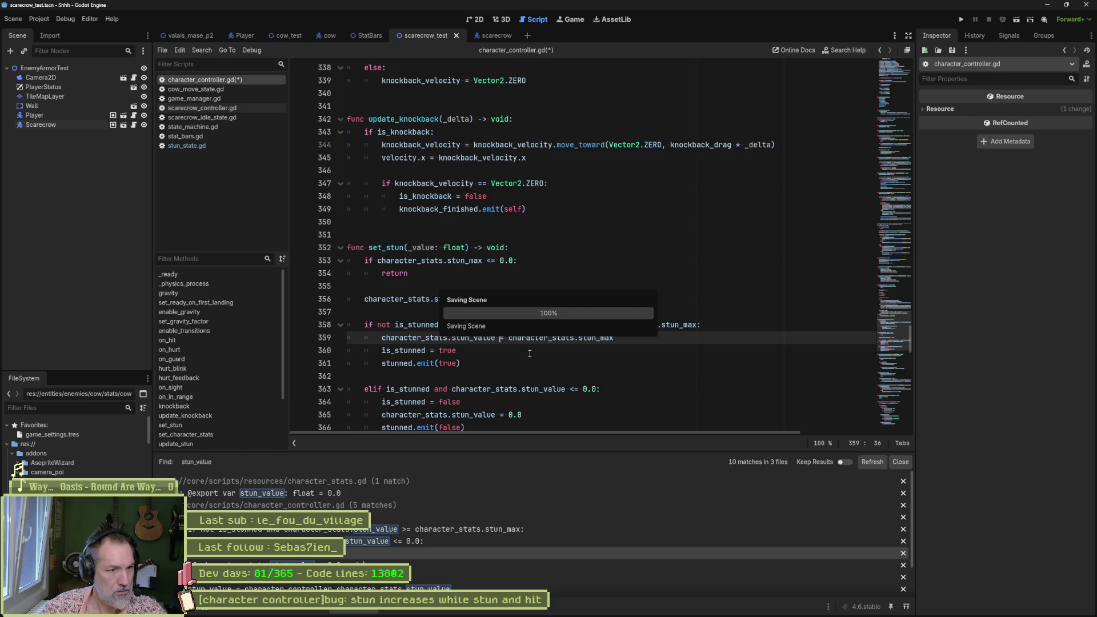
pyautogui.press('F6')
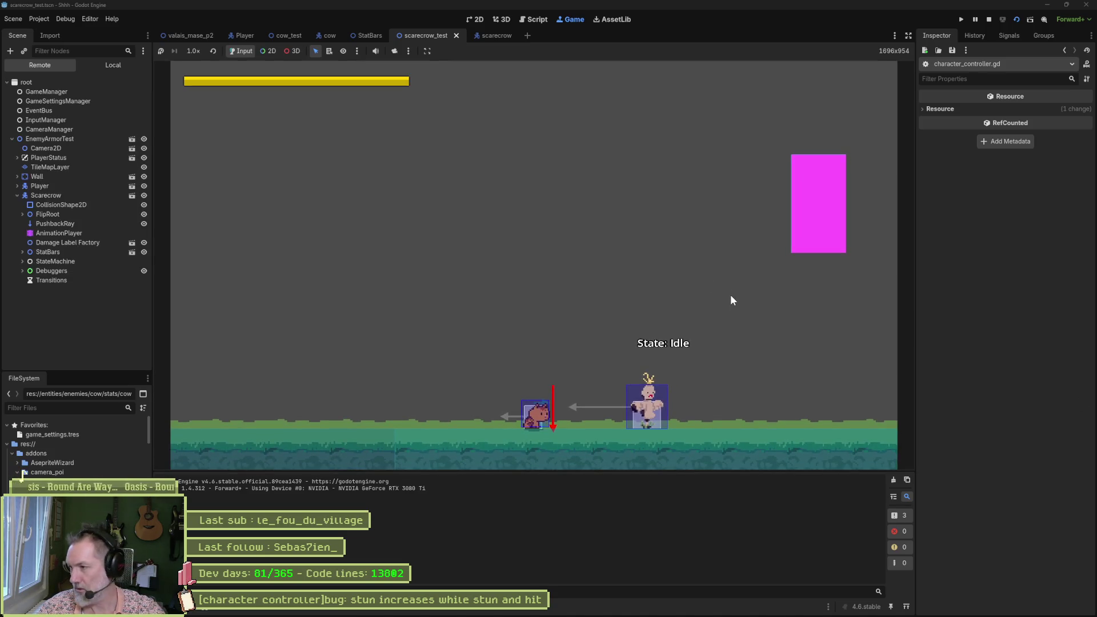
# Step: Dash into the scarecrow and attack it repeatedly with J and K to build stun
pyautogui.press('shift')
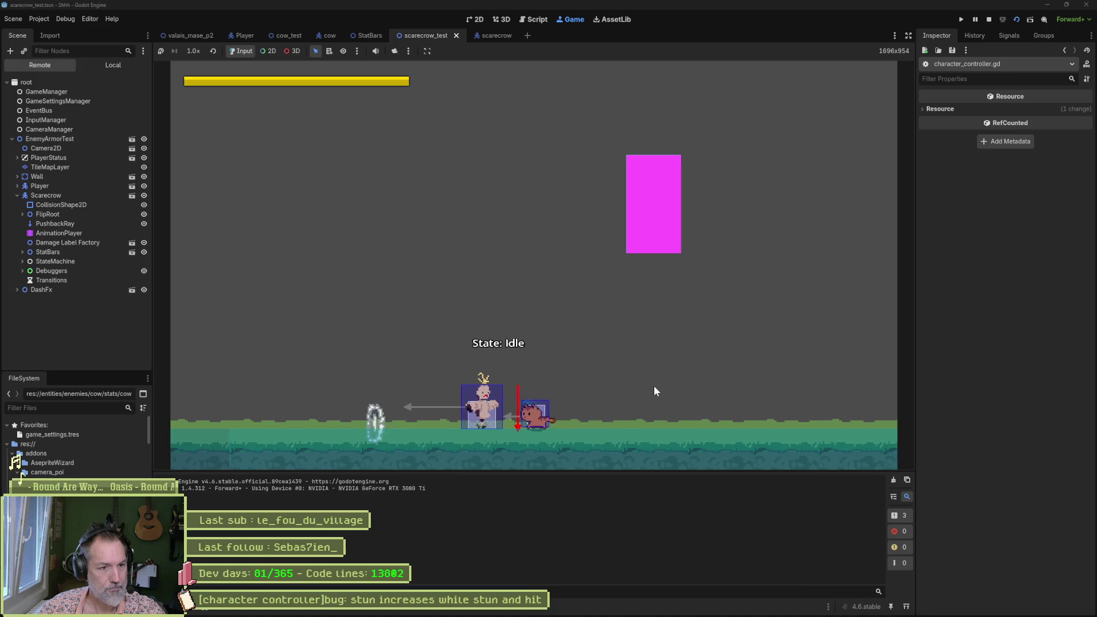
pyautogui.press('j')
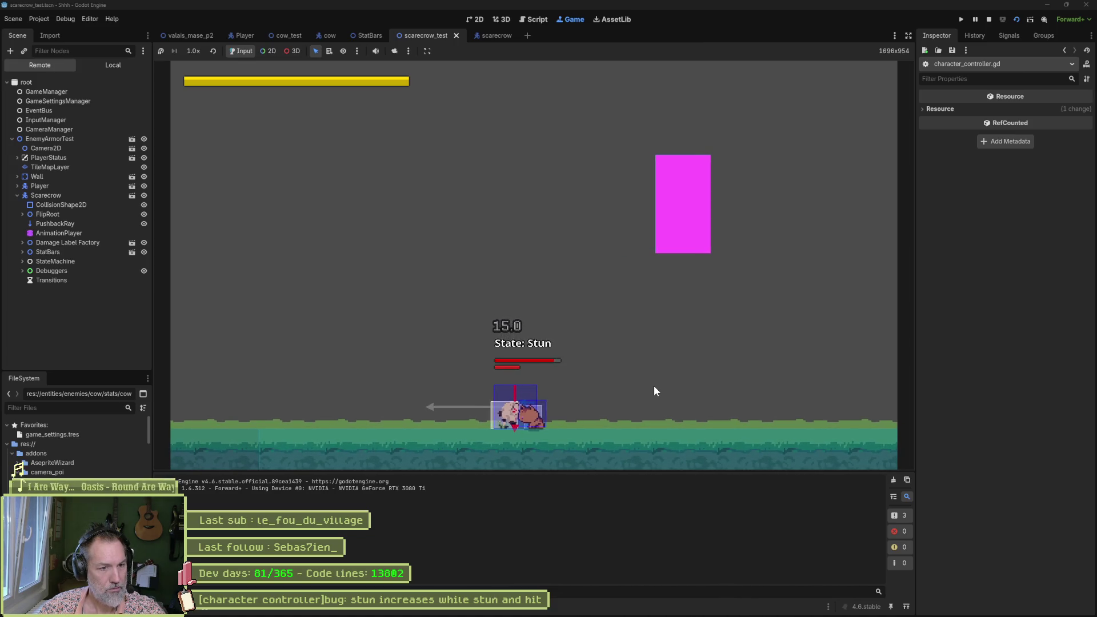
pyautogui.press('j')
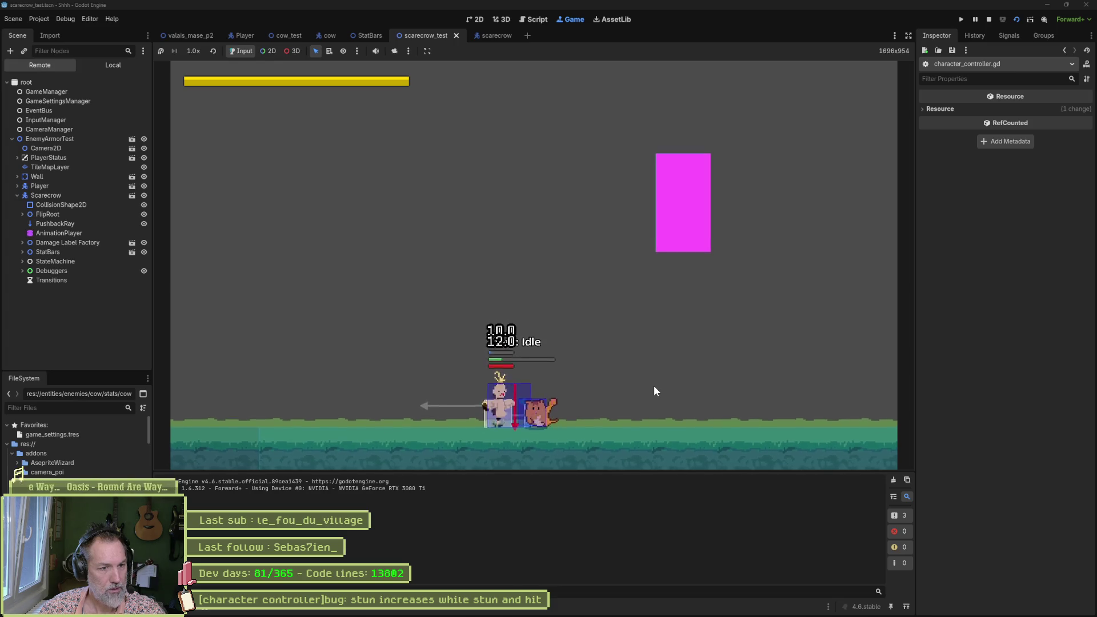
pyautogui.press('j')
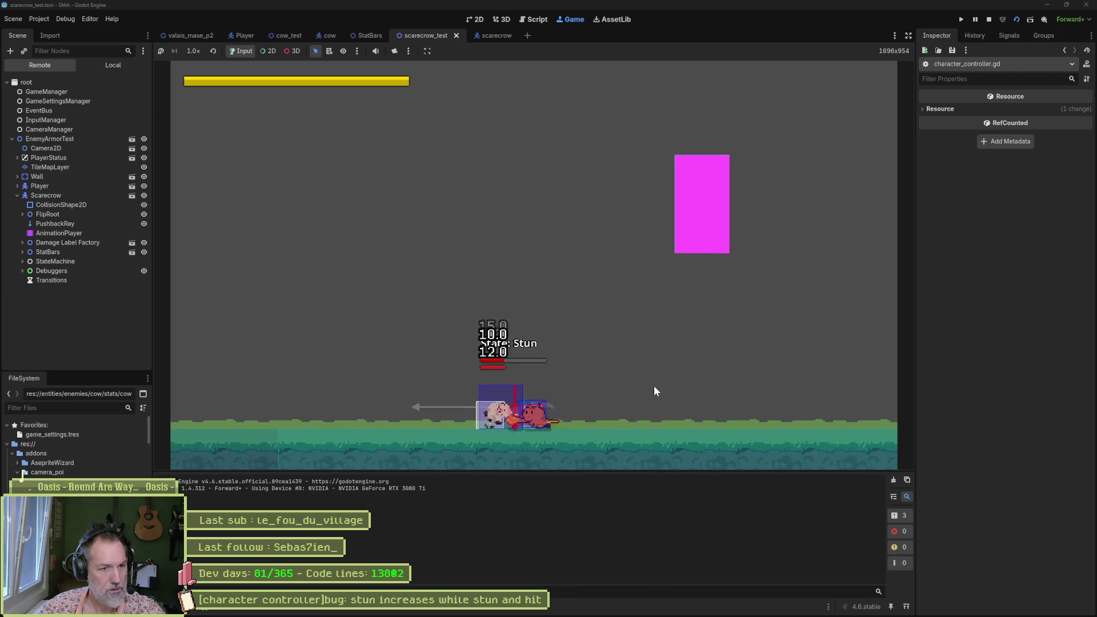
pyautogui.press('j')
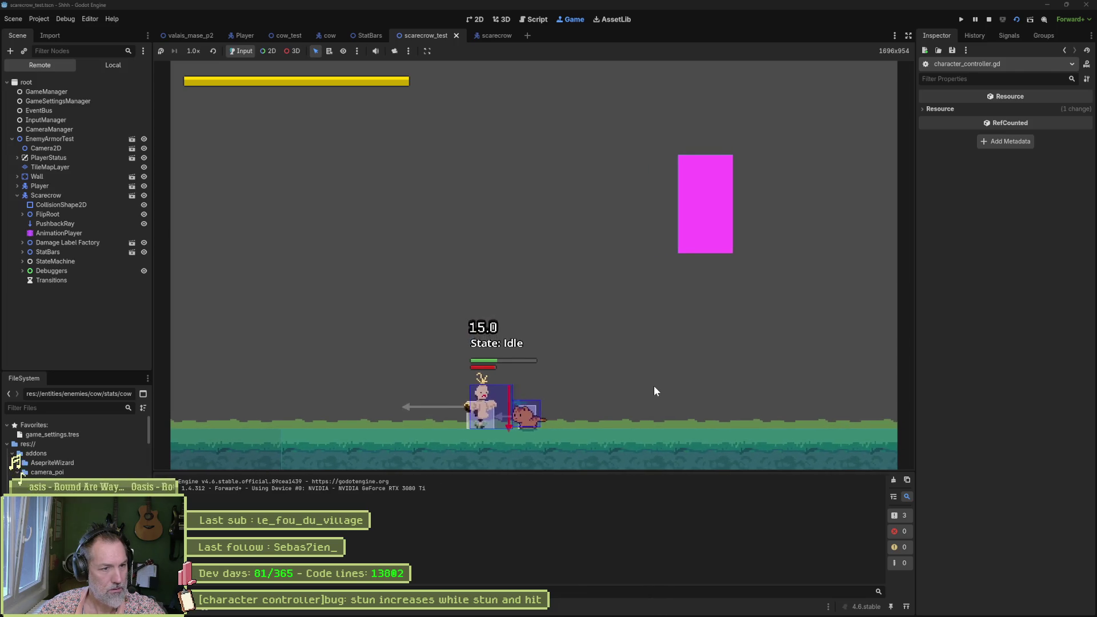
pyautogui.press('j')
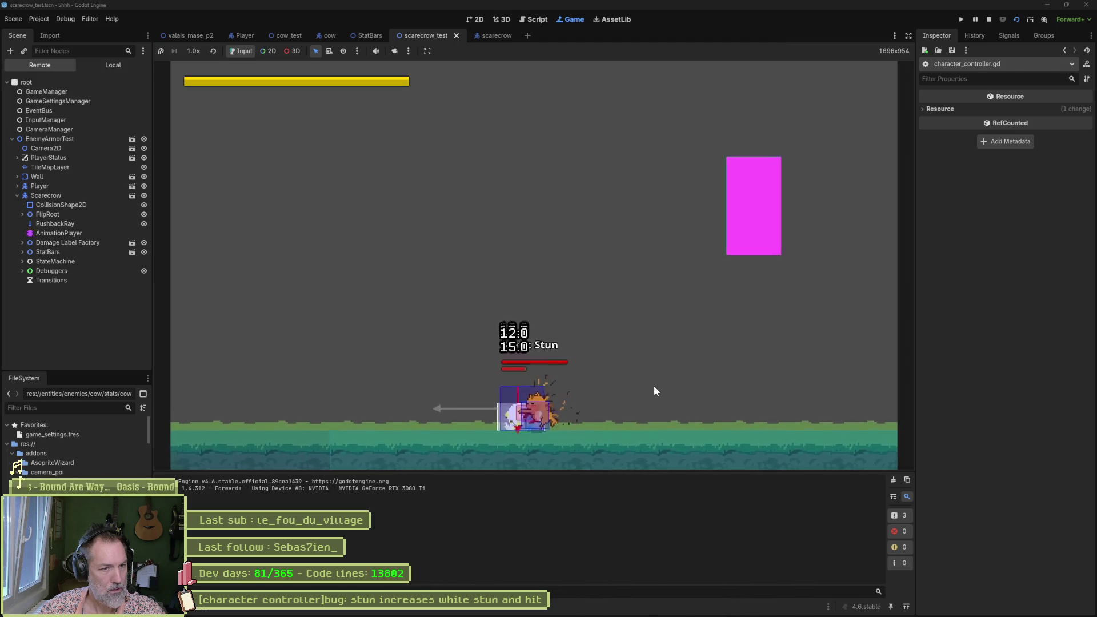
pyautogui.press('k')
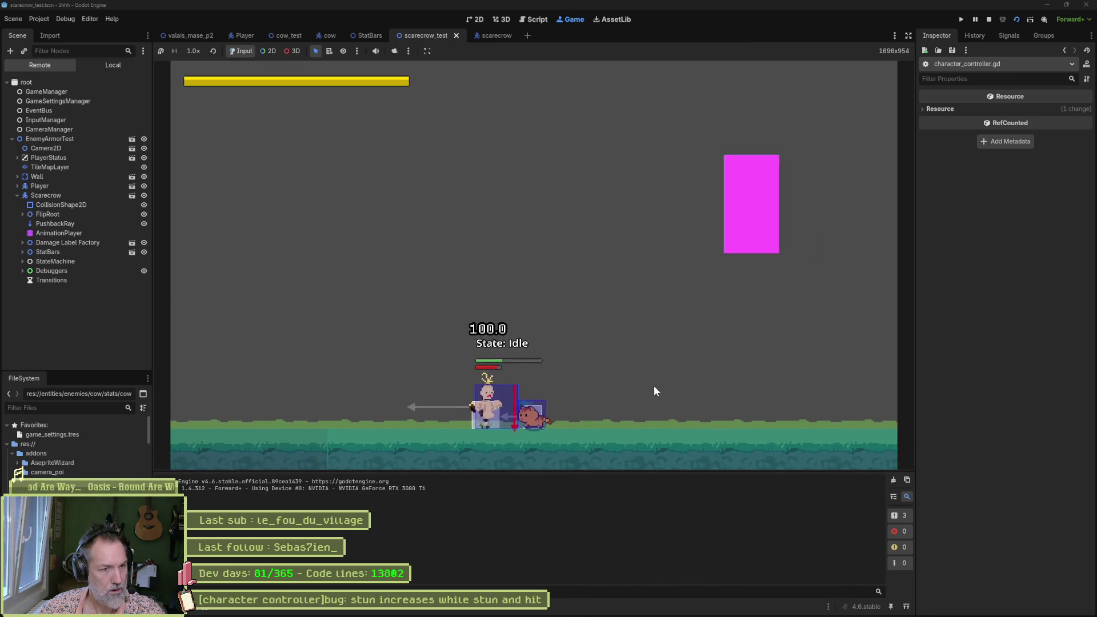
# Step: Keep hitting the scarecrow so it re-enters Stun, then stop the game with F8
pyautogui.click(654, 385)
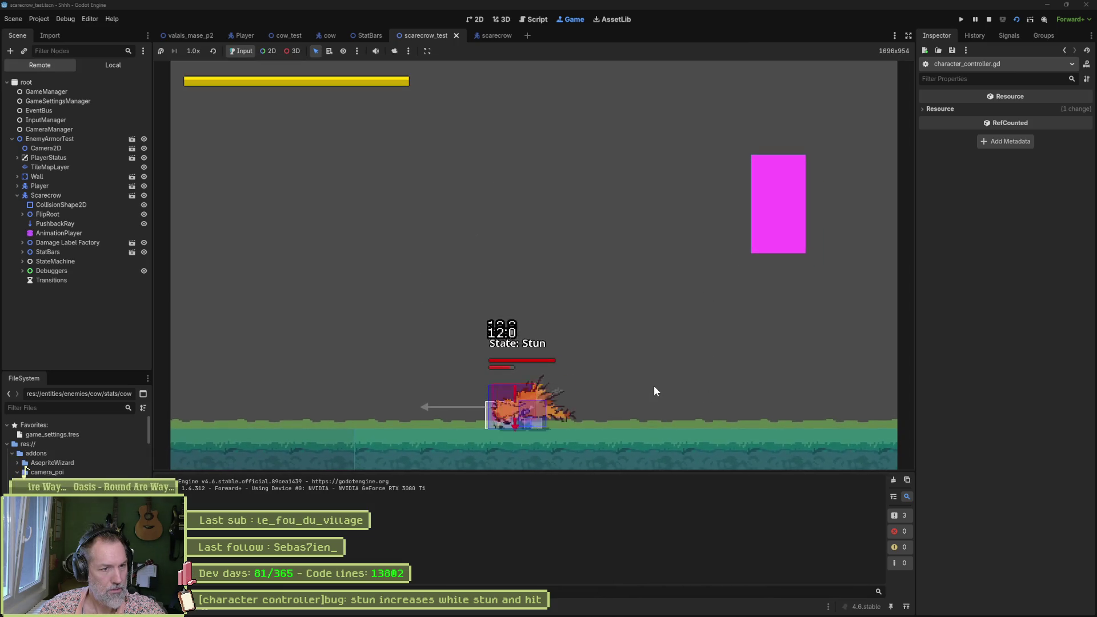
pyautogui.click(653, 385)
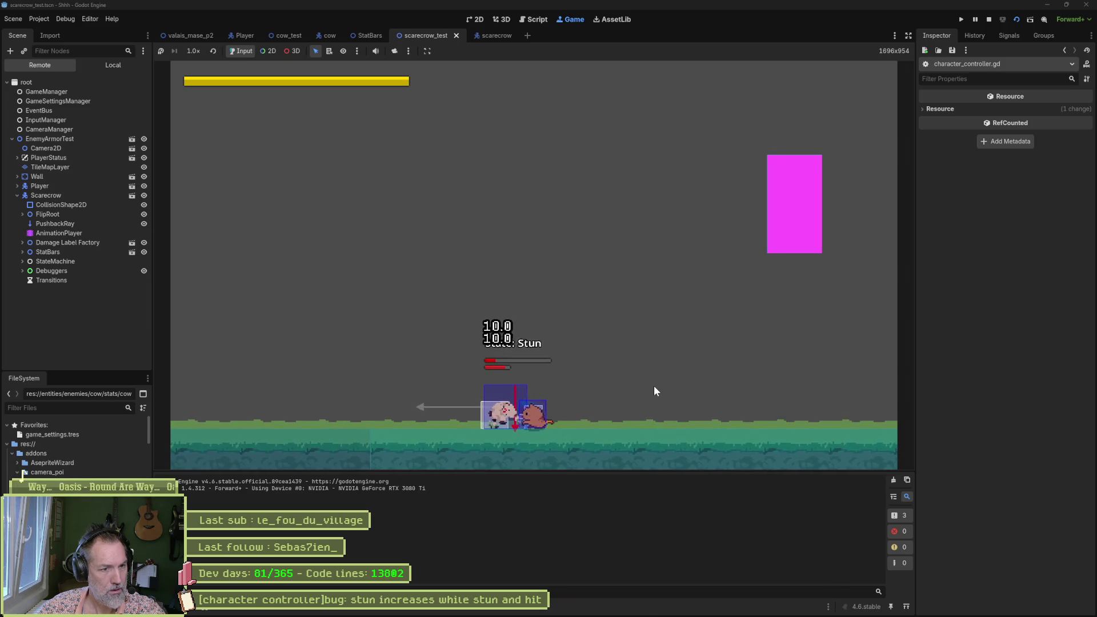
pyautogui.click(653, 385)
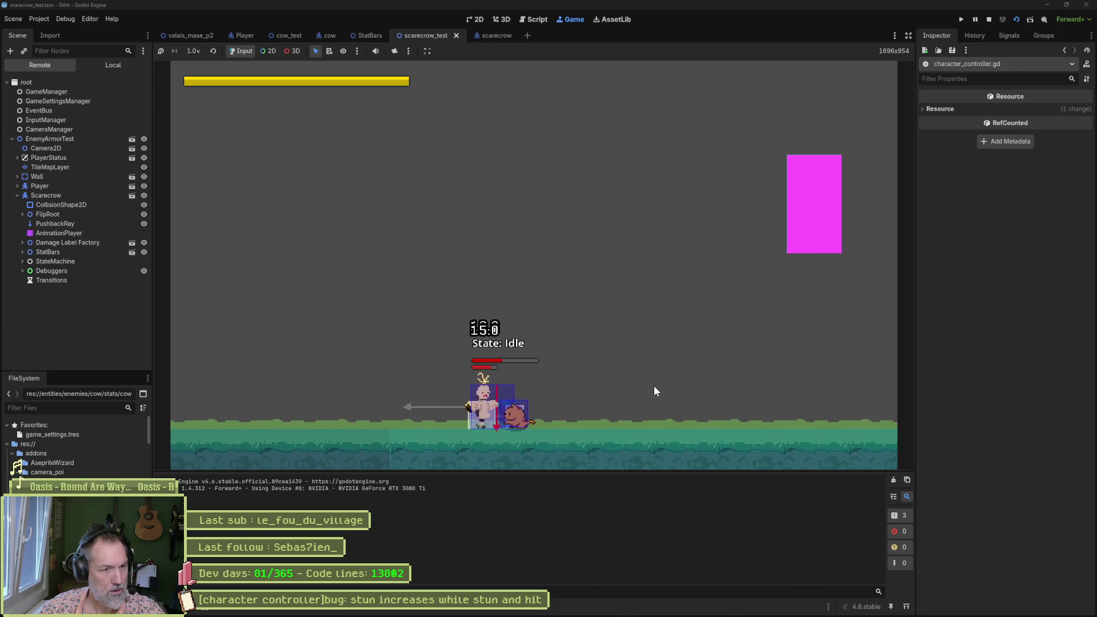
pyautogui.click(654, 386)
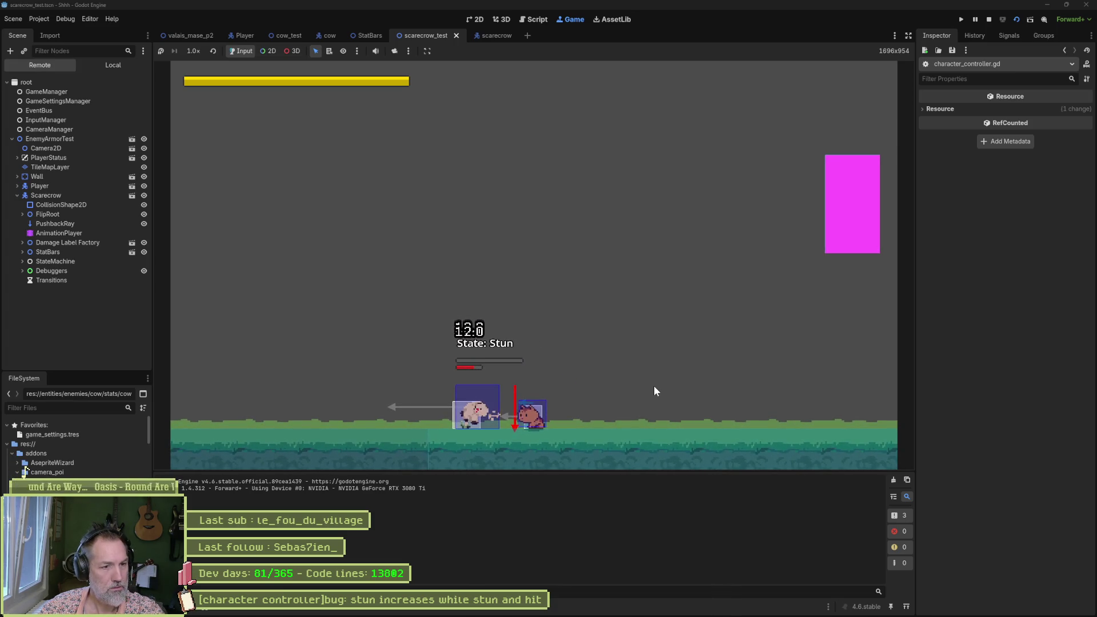
pyautogui.press('a')
pyautogui.click(653, 385)
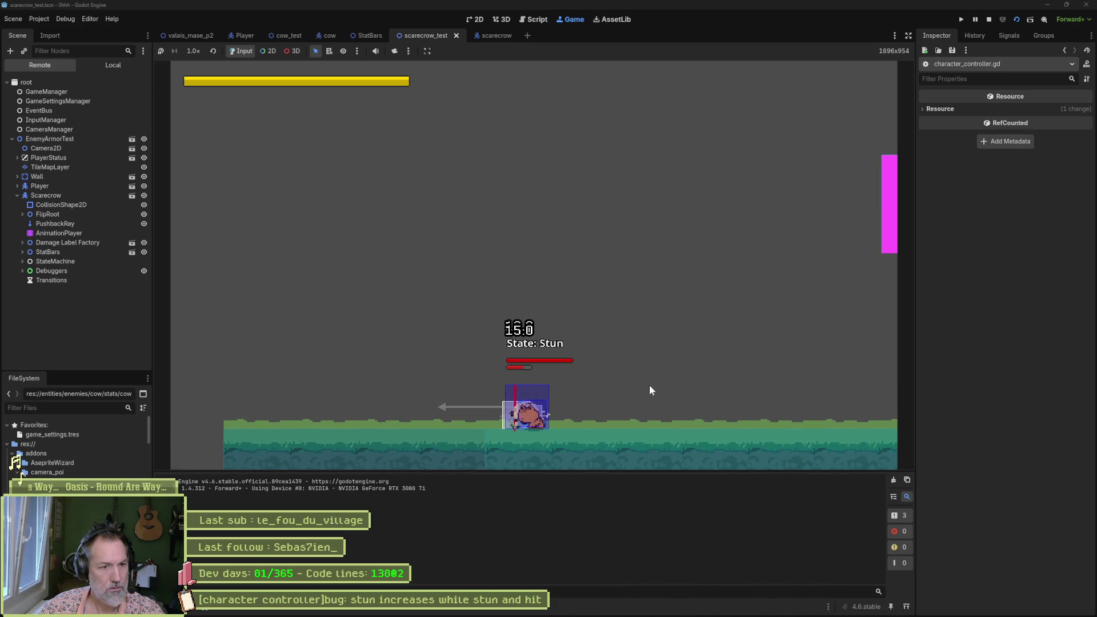
pyautogui.press('F8')
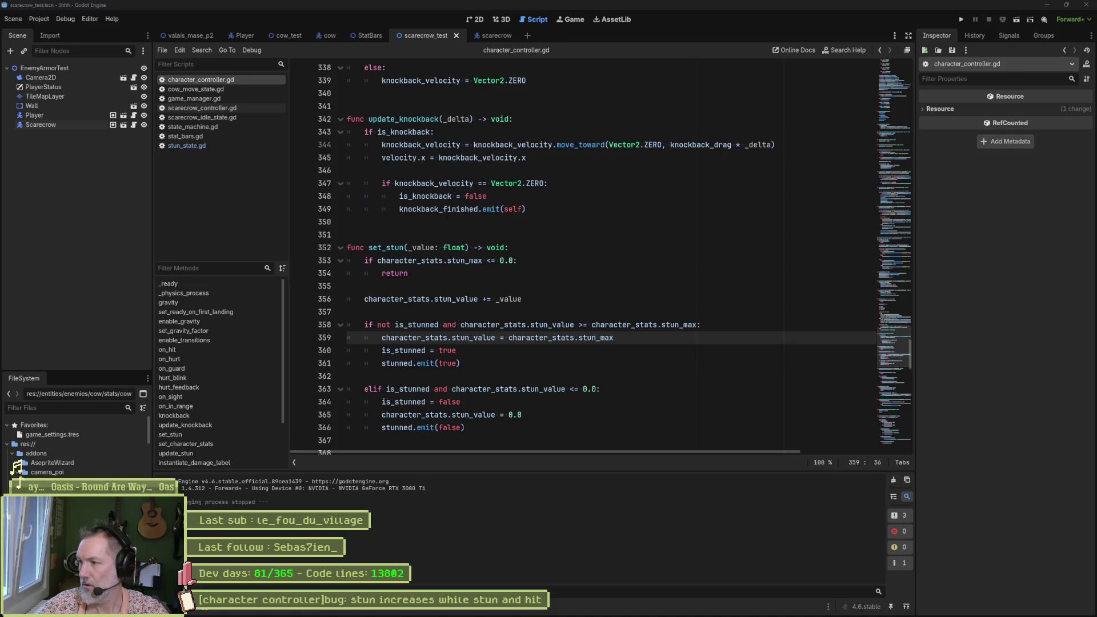
pyautogui.moveTo(419, 614)
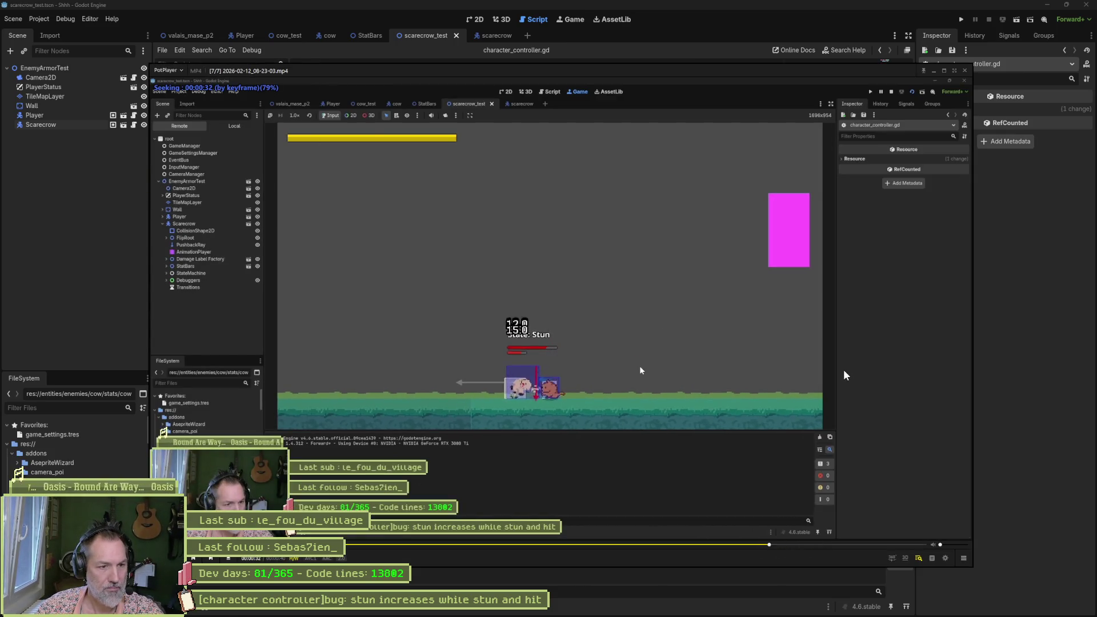
pyautogui.click(712, 545)
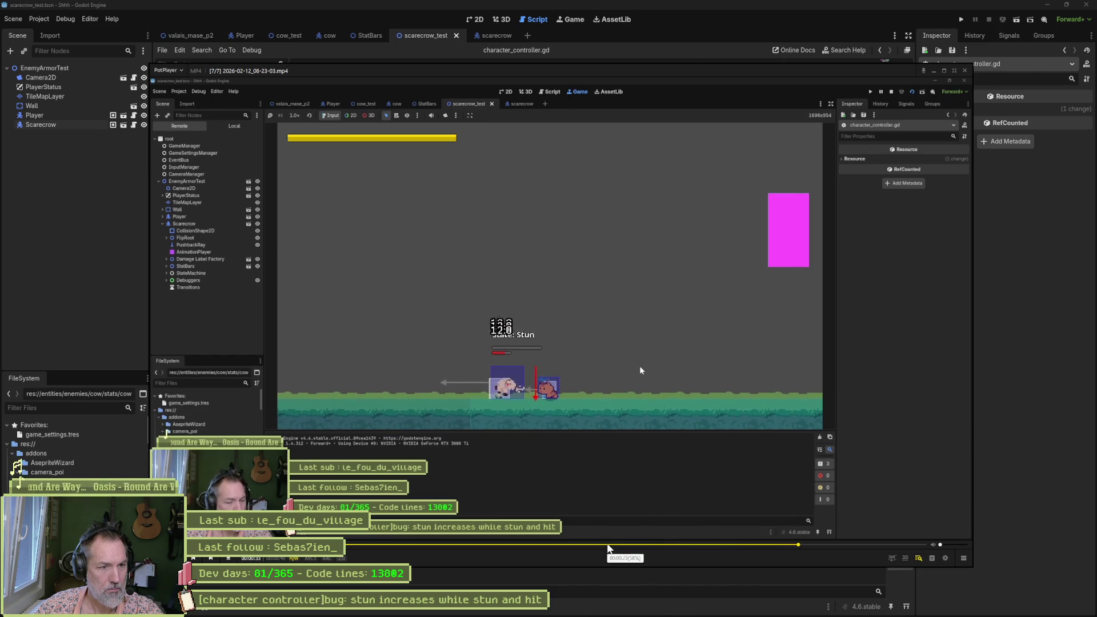
pyautogui.press('space')
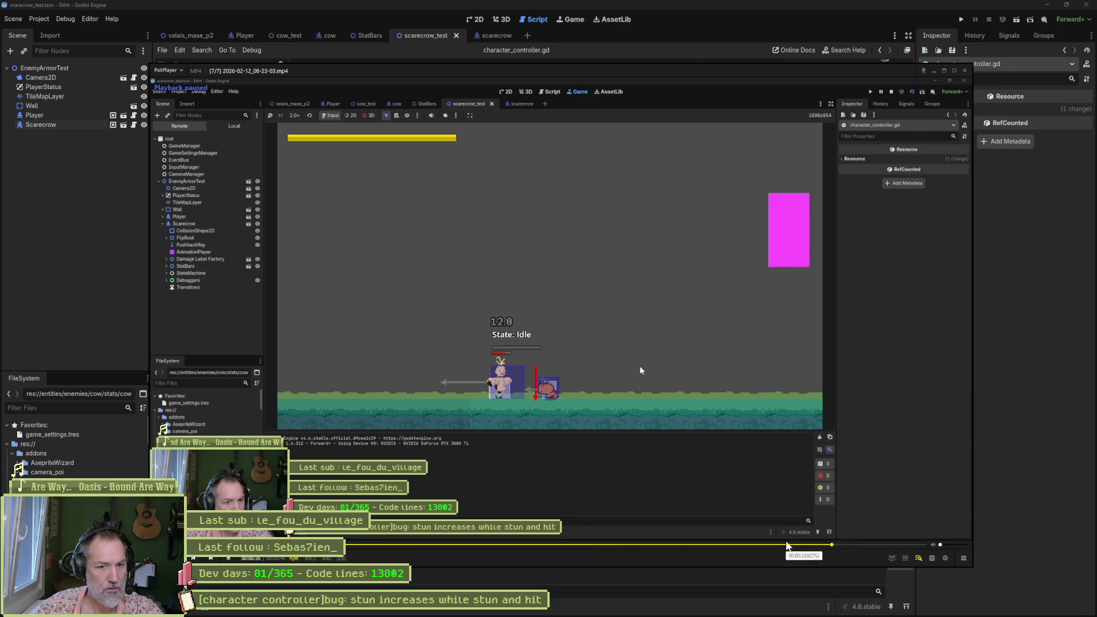
pyautogui.click(780, 546)
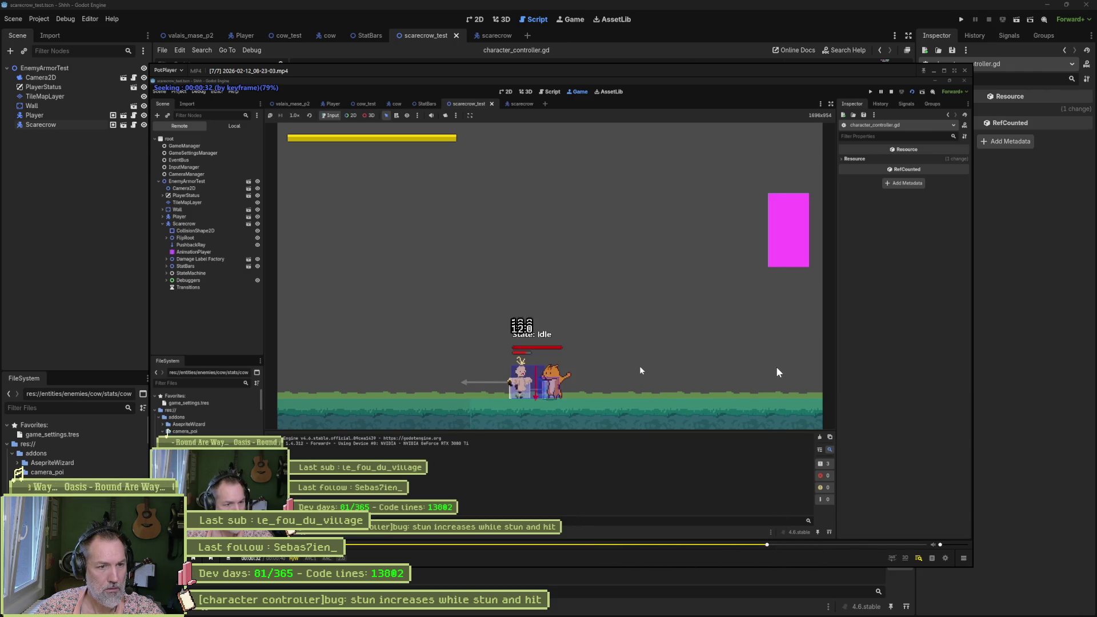
pyautogui.press('space')
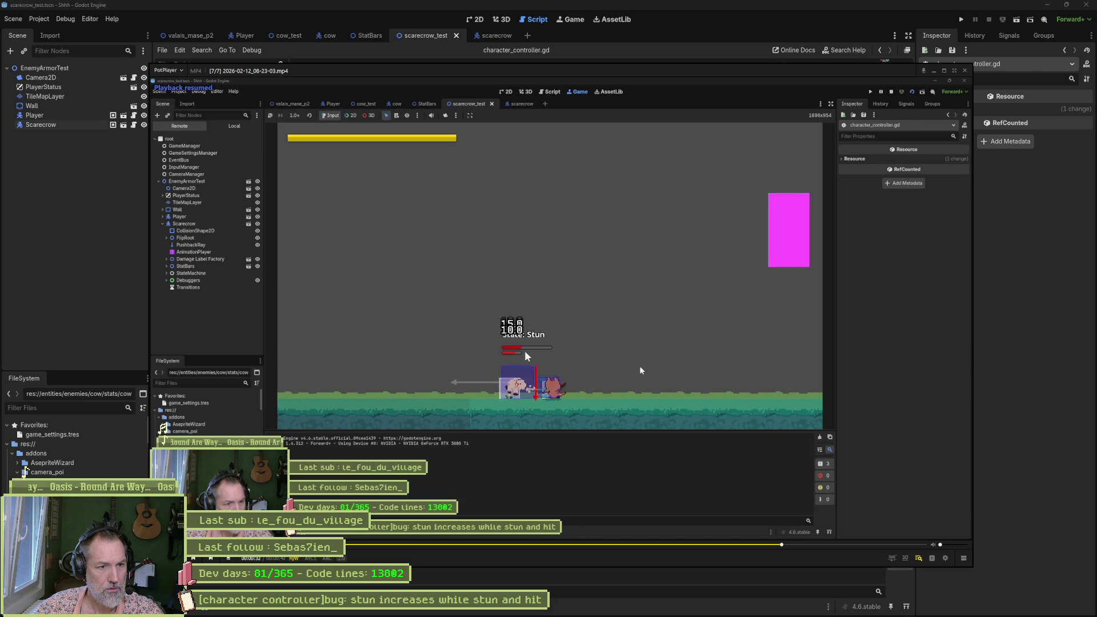
pyautogui.press('space')
pyautogui.press('f')
pyautogui.press('f')
pyautogui.press('f')
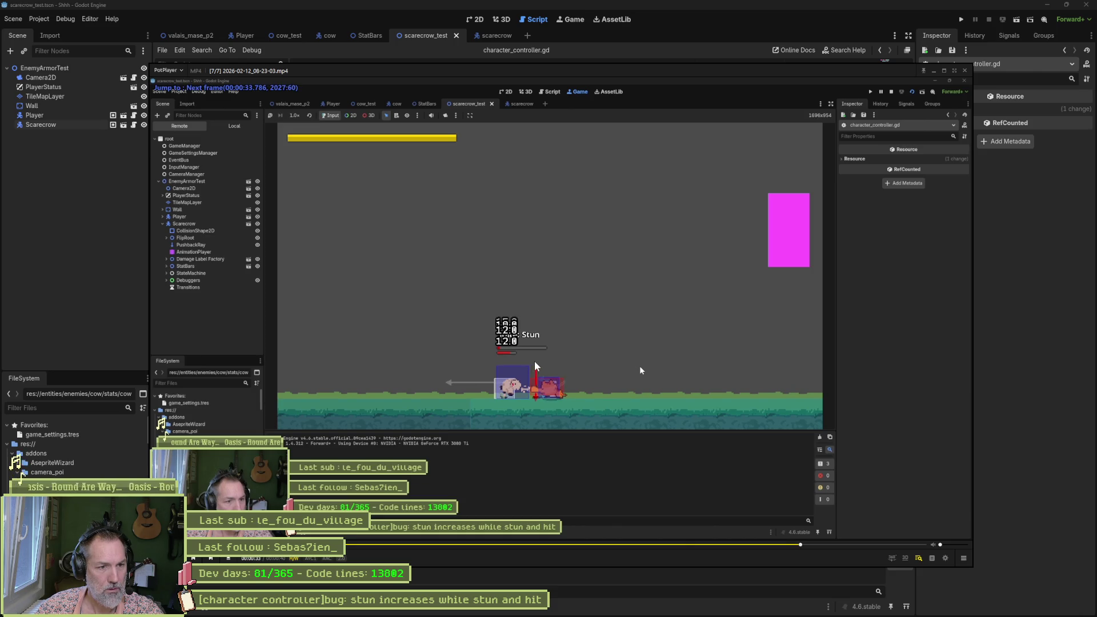
pyautogui.press('f')
pyautogui.press('f')
pyautogui.press('f')
pyautogui.press('f')
pyautogui.press('f')
pyautogui.press('f')
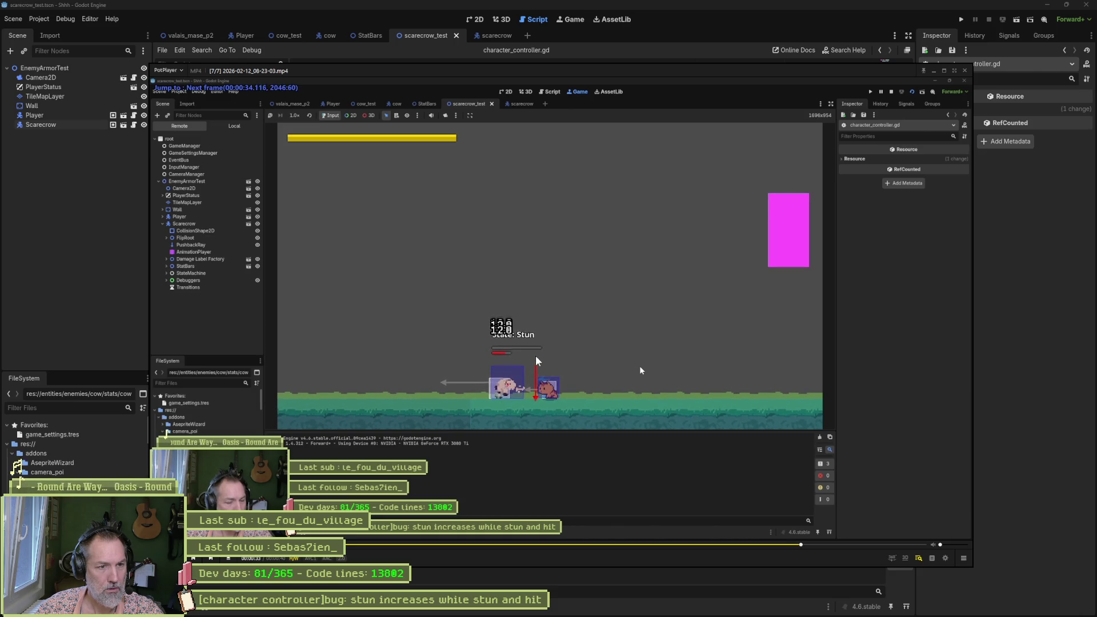
pyautogui.press('f')
pyautogui.press('f')
pyautogui.press('f')
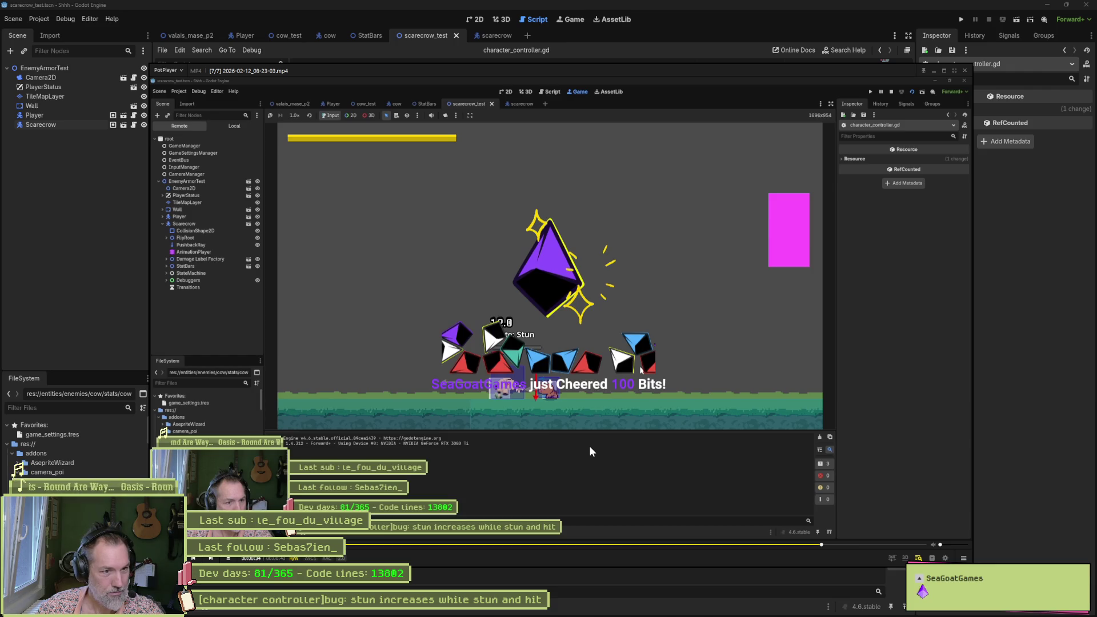
pyautogui.press('f')
pyautogui.press('f')
pyautogui.press('f')
pyautogui.press('f')
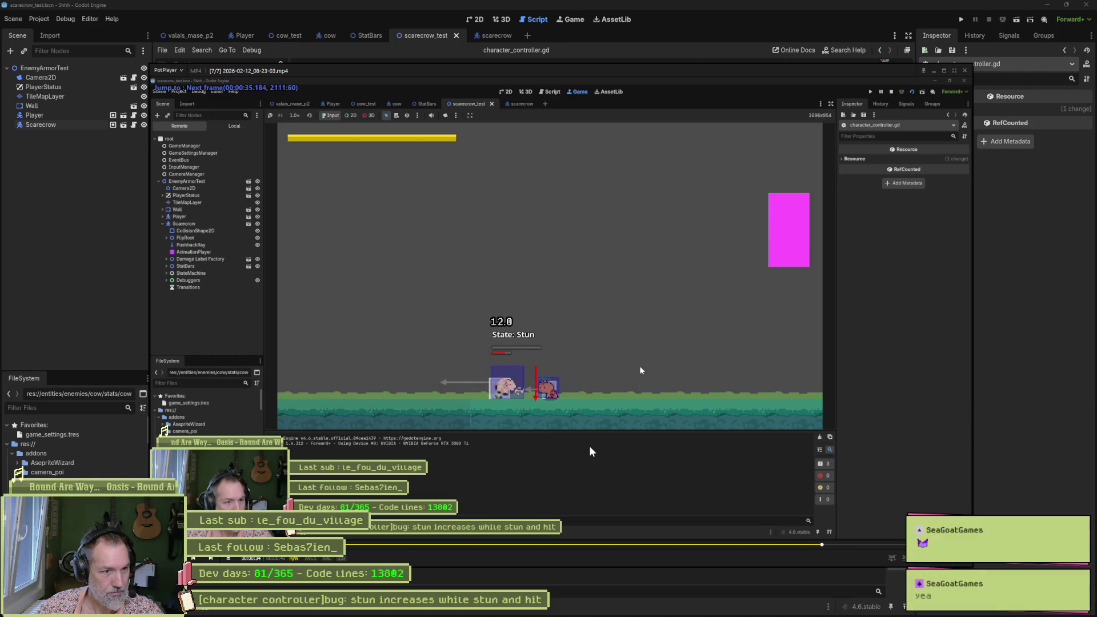
pyautogui.press('d')
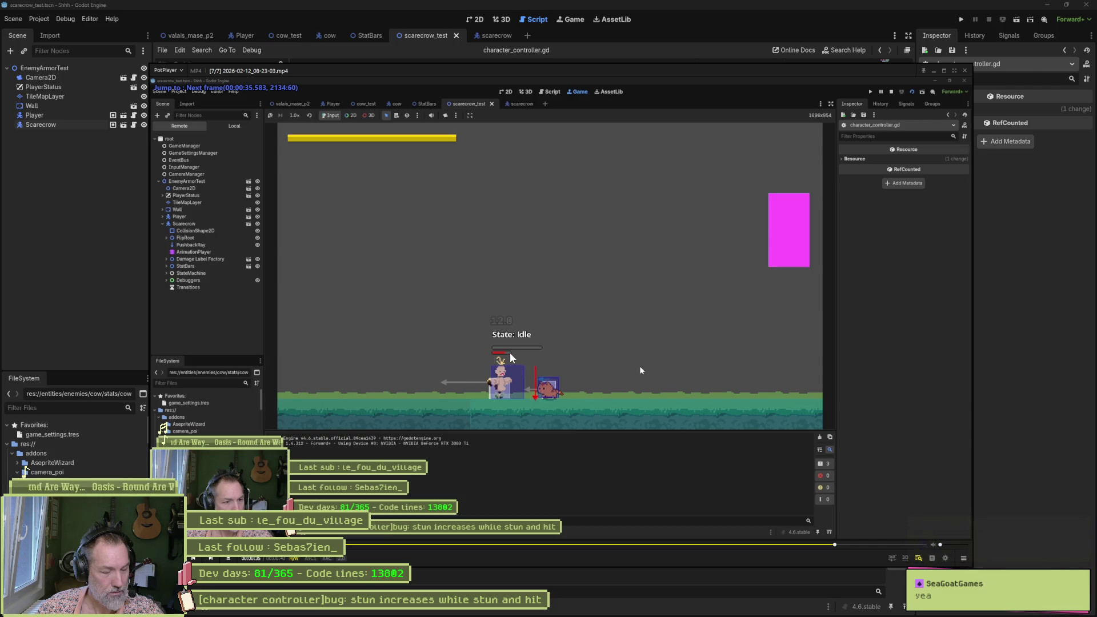
pyautogui.press('d')
pyautogui.press('d')
pyautogui.press('d')
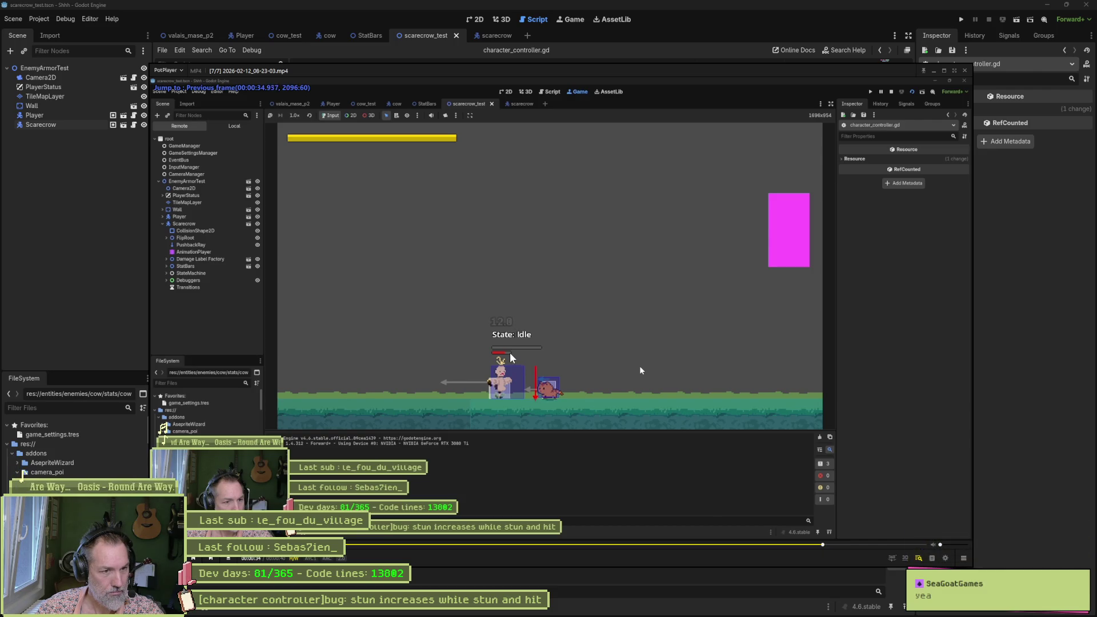
pyautogui.press('d')
pyautogui.press('d')
pyautogui.press('d')
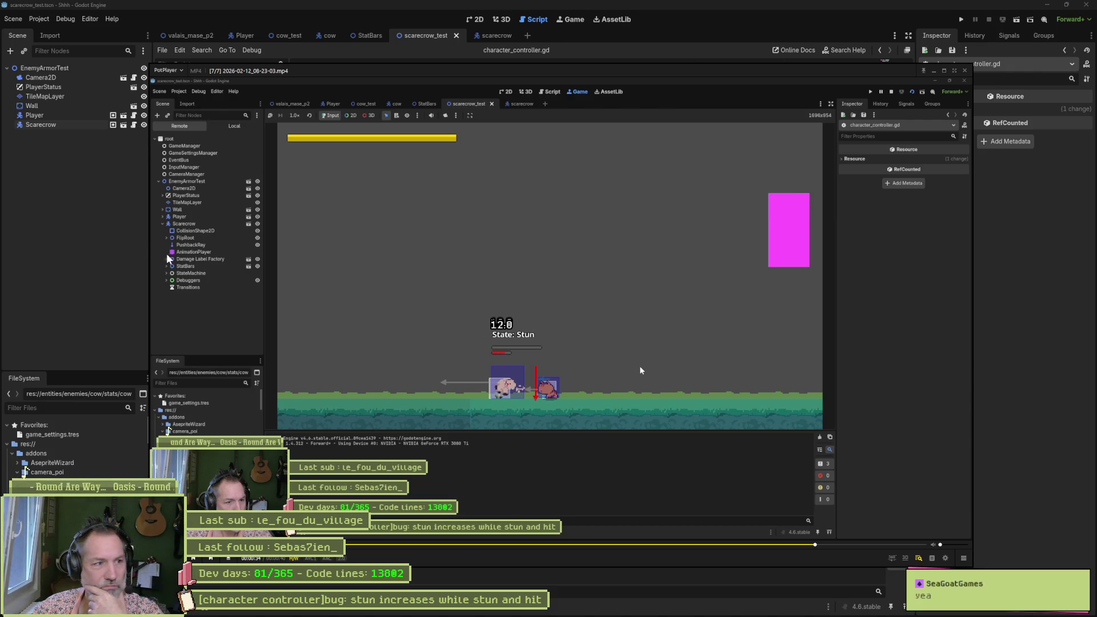
pyautogui.hotkey('alt', 'Tab')
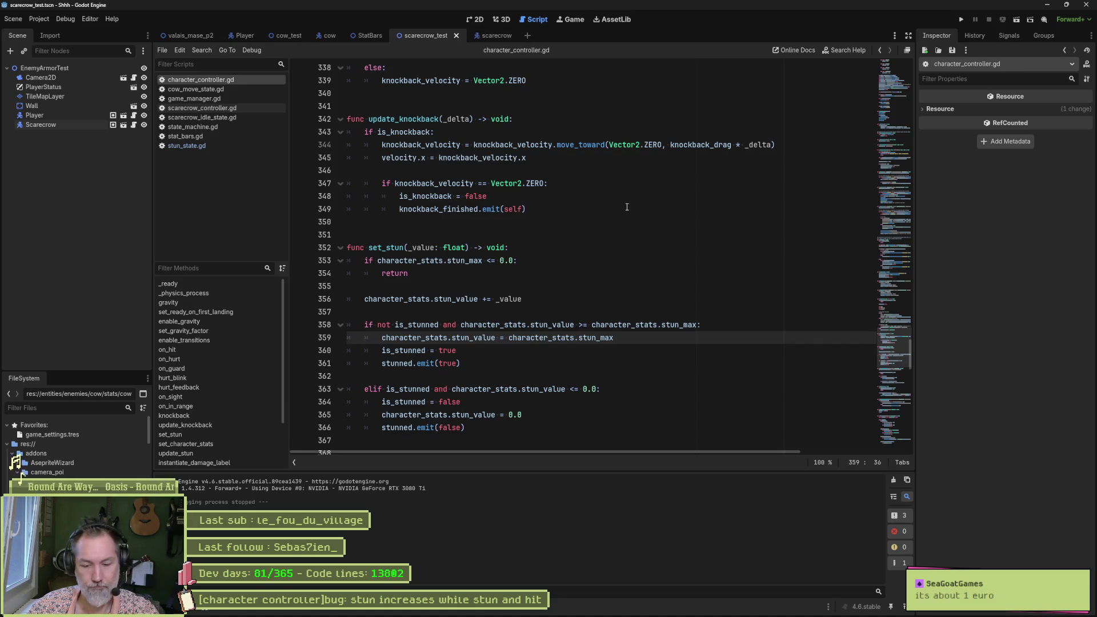
pyautogui.press('F6')
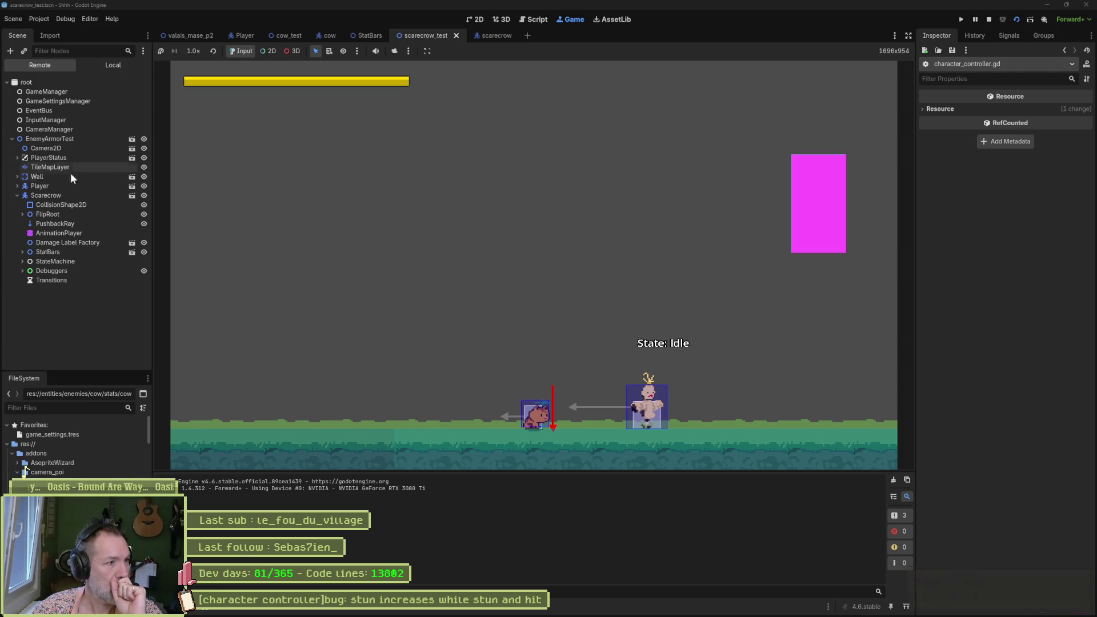
pyautogui.click(50, 196)
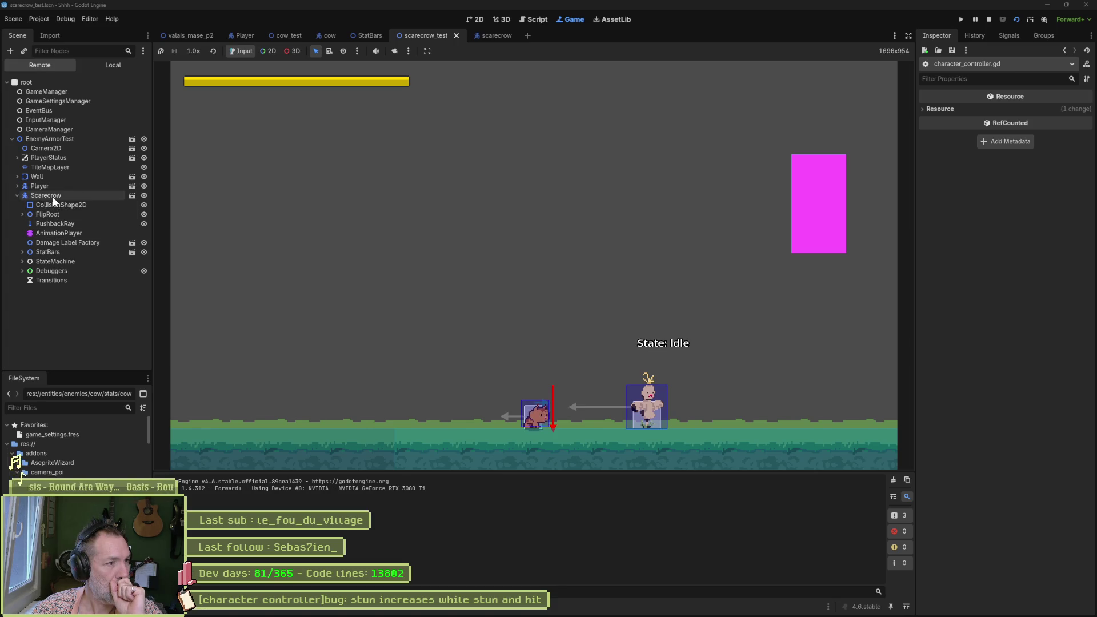
pyautogui.scroll(-5, 994, 315)
pyautogui.scroll(-10, 995, 318)
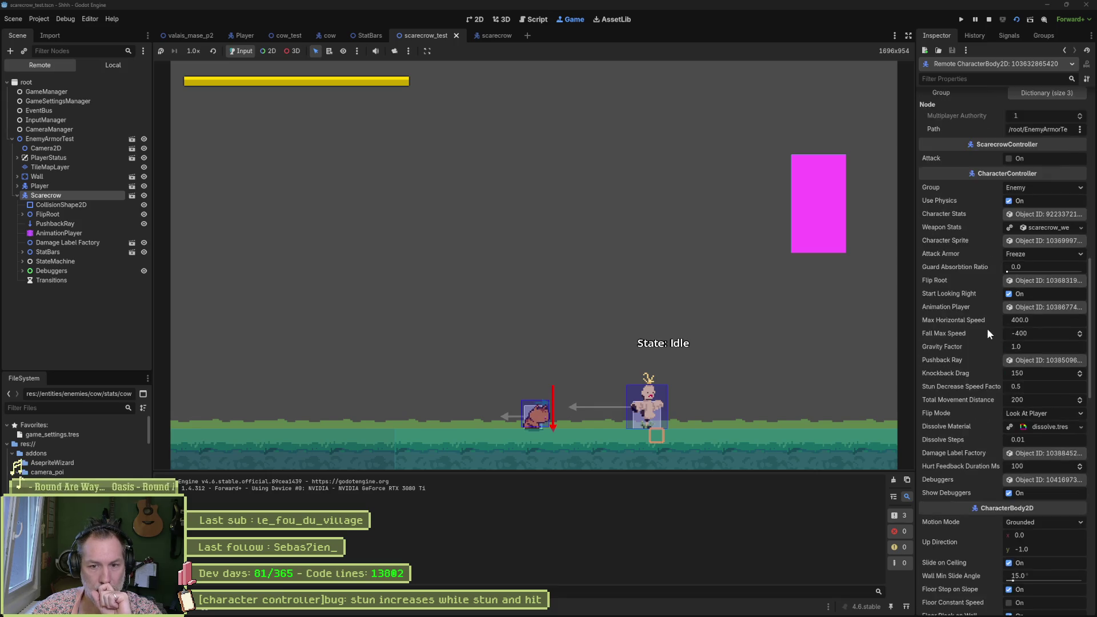
pyautogui.scroll(6, 990, 343)
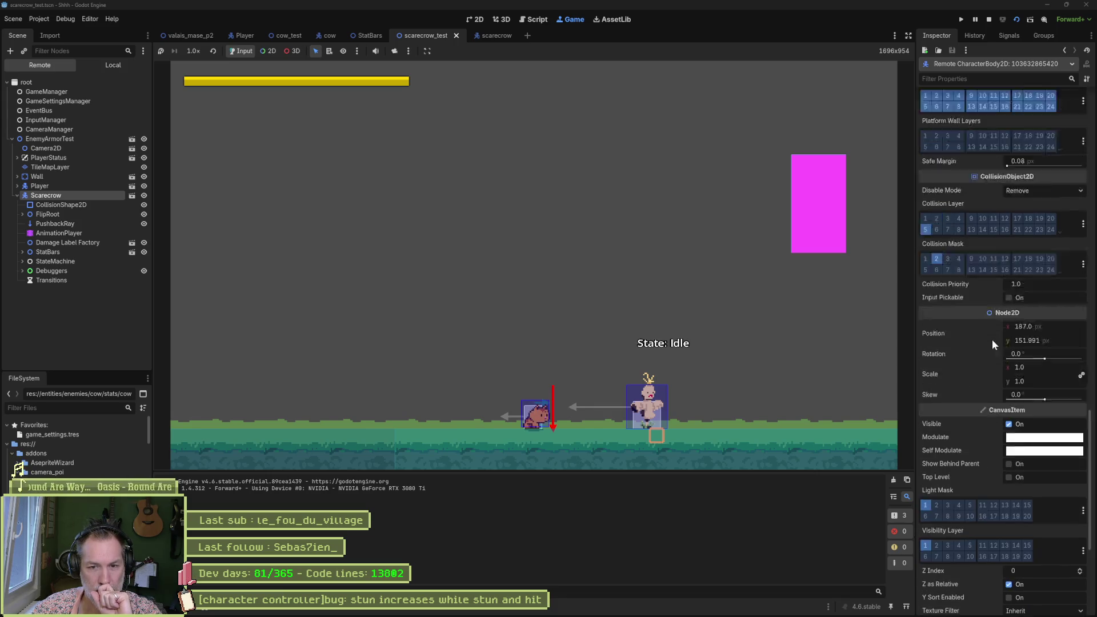
pyautogui.click(1041, 344)
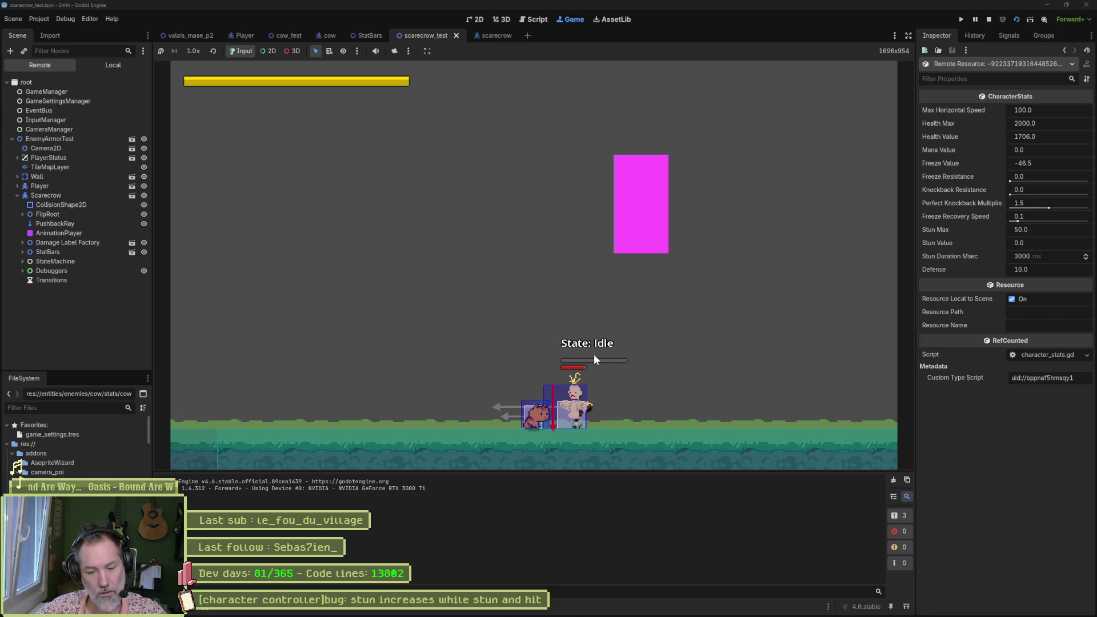
pyautogui.press('F8')
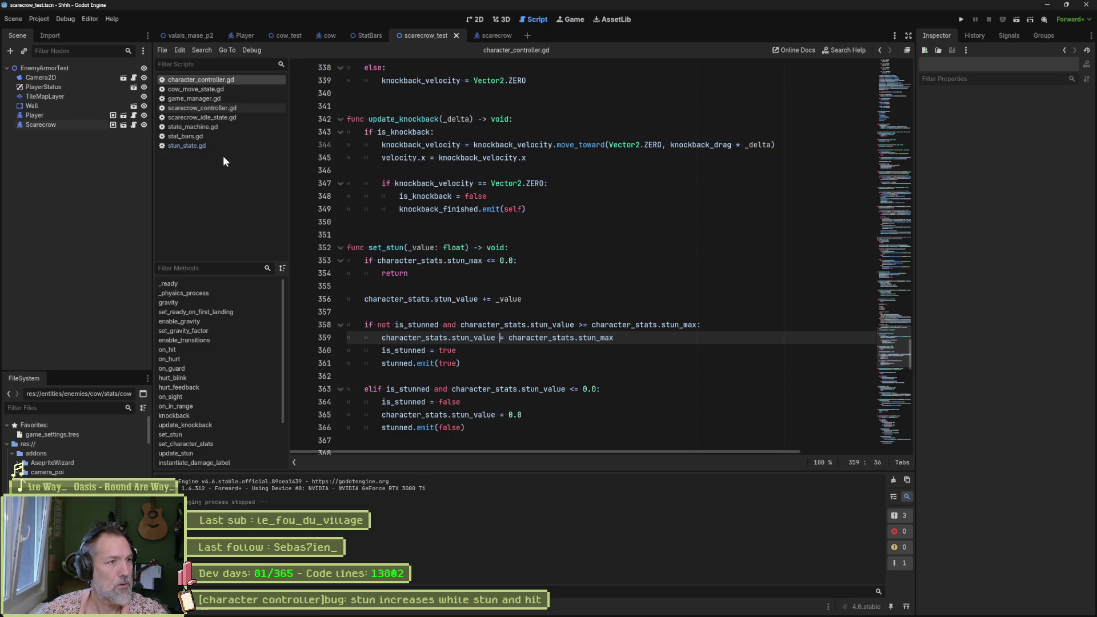
# Step: Open stat_bars.gd and examine the stun_max check
pyautogui.click(185, 136)
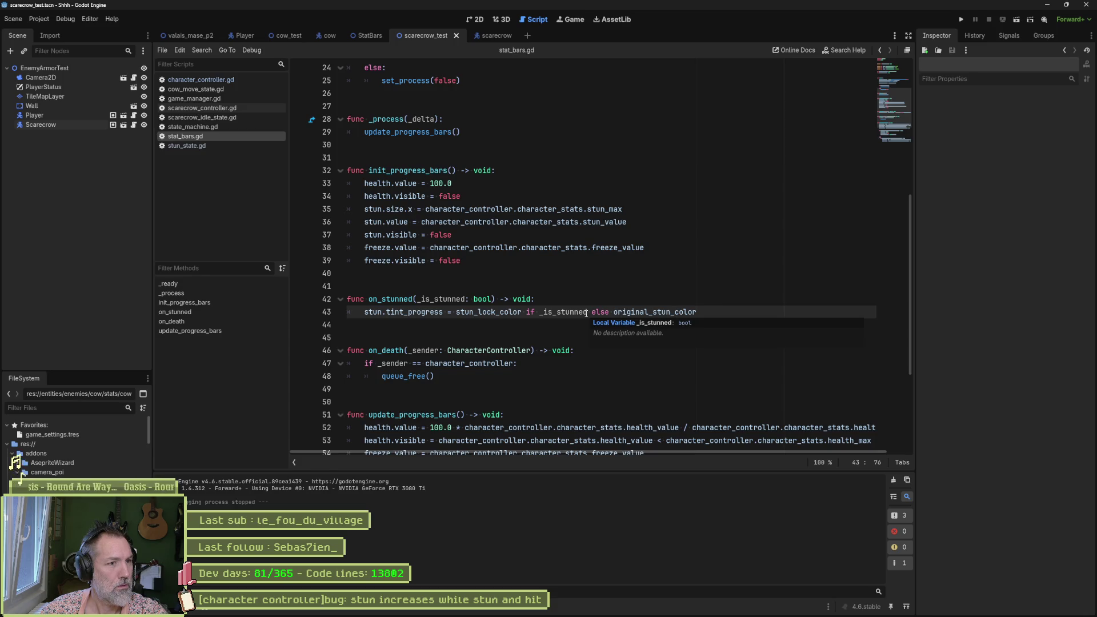
pyautogui.scroll(-4, 487, 318)
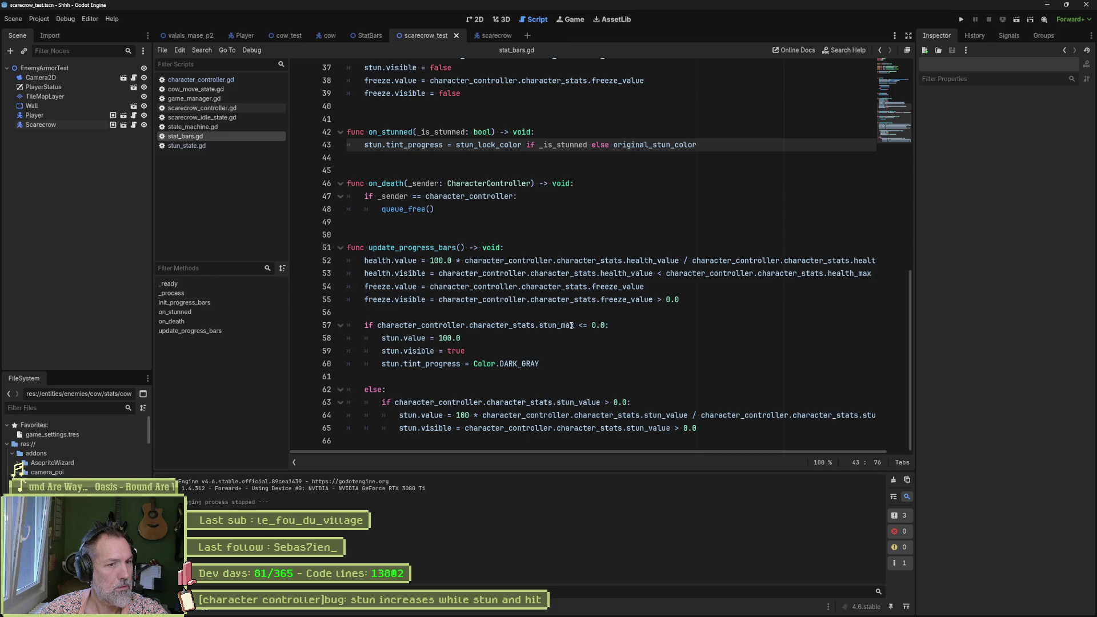
pyautogui.doubleClick(567, 325)
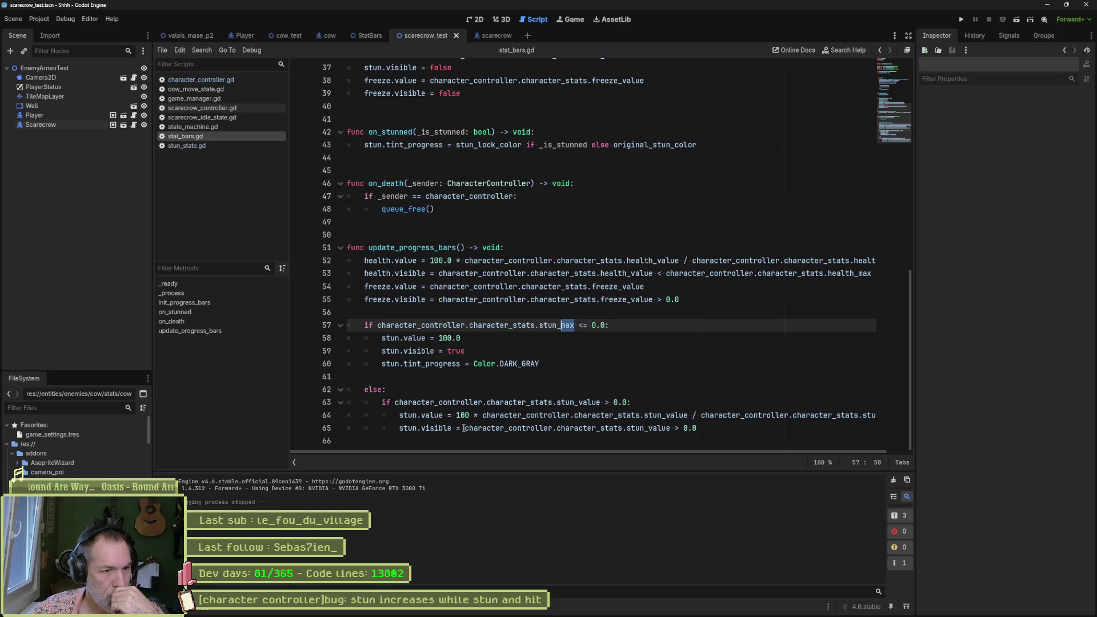
# Step: Change line 65 to stun_value >= 0.0, save, and run the scene with F6
pyautogui.moveTo(465, 428); pyautogui.dragTo(698, 429)
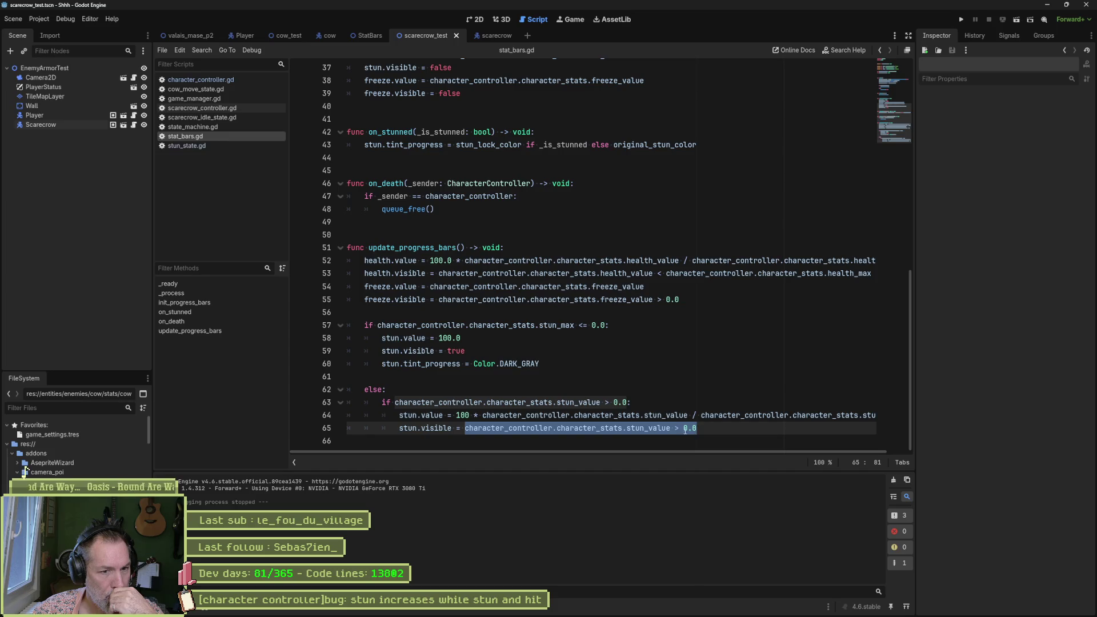
pyautogui.click(679, 428)
pyautogui.write('=')
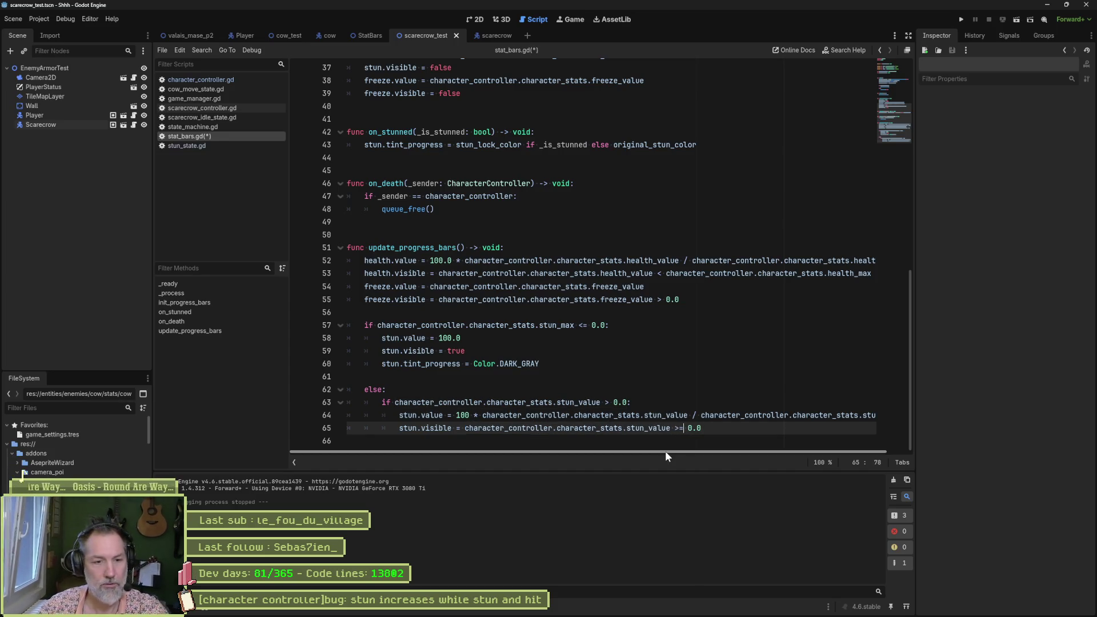
pyautogui.click(615, 415)
pyautogui.hotkey('ctrl', 's')
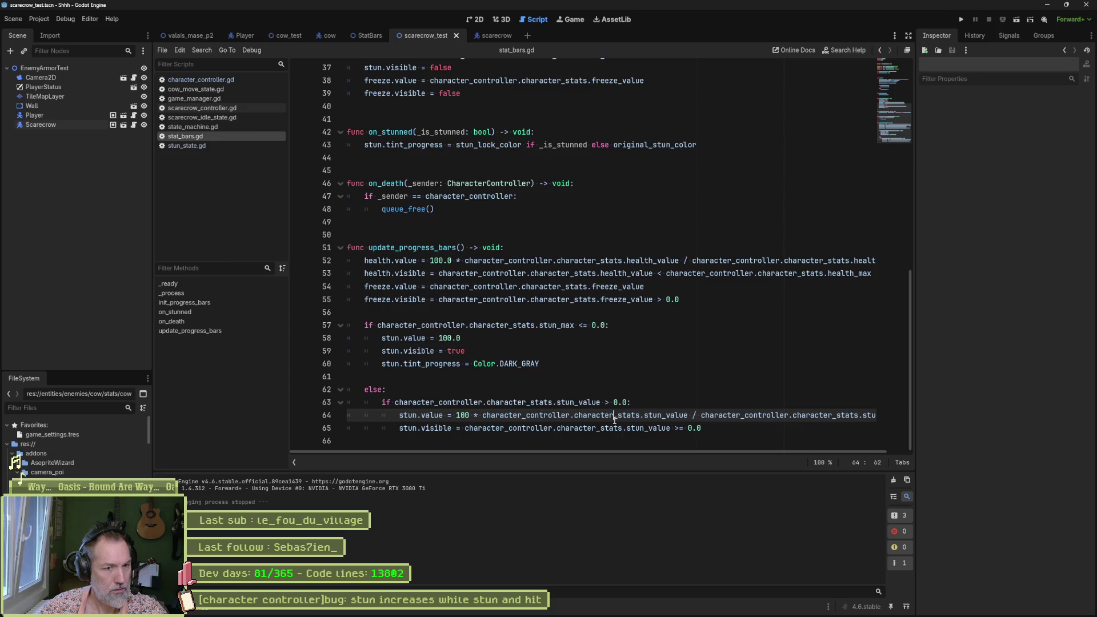
pyautogui.click(657, 398)
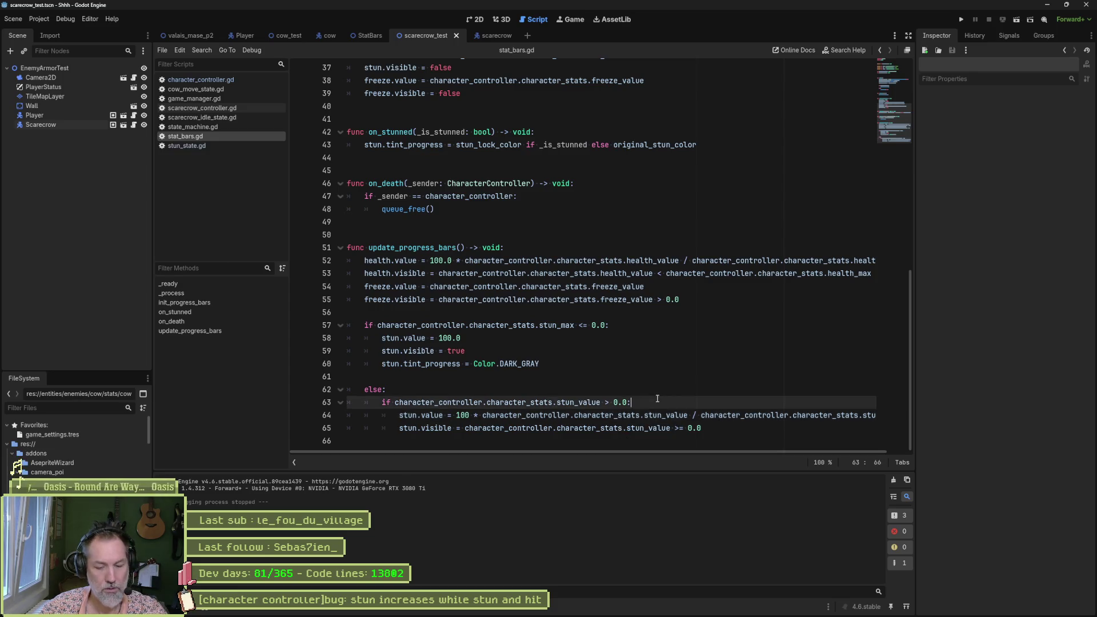
pyautogui.press('F6')
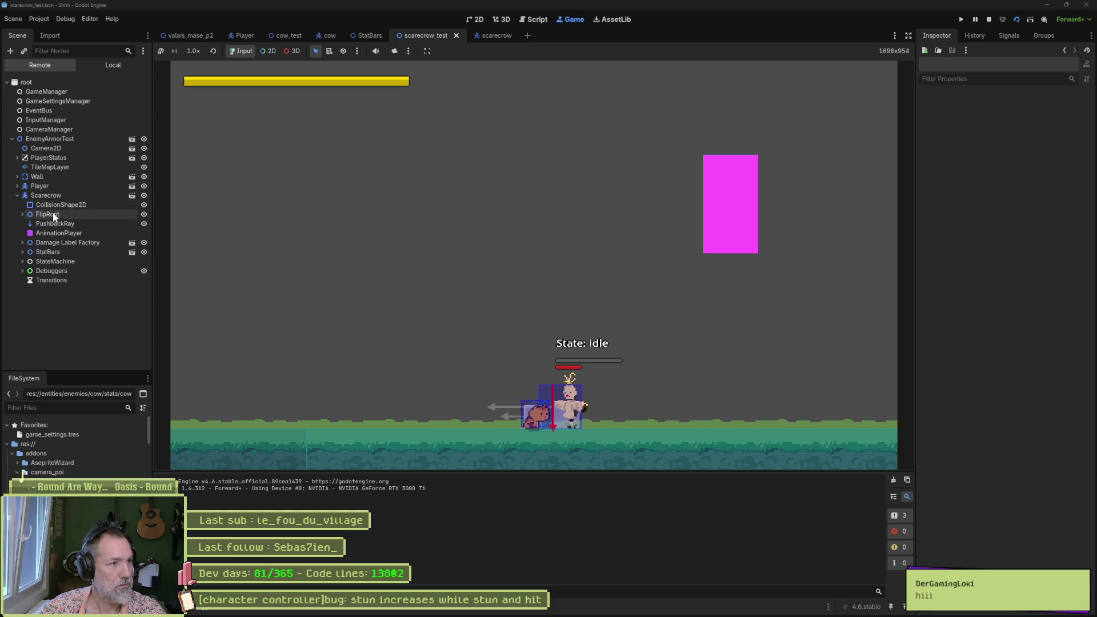
# Step: Inspect the live Scarecrow's Character Stats, then set a breakpoint on stat_bars.gd line 63
pyautogui.click(46, 197)
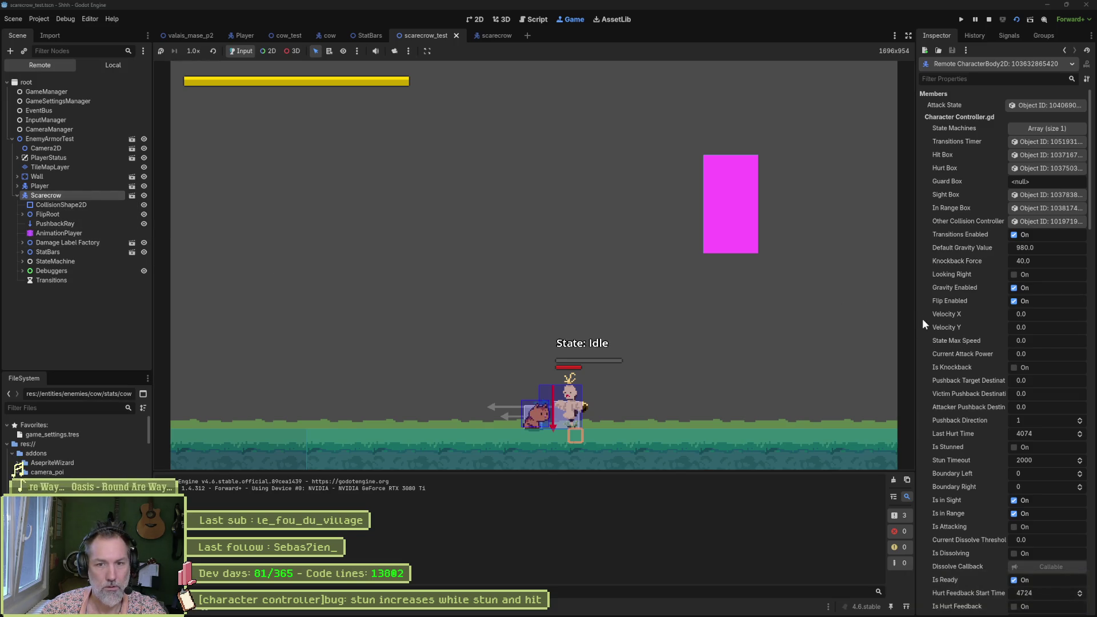
pyautogui.scroll(-10, 973, 327)
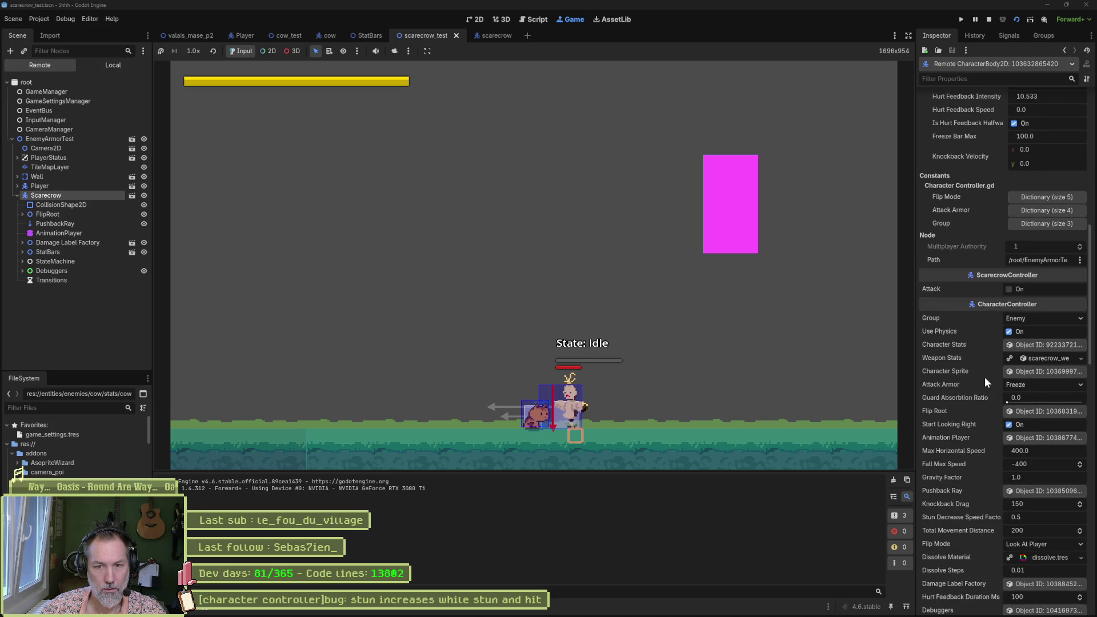
pyautogui.click(1022, 344)
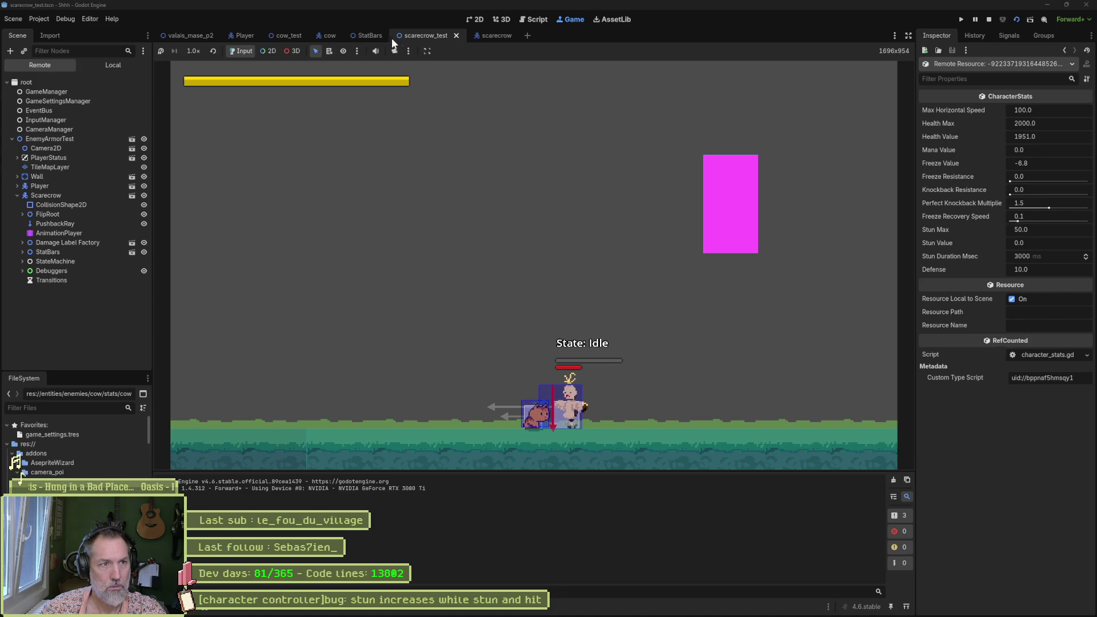
pyautogui.click(536, 18)
pyautogui.click(305, 415)
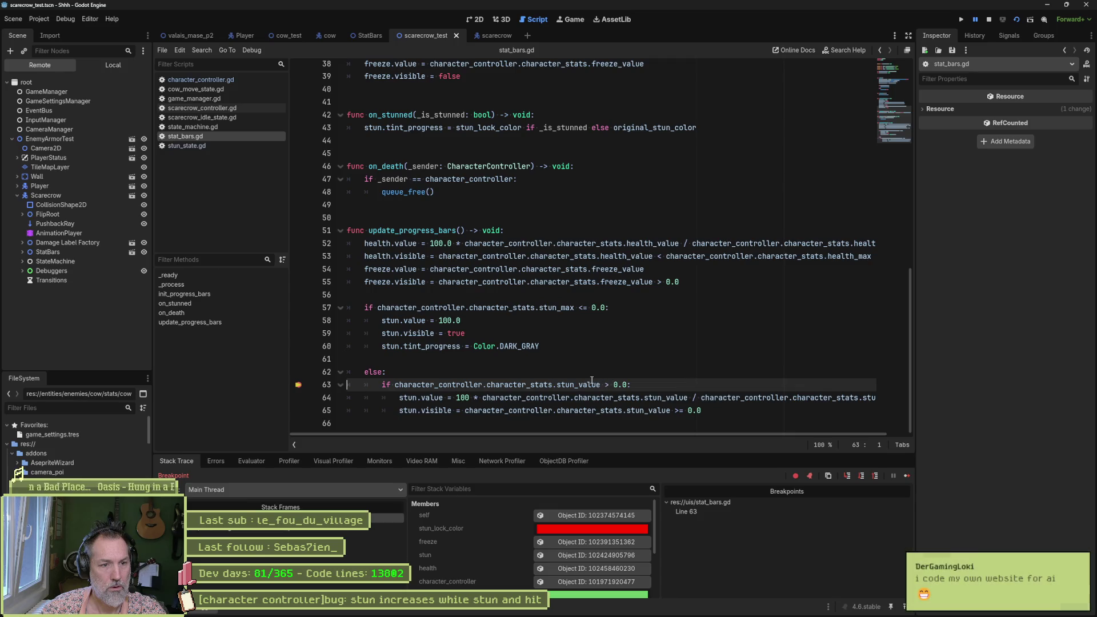
# Step: Stop the paused debug session and change line 63's check to >= 0.0
pyautogui.moveTo(588, 386)
pyautogui.click(617, 366)
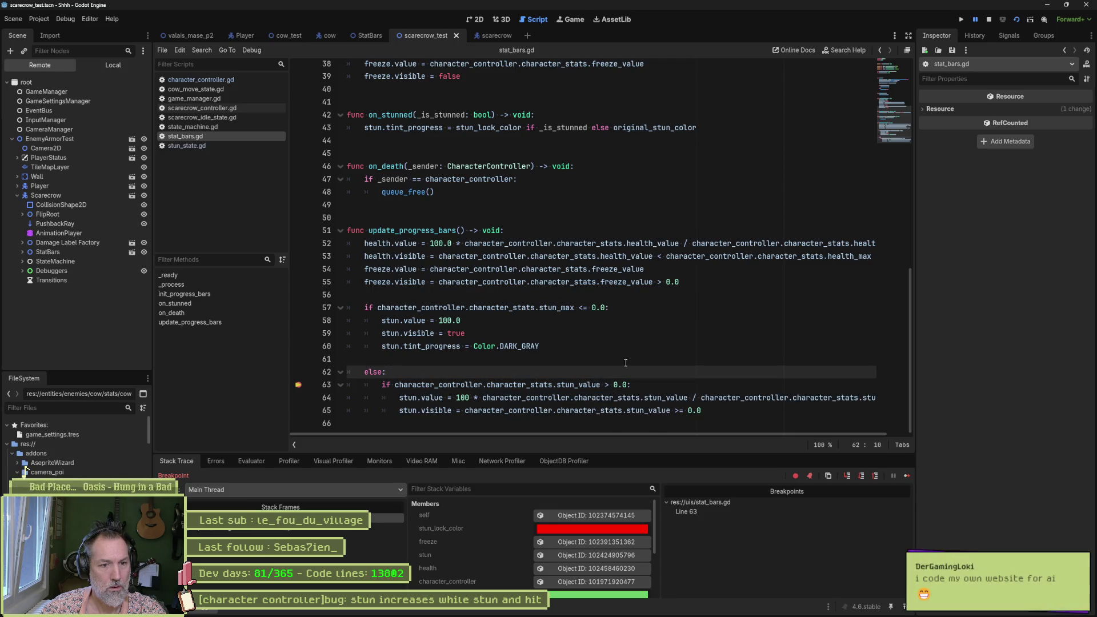
pyautogui.click(989, 19)
pyautogui.click(607, 384)
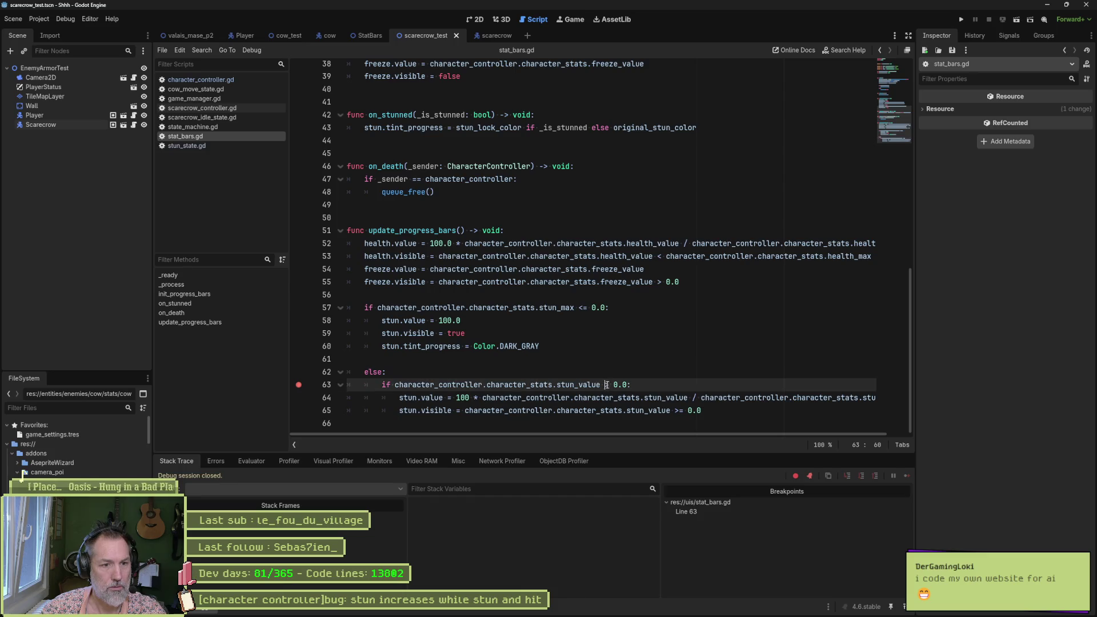
pyautogui.press('Right')
pyautogui.write('=')
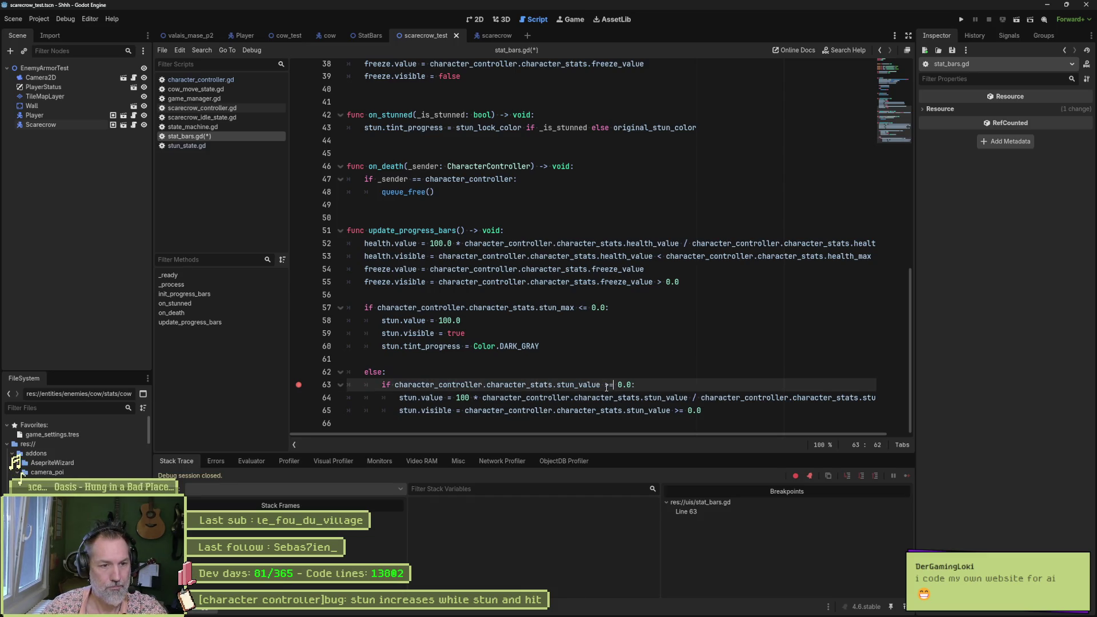
pyautogui.click(678, 411)
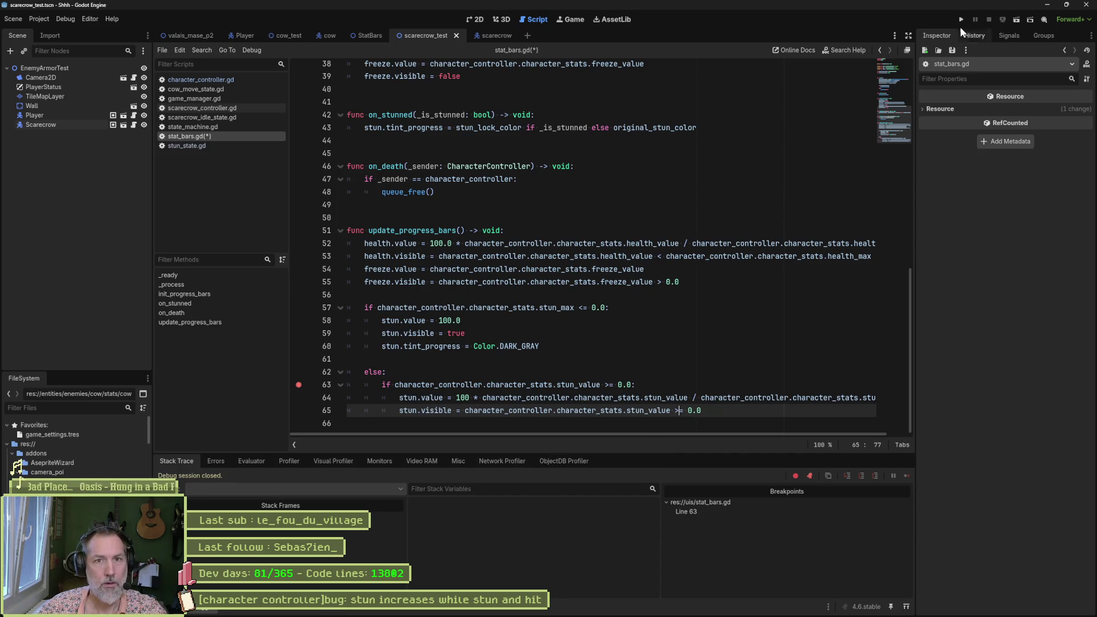
# Step: Run the project with F5, remove the line 63 breakpoint, and resume the game
pyautogui.press('F5')
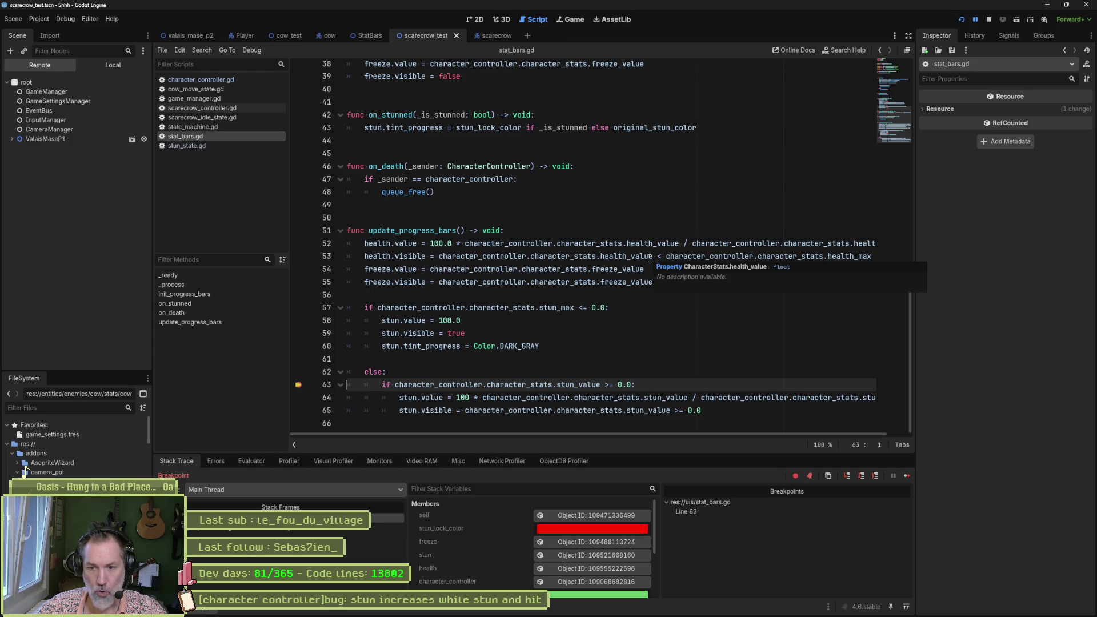
pyautogui.press('Right')
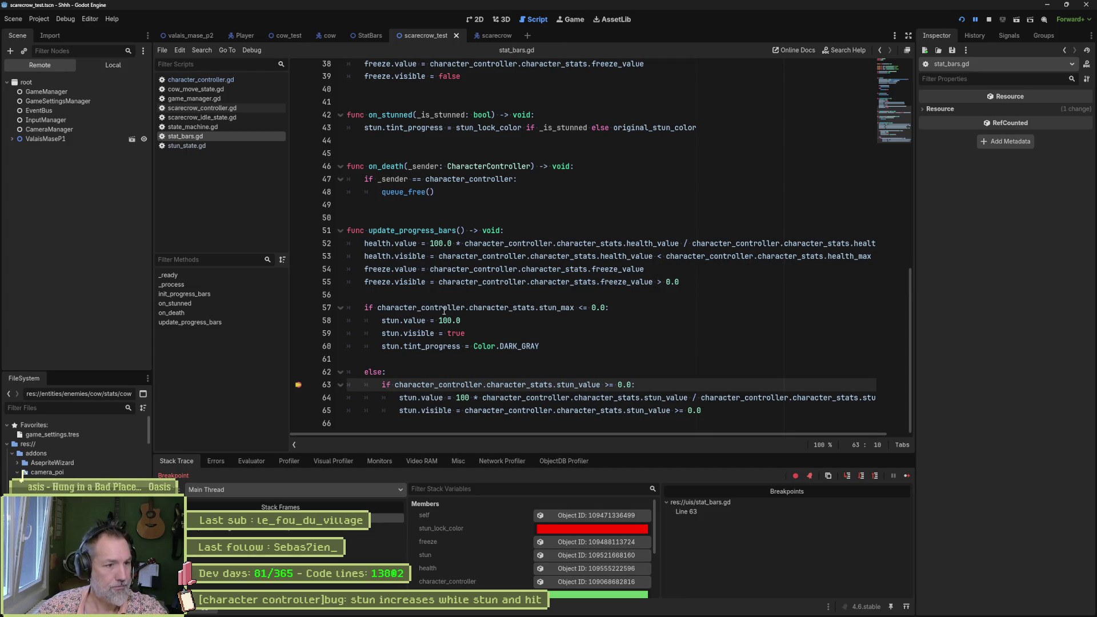
pyautogui.press('F9')
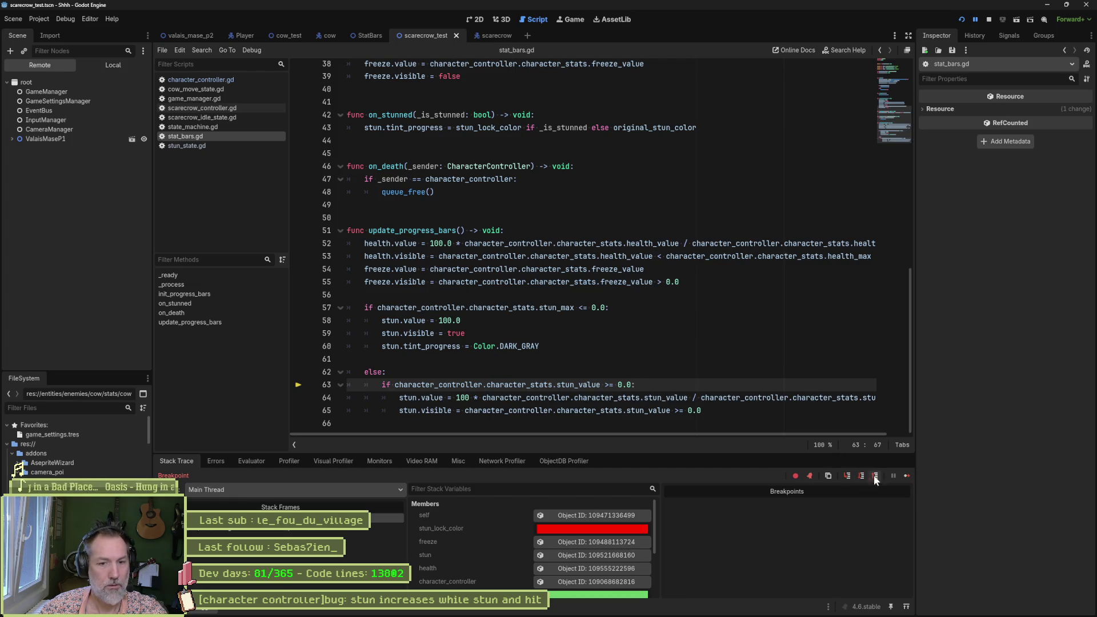
pyautogui.click(906, 475)
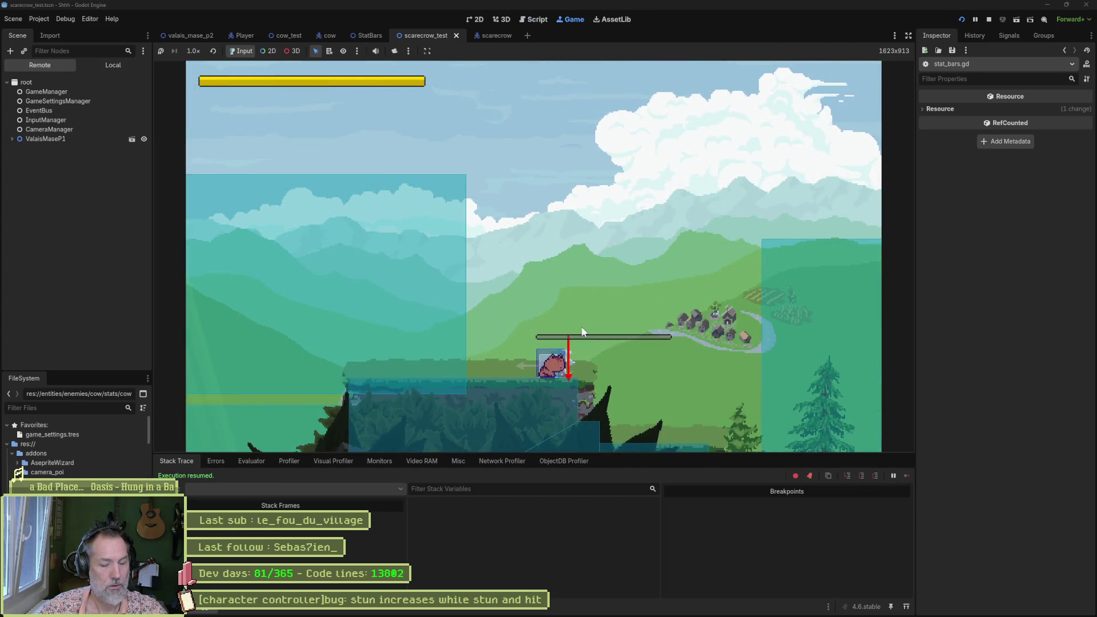
# Step: Relaunch the scene, attack the scarecrow to stun it, then stop the game
pyautogui.press('F6')
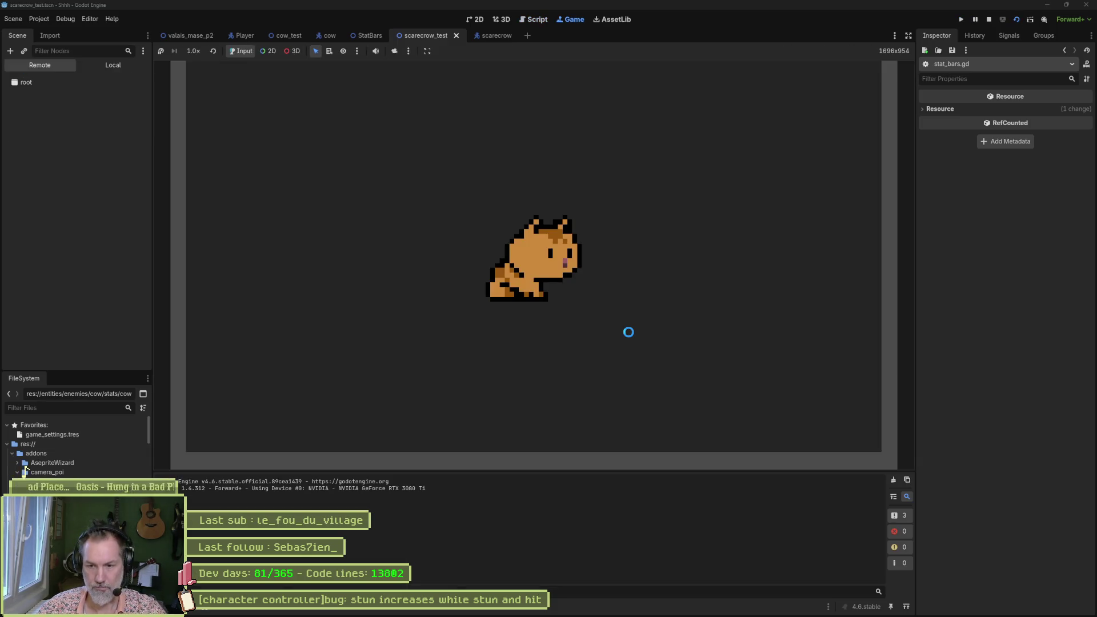
pyautogui.press('Right')
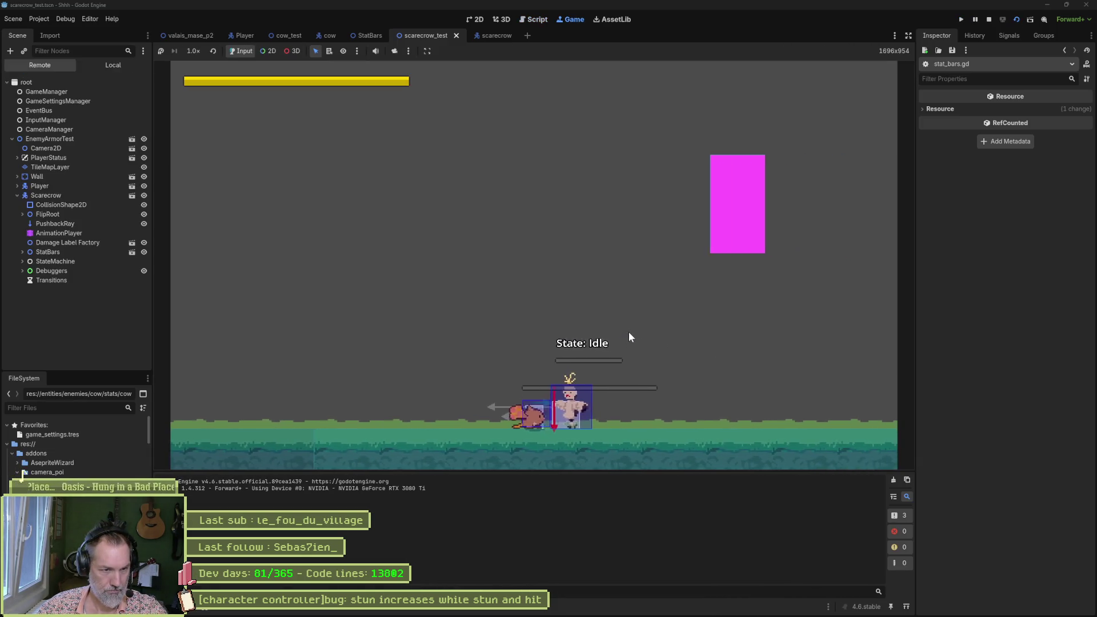
pyautogui.press('j')
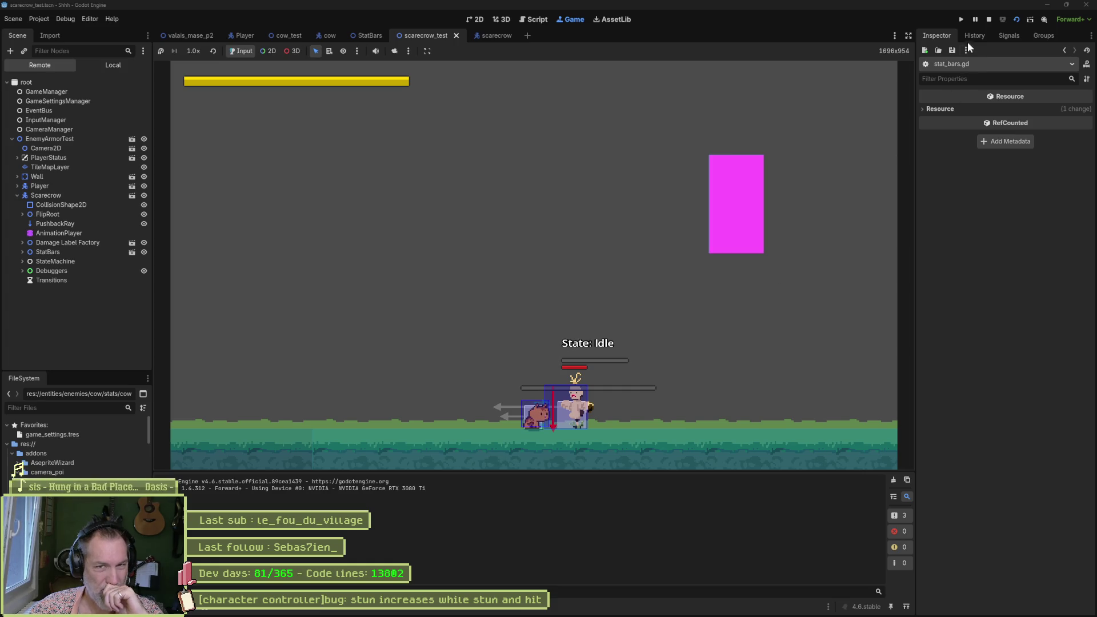
pyautogui.click(987, 20)
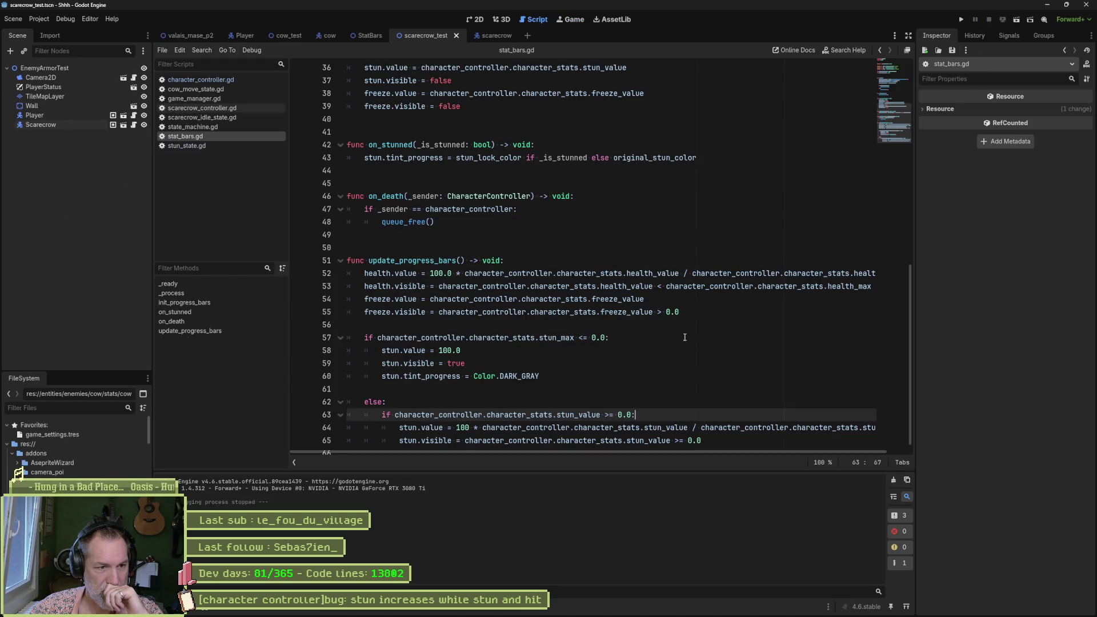
# Step: Make line 63's check strictly > 0.0, dedent the stun.visible line, save, and rerun the scene
pyautogui.scroll(-1, 684, 337)
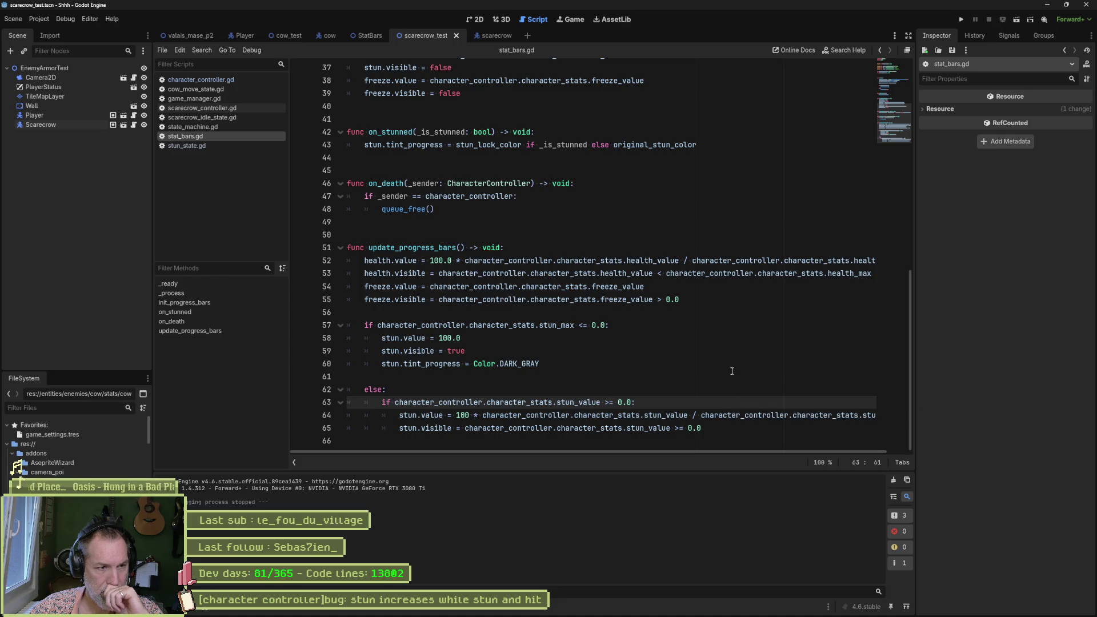
pyautogui.press('Delete')
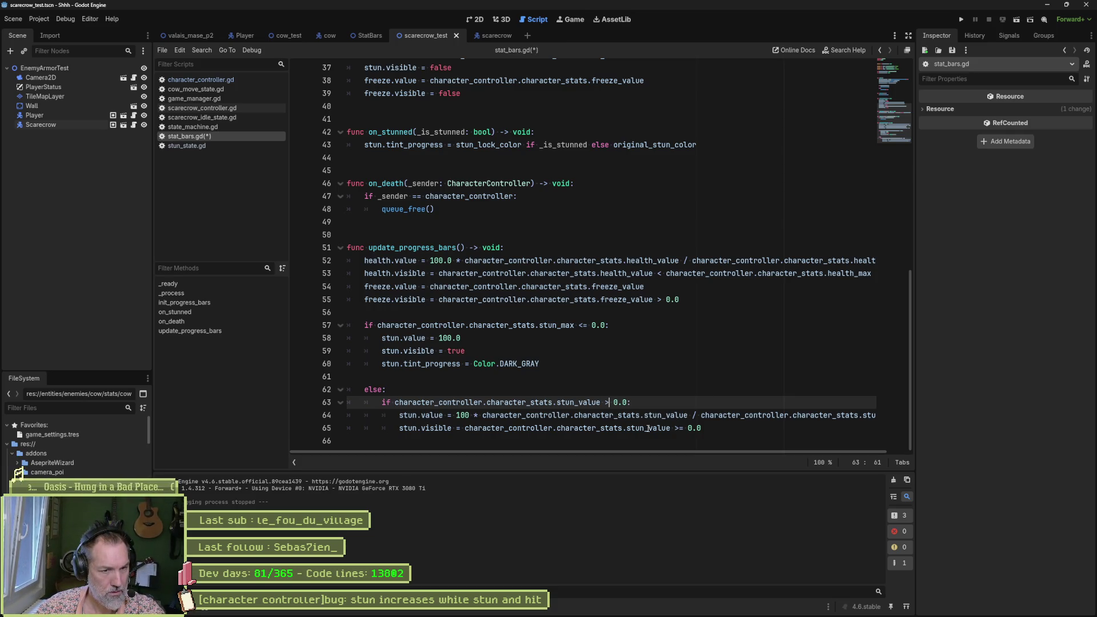
pyautogui.click(680, 430)
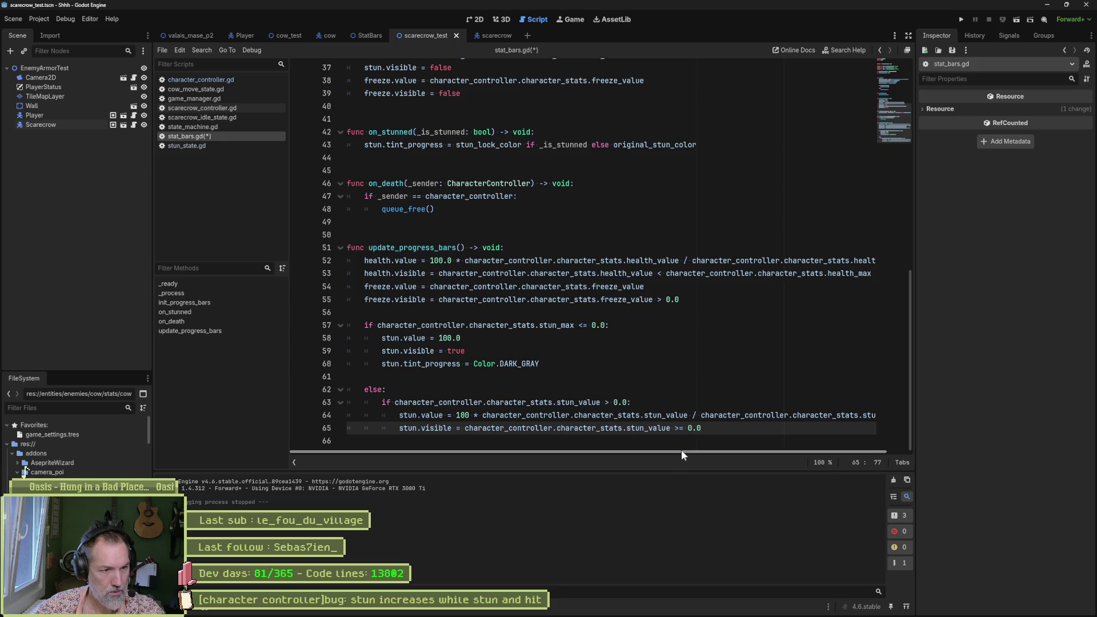
pyautogui.hotkey('shift', 'Tab')
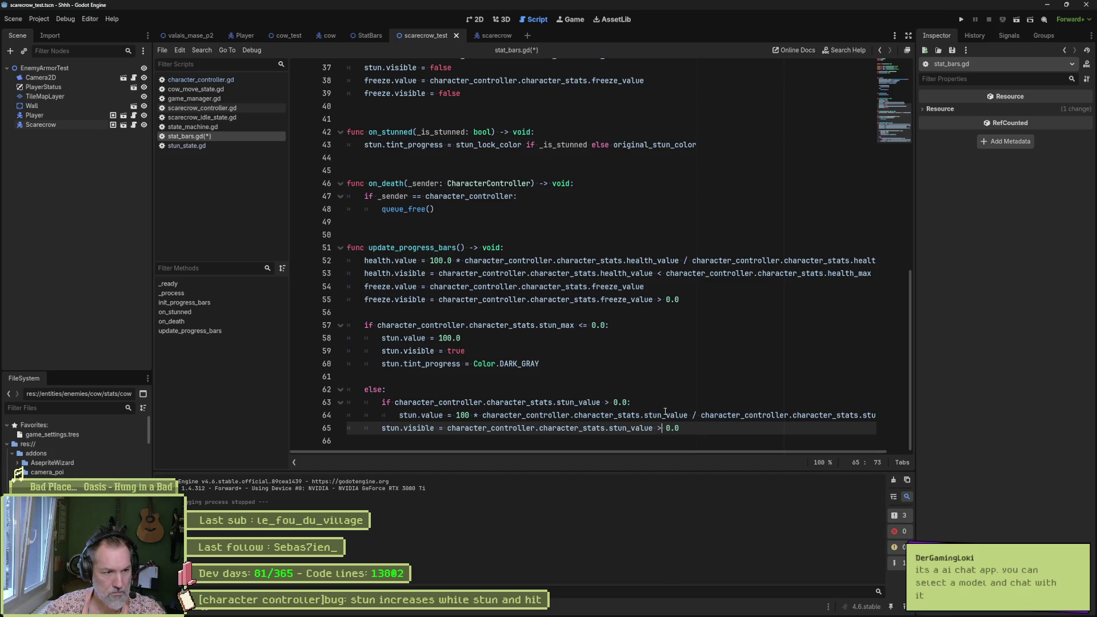
pyautogui.hotkey('ctrl', 's')
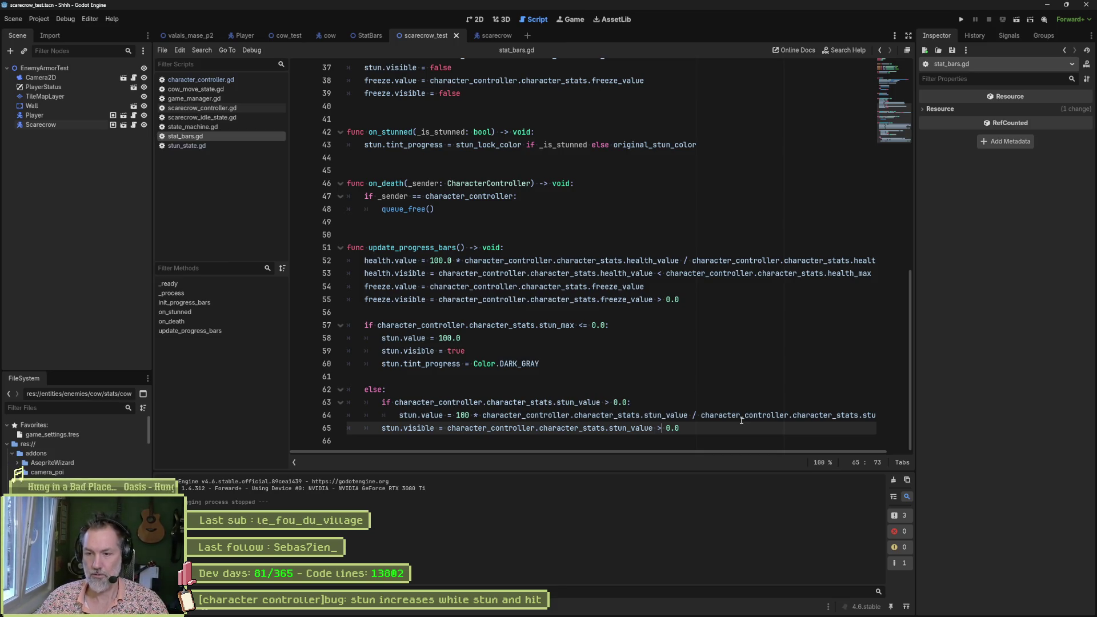
pyautogui.click(627, 425)
pyautogui.press('F6')
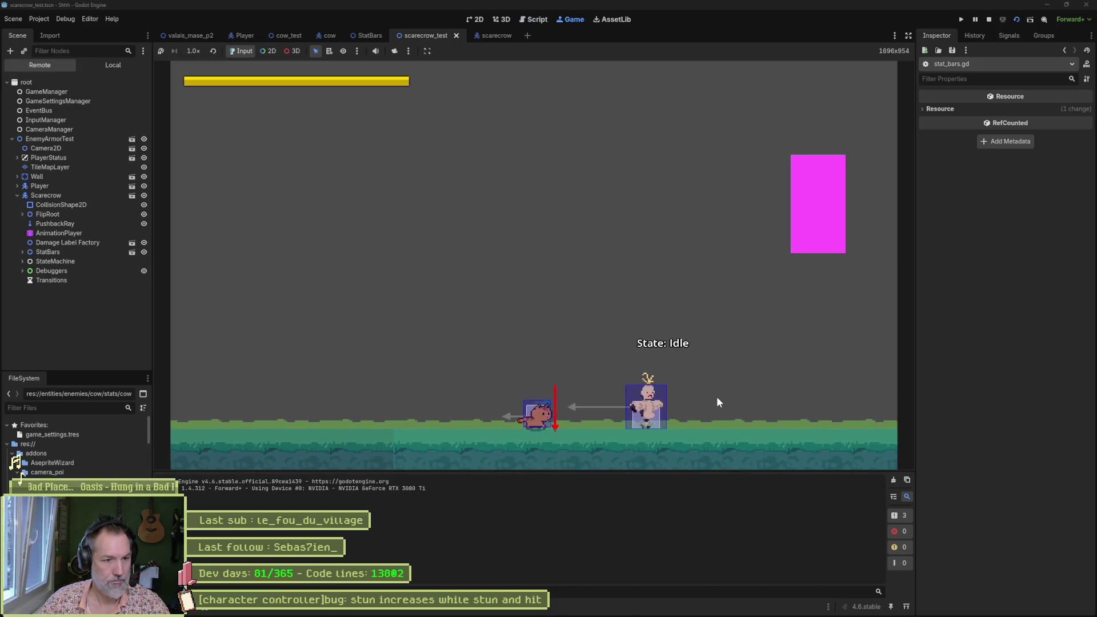
# Step: Hit the scarecrow twice to check the stun bar, then stop the game
pyautogui.press('j')
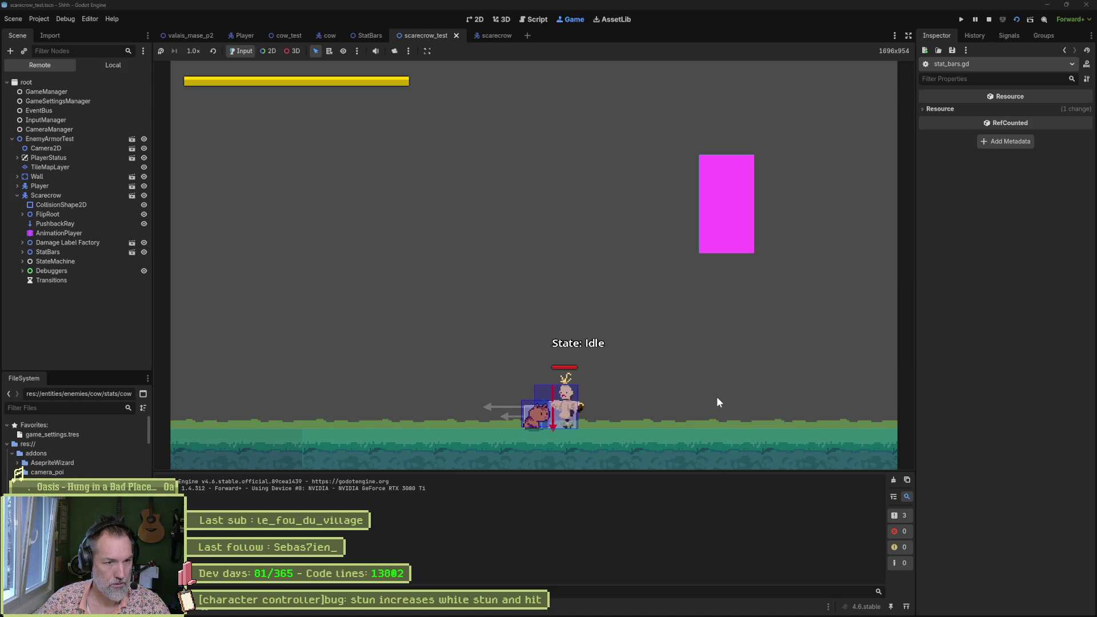
pyautogui.press('j')
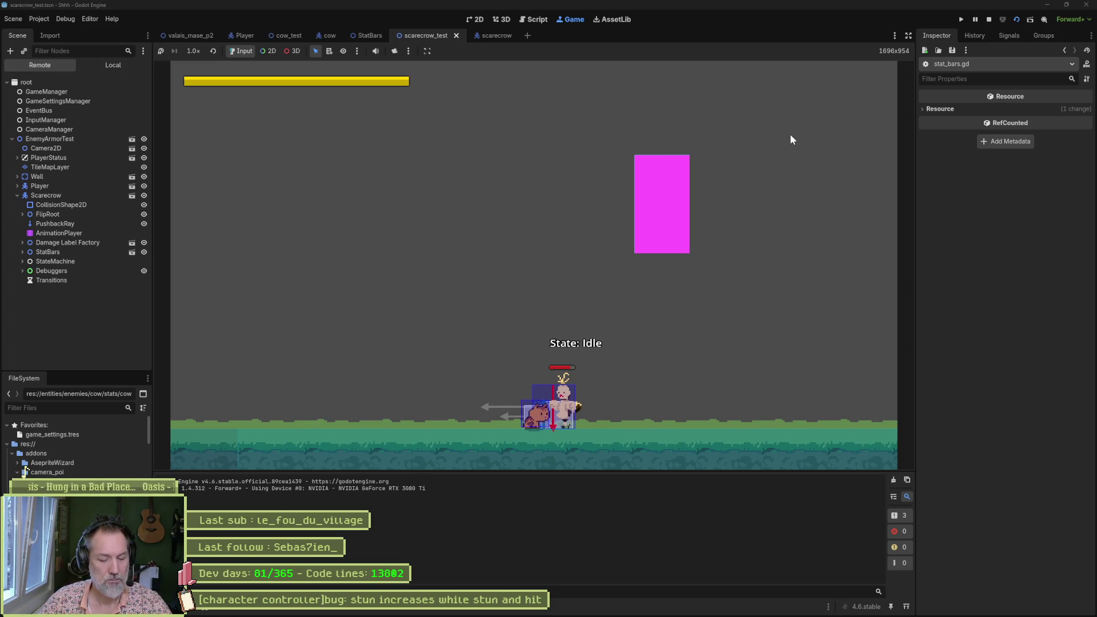
pyautogui.click(988, 20)
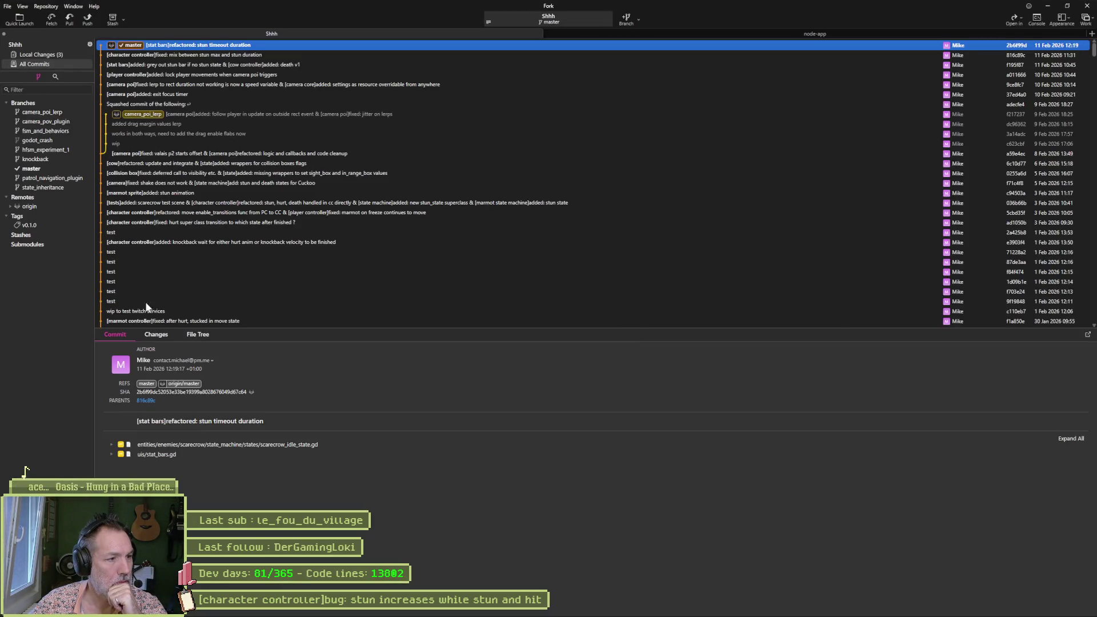
# Step: In Fork, review the local diffs of character_controller.gd (lines 359 and 365) and stat_bars.gd
pyautogui.click(162, 334)
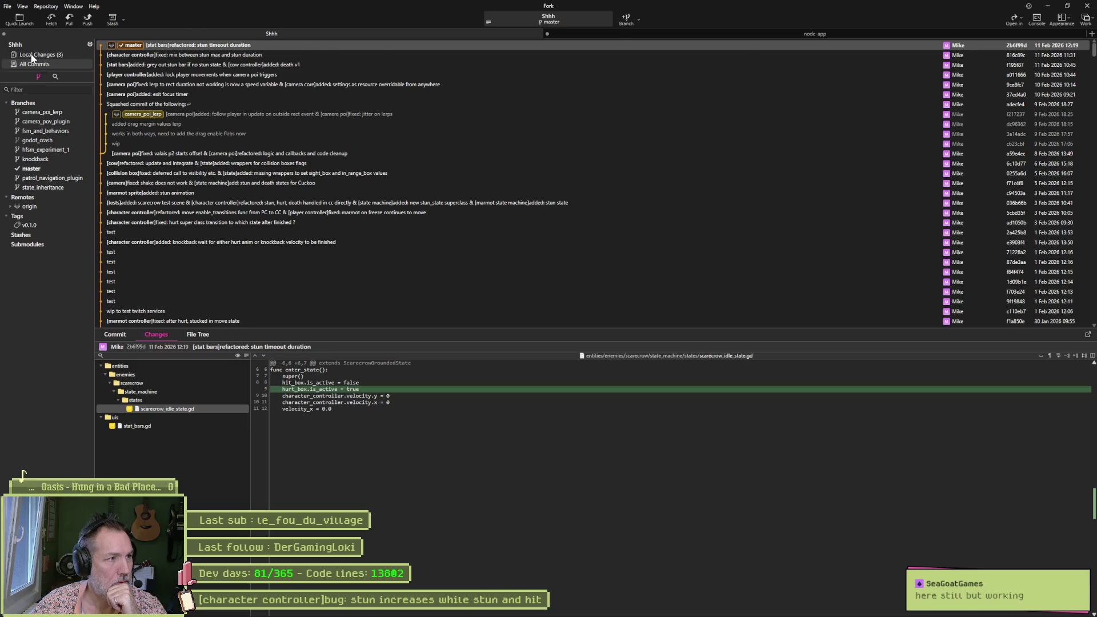
pyautogui.click(38, 54)
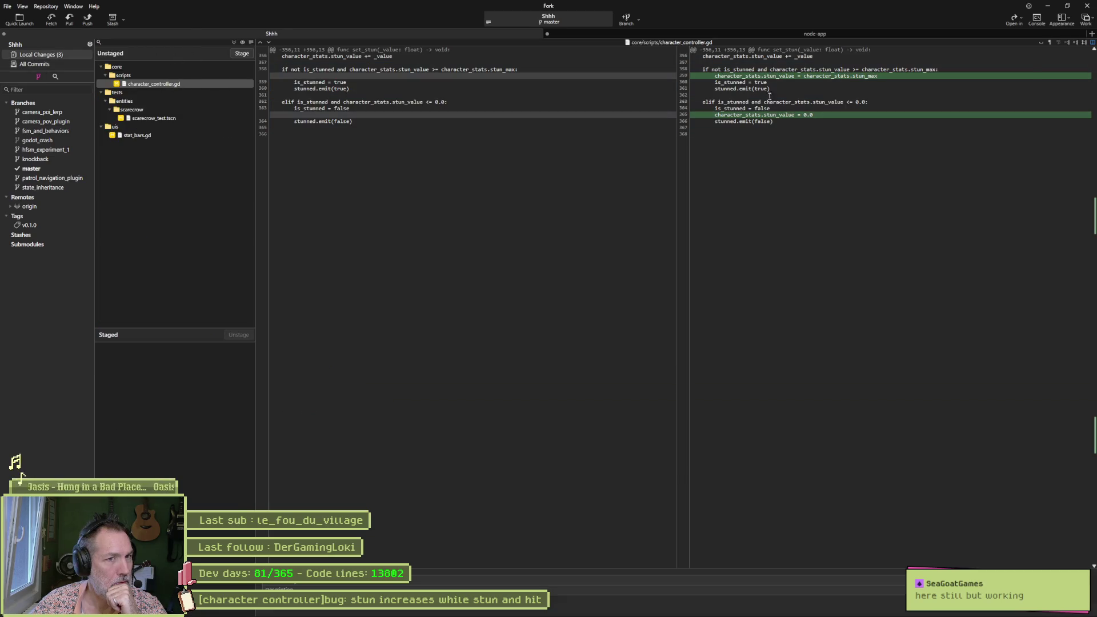
pyautogui.moveTo(881, 76)
pyautogui.moveTo(882, 76); pyautogui.dragTo(728, 76)
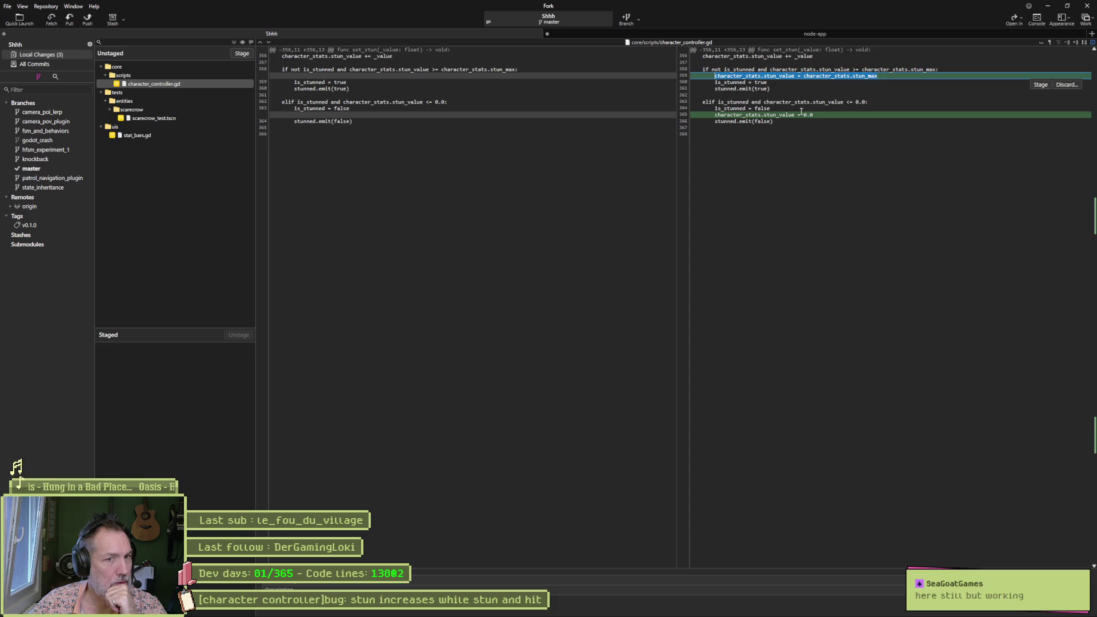
pyautogui.moveTo(801, 114); pyautogui.dragTo(584, 125)
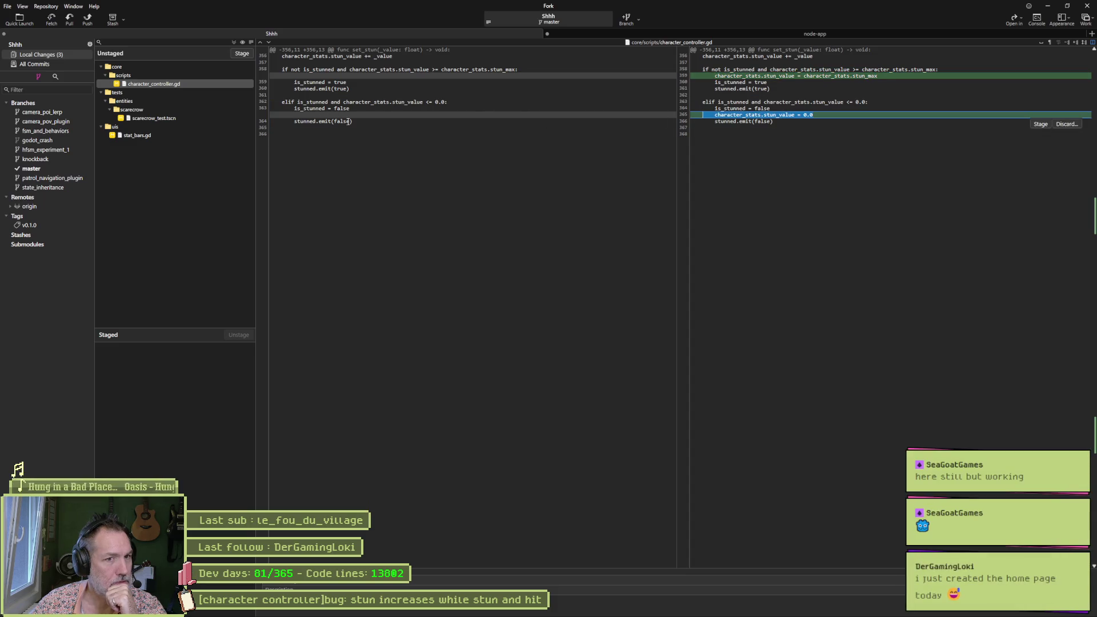
pyautogui.click(157, 136)
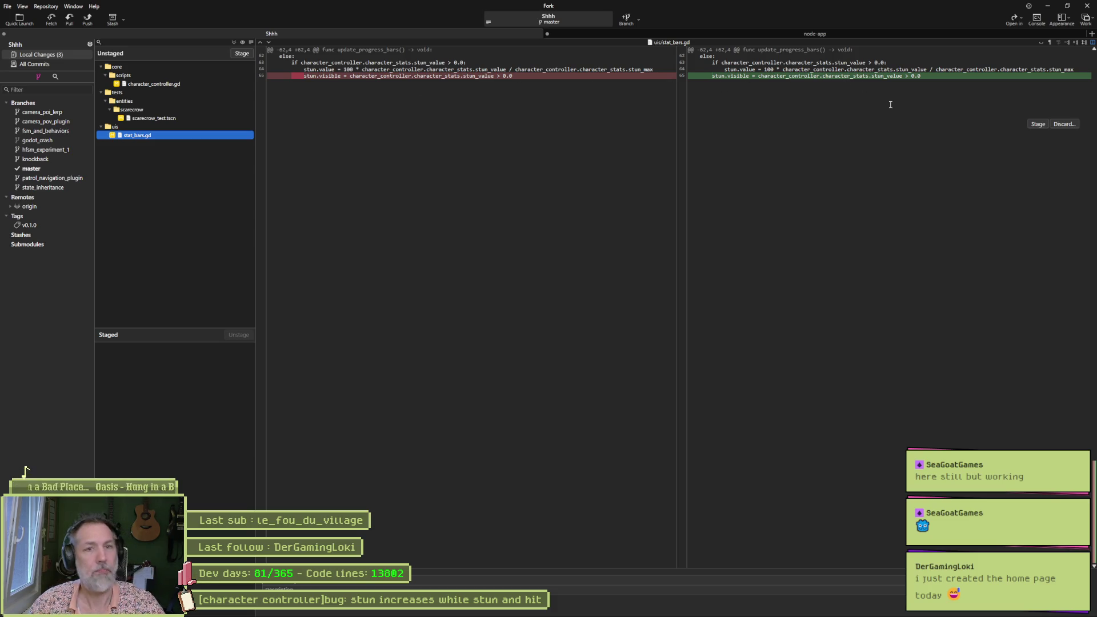
pyautogui.hotkey('alt', 'Tab')
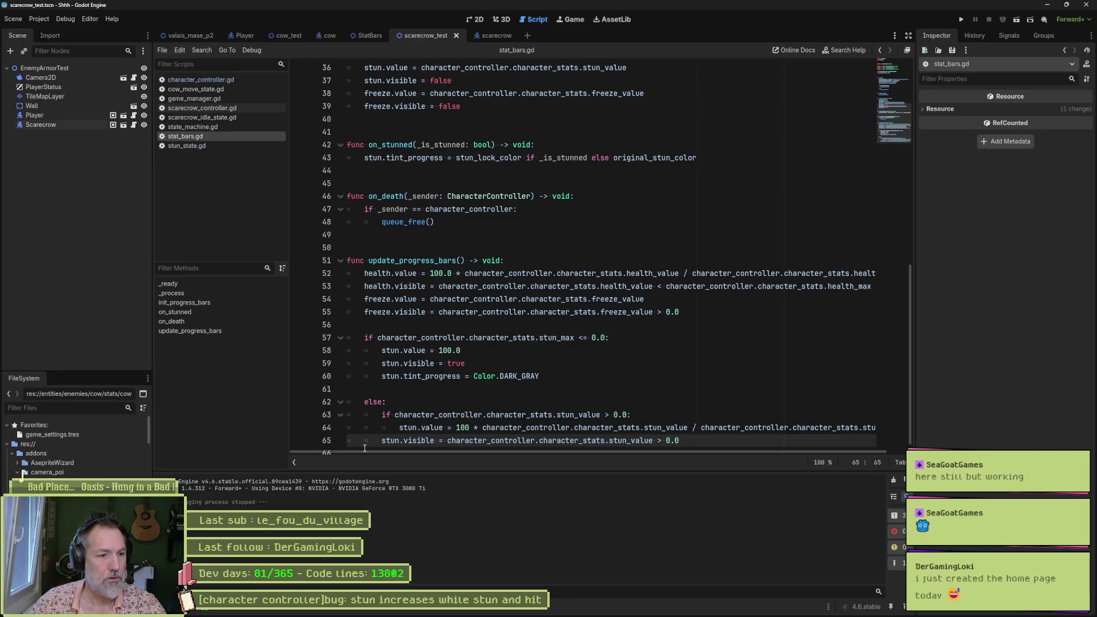
# Step: Insert a blank line above stun.visible in stat_bars.gd and scroll through the script
pyautogui.press('Return')
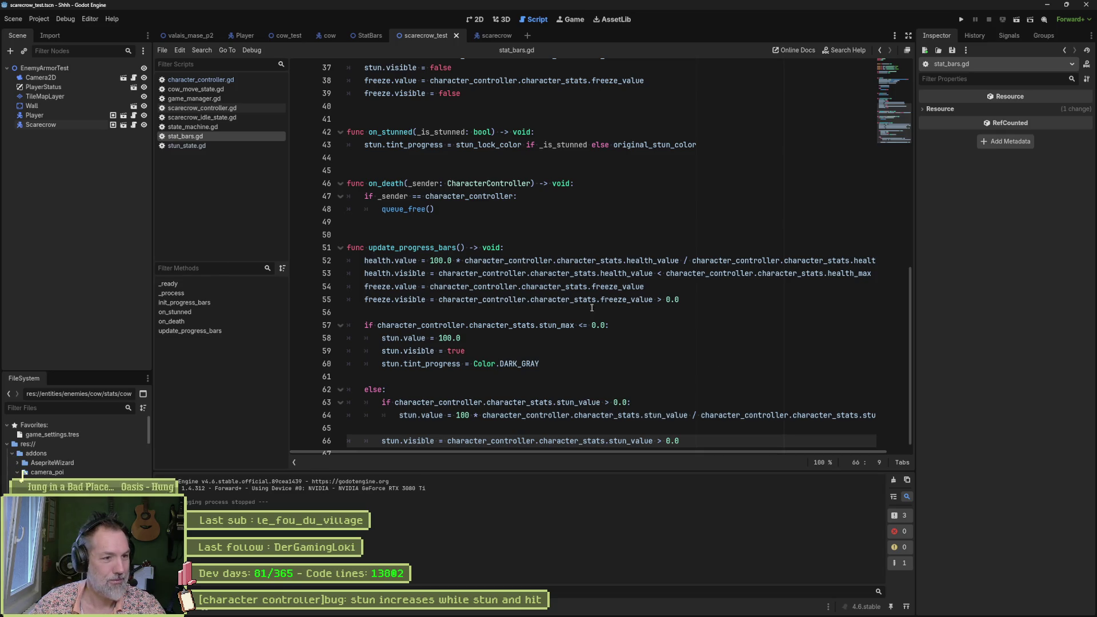
pyautogui.click(554, 338)
pyautogui.scroll(-1, 538, 351)
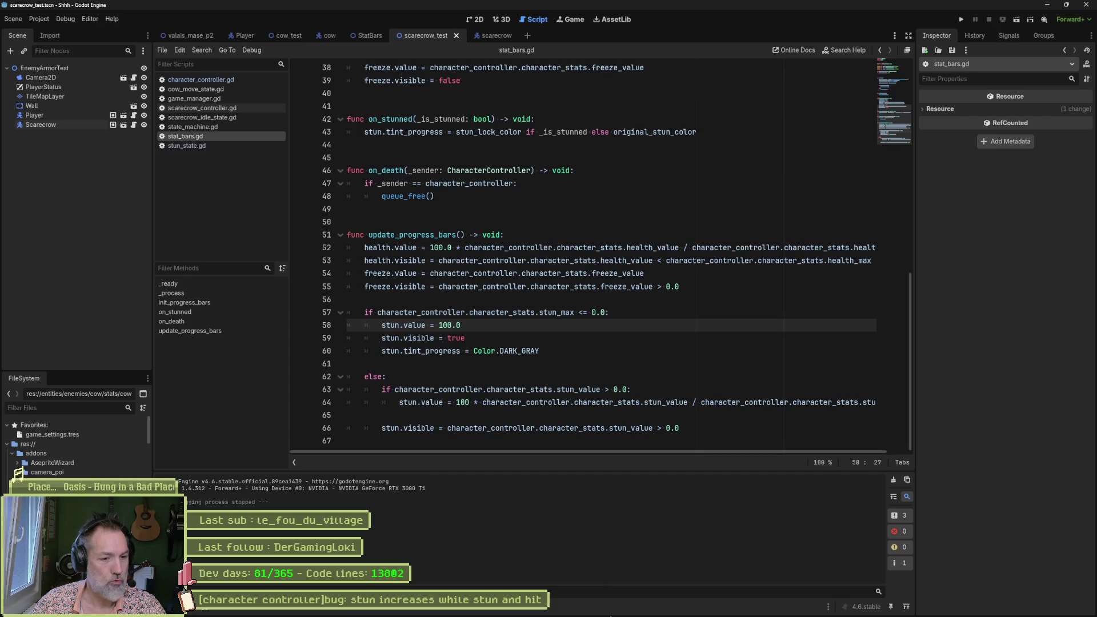
# Step: Open the 'stun increases while stun and hit' task, select its title, and mark it complete
pyautogui.moveTo(592, 614)
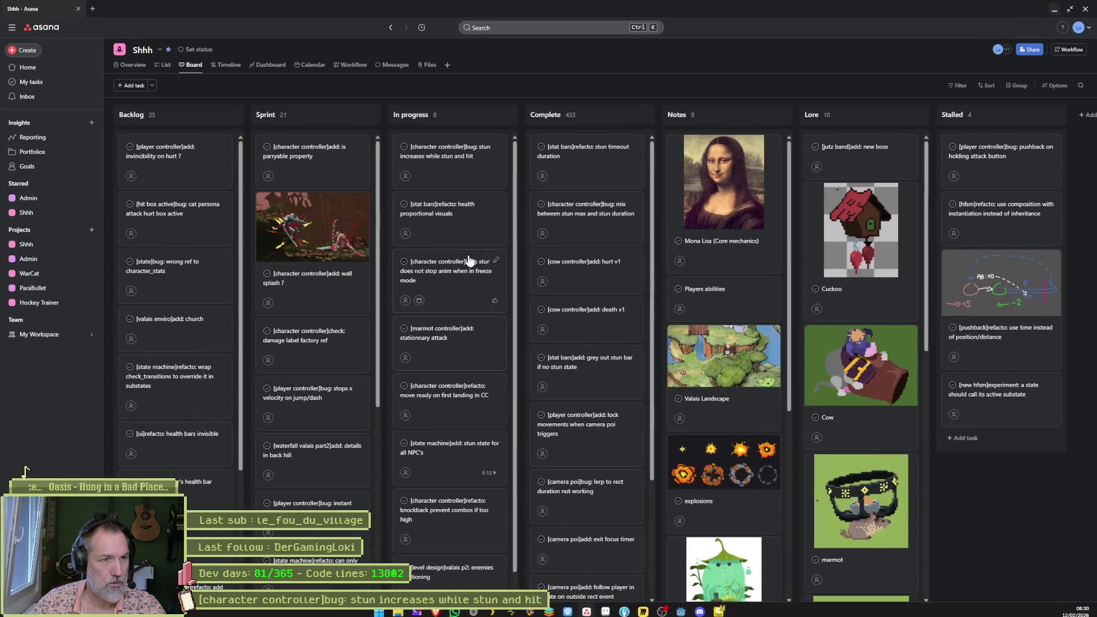
pyautogui.click(463, 171)
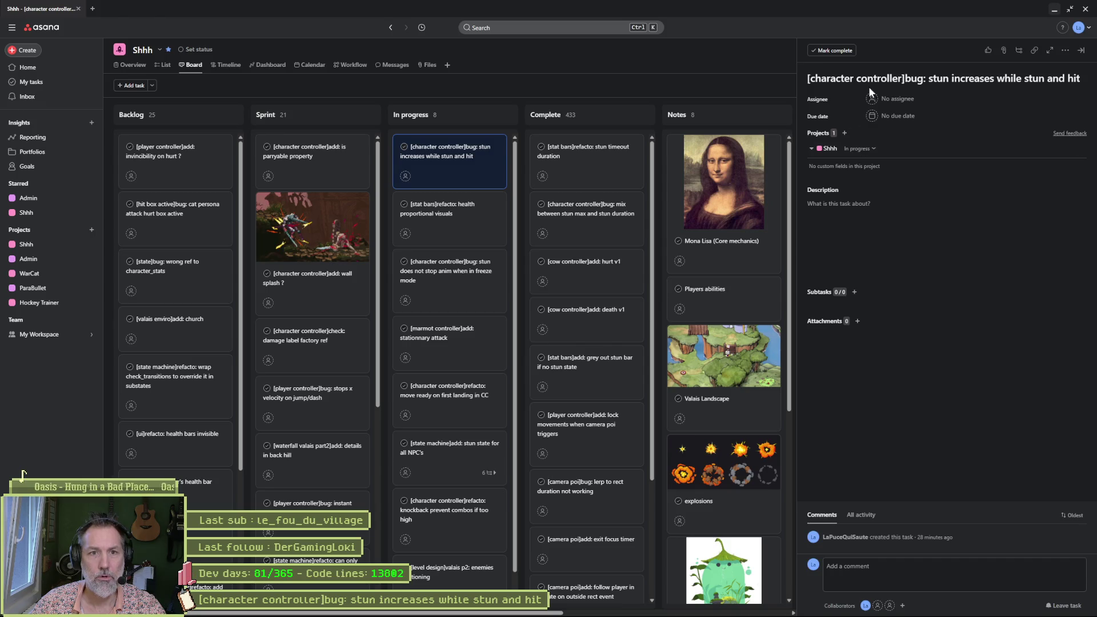
pyautogui.tripleClick(1008, 80)
pyautogui.moveTo(479, 154); pyautogui.dragTo(629, 144)
pyautogui.click(1054, 9)
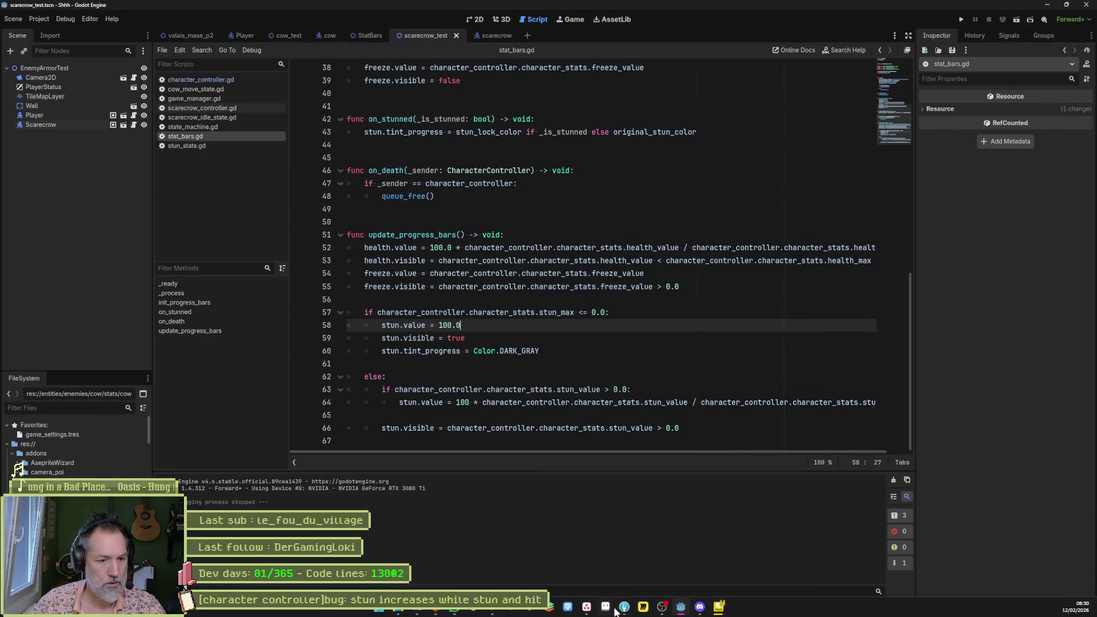
pyautogui.click(624, 606)
# Step: Paste the stun bug title as the commit summary, stage and commit all three files, then push master to origin
pyautogui.click(337, 580)
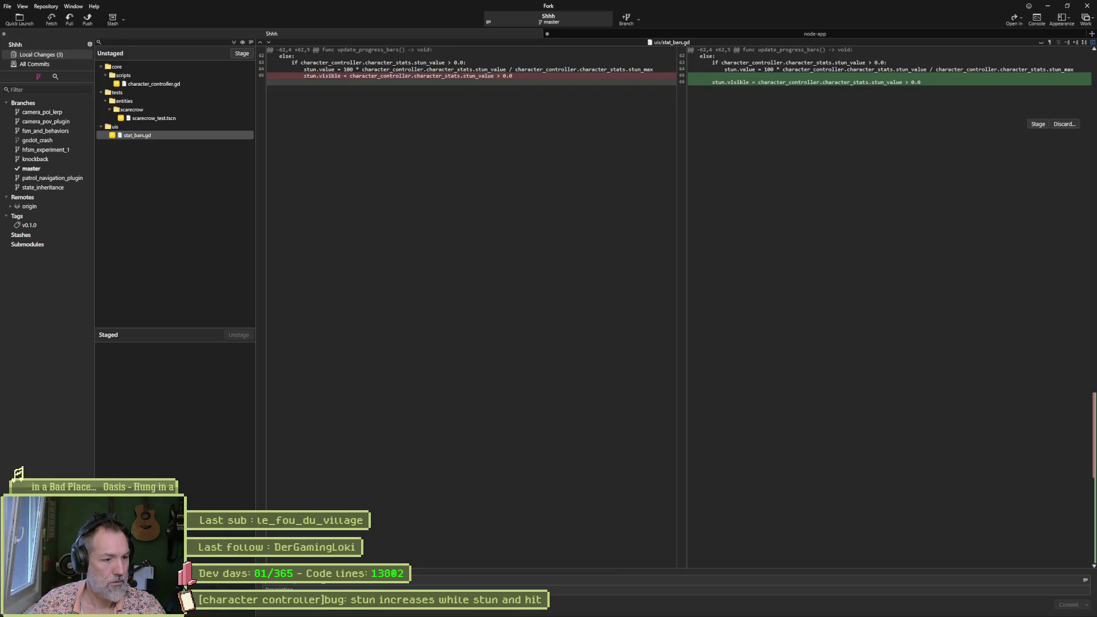
pyautogui.hotkey('ctrl', 'v')
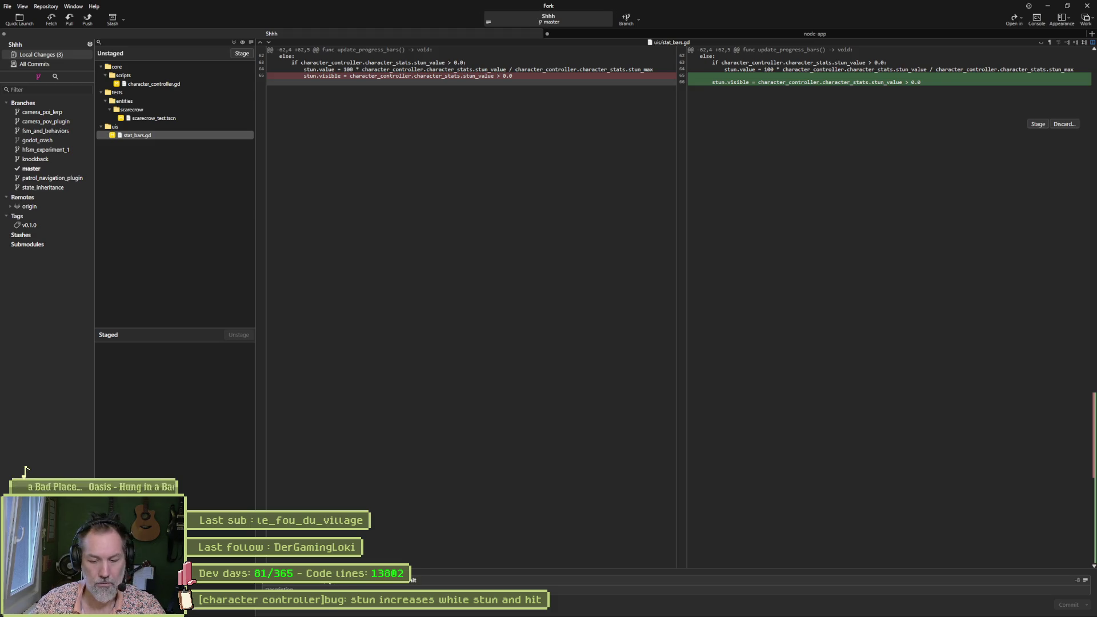
pyautogui.click(234, 52)
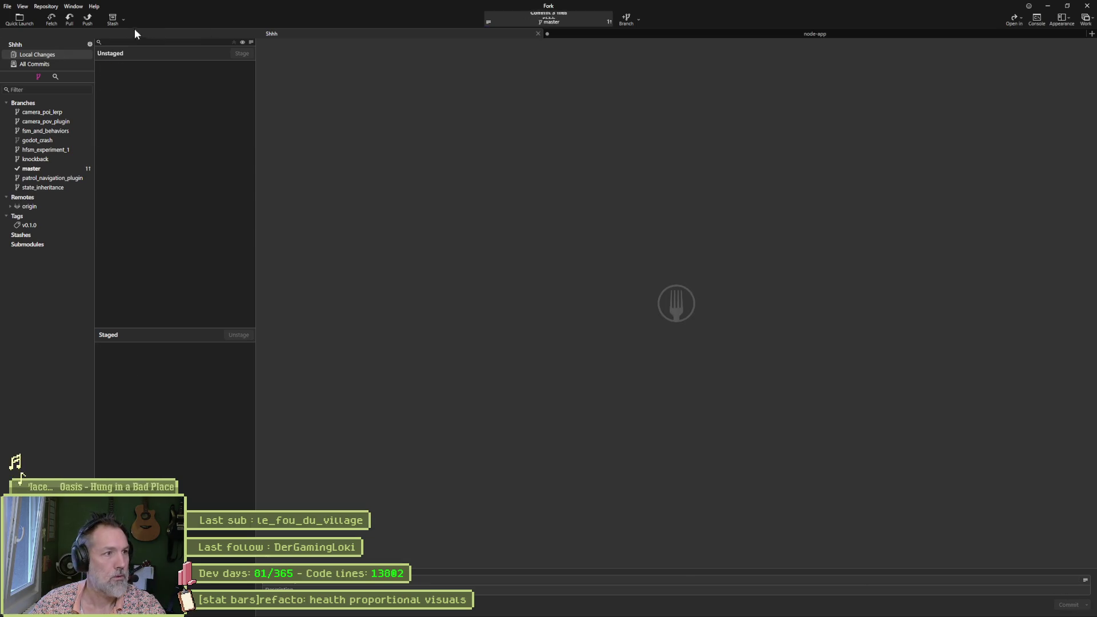
pyautogui.click(86, 20)
pyautogui.click(604, 338)
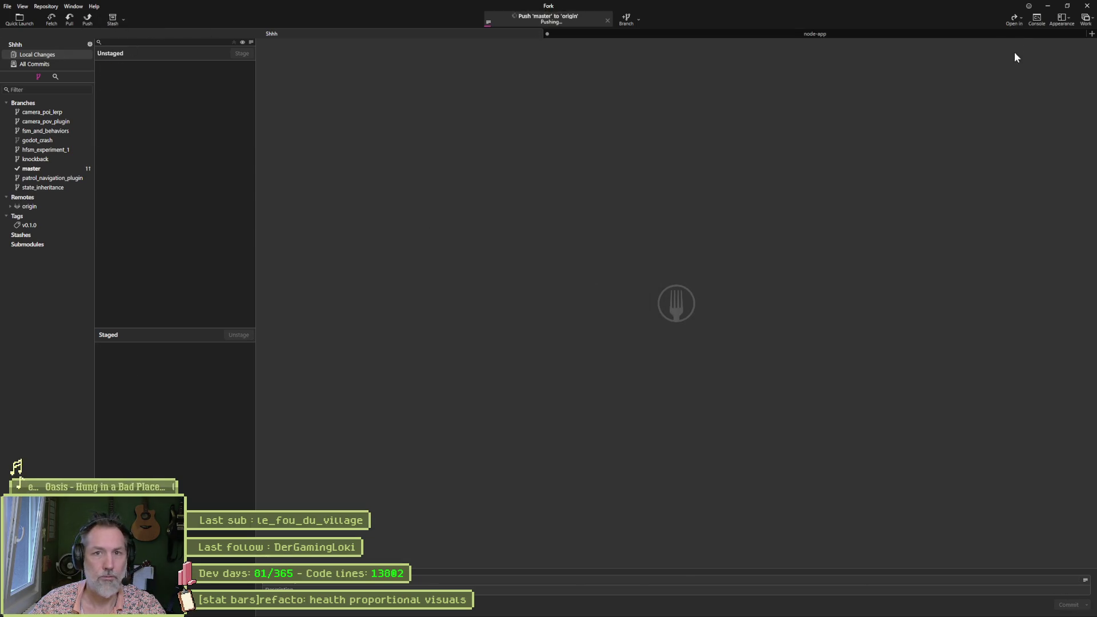
pyautogui.click(1048, 7)
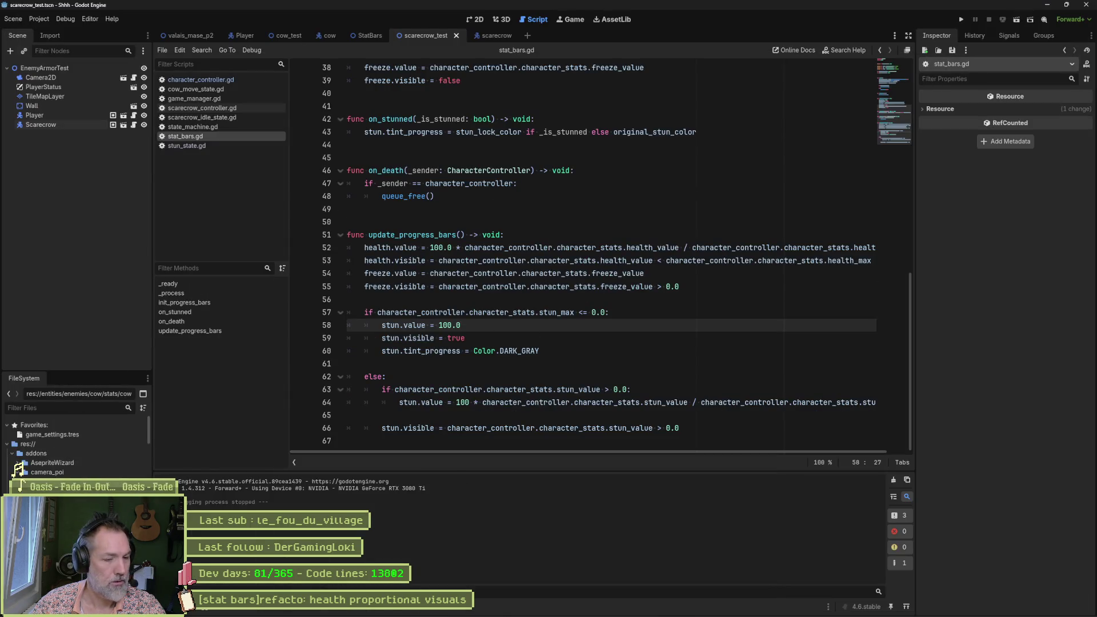
# Step: Move the 'stun does not stop anim when in freeze mode' card to the top of In progress and open its details
pyautogui.click(586, 607)
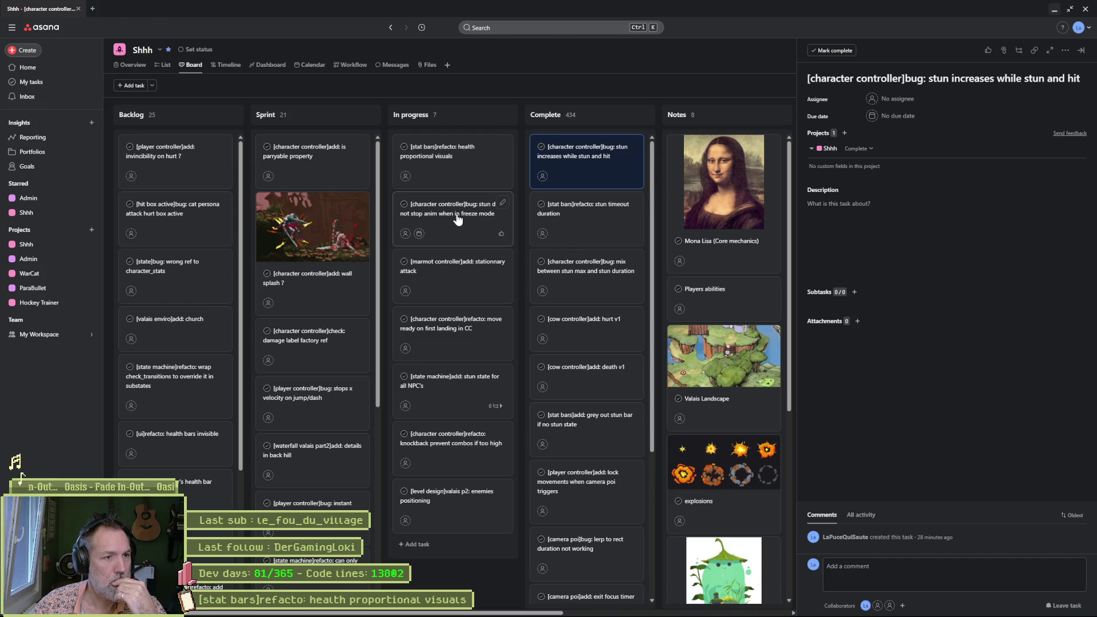
pyautogui.moveTo(457, 220); pyautogui.dragTo(456, 162)
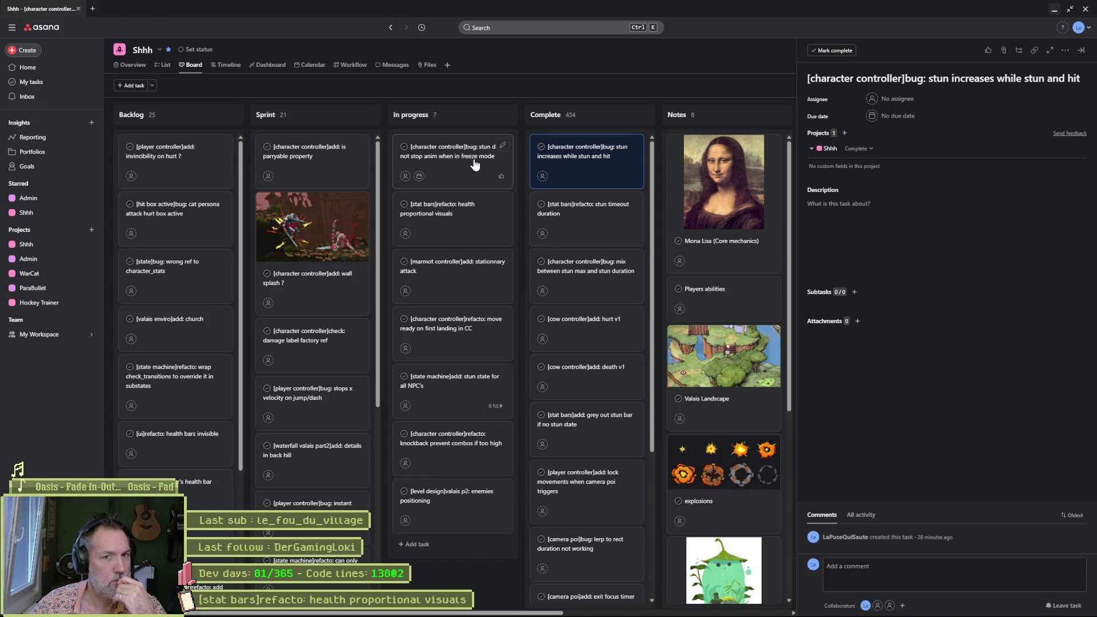
pyautogui.click(474, 165)
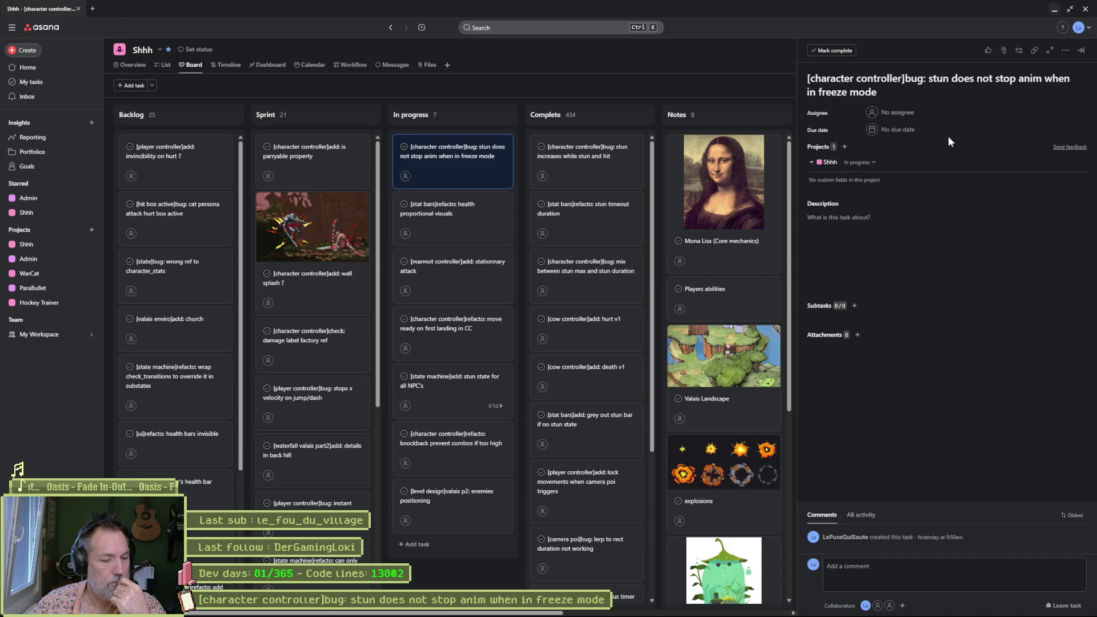
pyautogui.click(1054, 10)
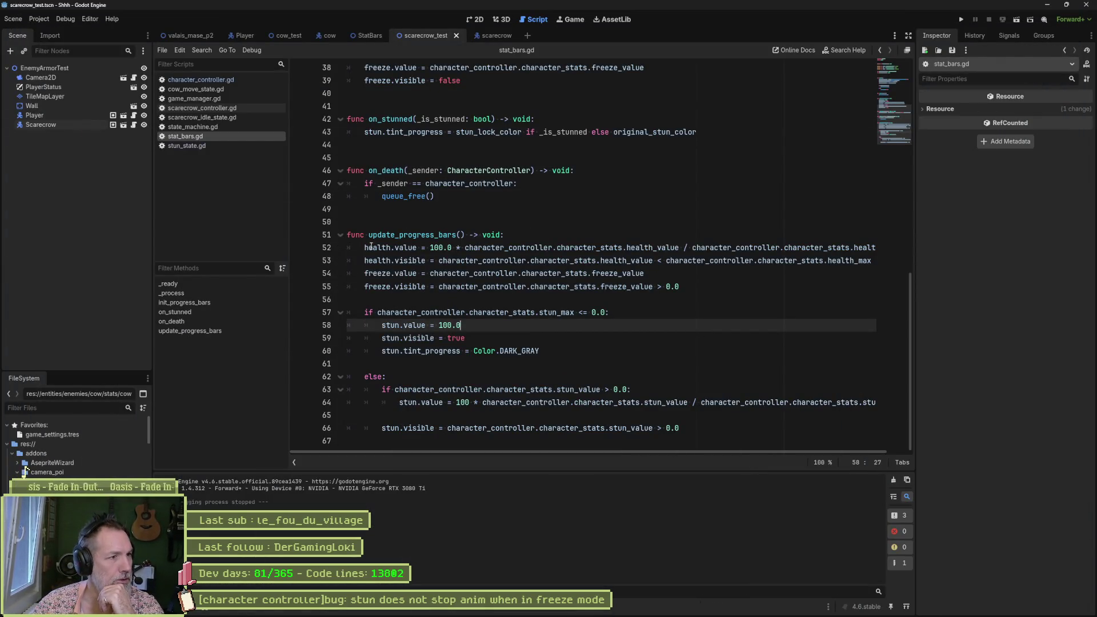
# Step: Inspect the Scarecrow's stats, then quick-open character_stats.gd by searching 'stats'
pyautogui.click(59, 125)
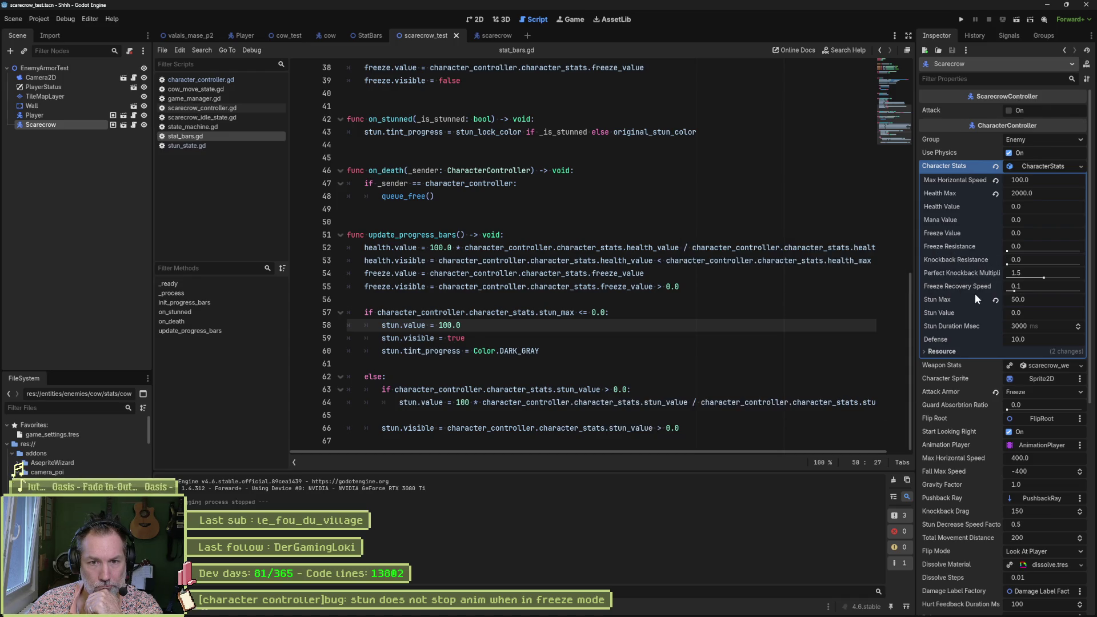
pyautogui.click(711, 271)
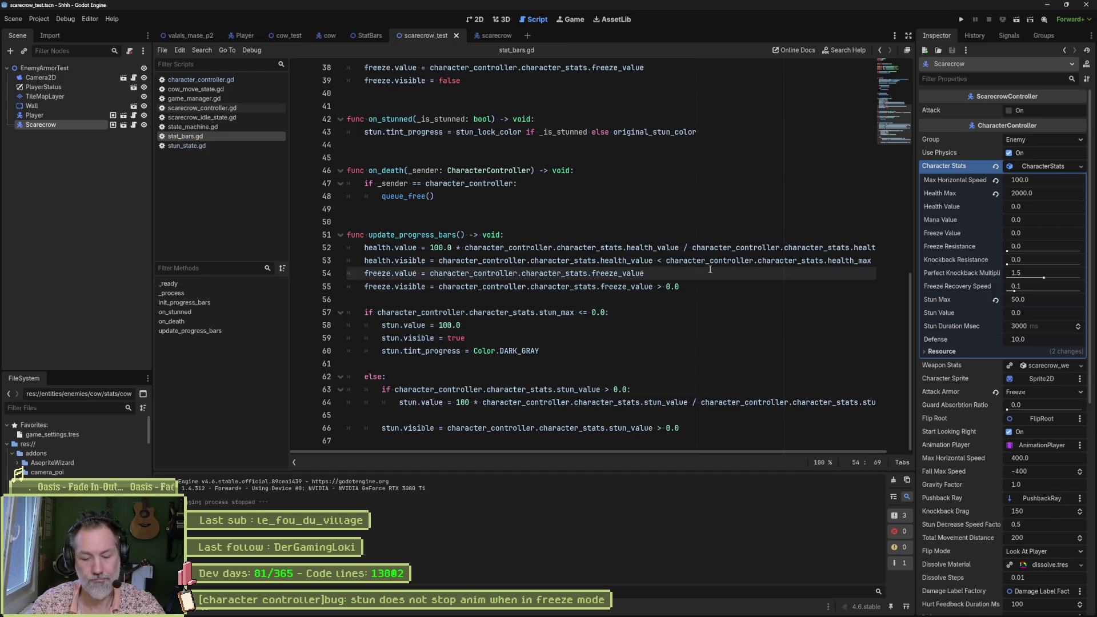
pyautogui.hotkey('shift', 'alt', 'o')
pyautogui.write('stats')
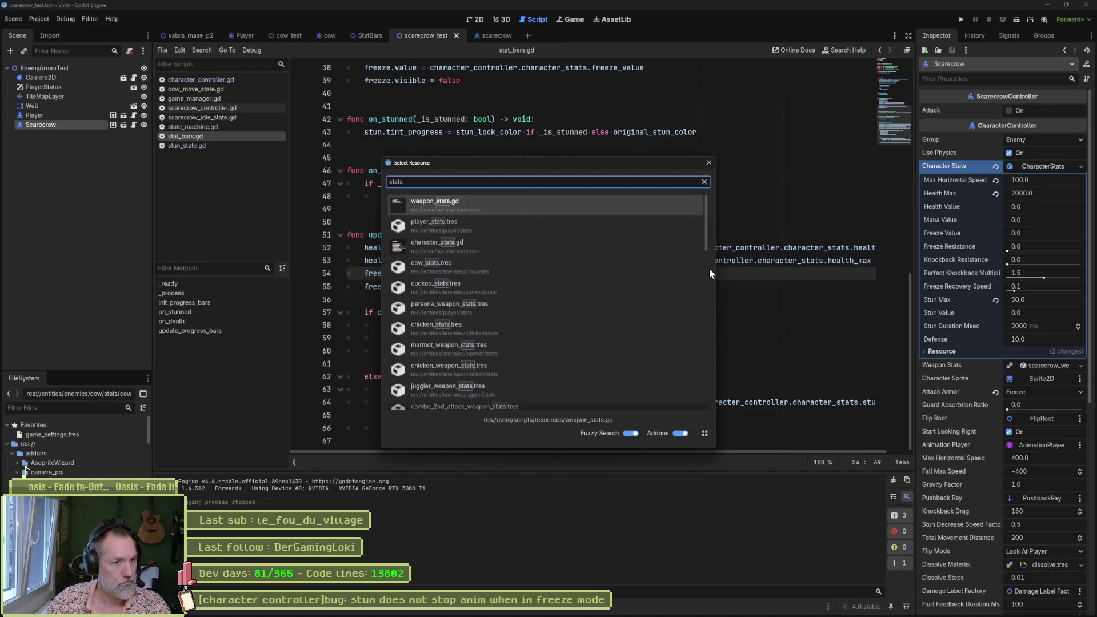
pyautogui.press('Down')
pyautogui.press('Down')
pyautogui.press('Return')
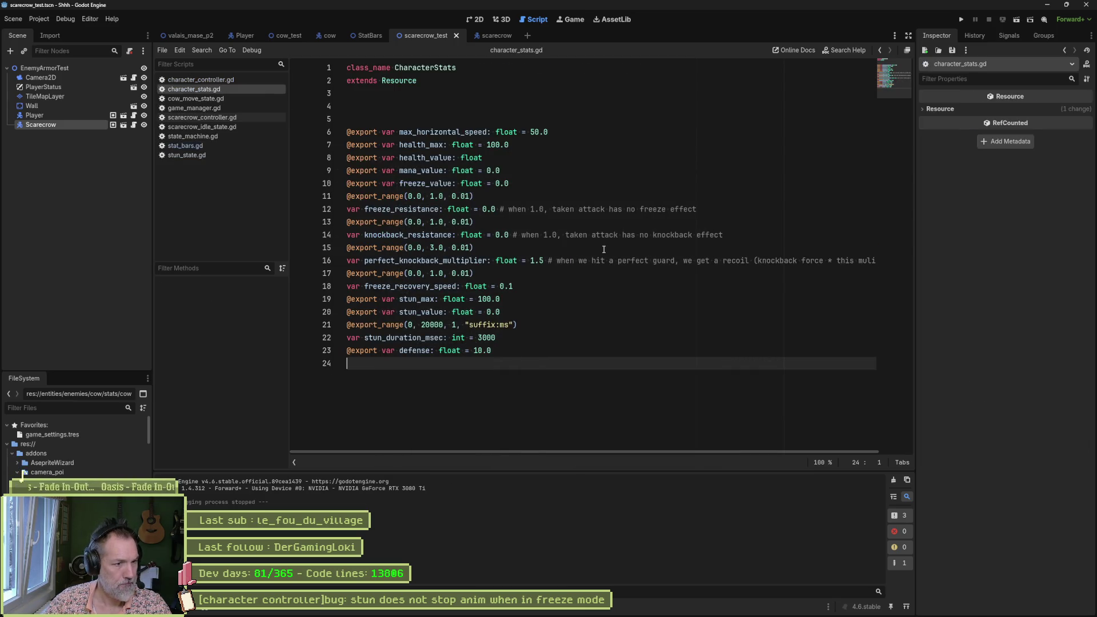
# Step: Move the freeze_recovery_speed declaration below freeze_value, fix the line breaks, and save the script
pyautogui.moveTo(539, 285); pyautogui.dragTo(338, 276)
pyautogui.hotkey('ctrl', 'x')
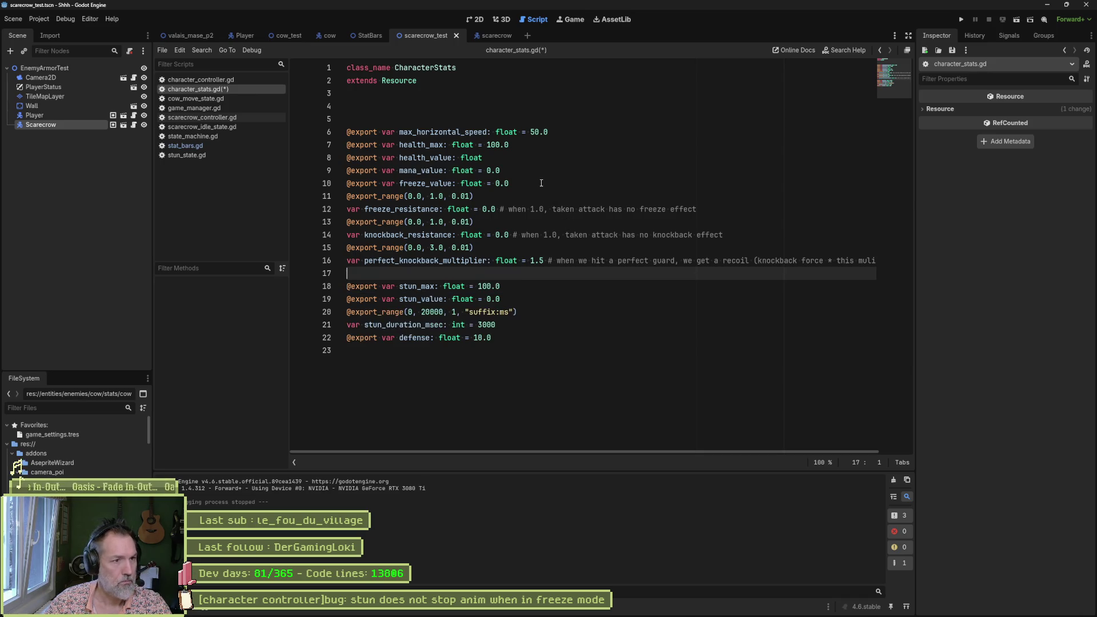
pyautogui.click(541, 184)
pyautogui.hotkey('ctrl', 'v')
pyautogui.click(504, 184)
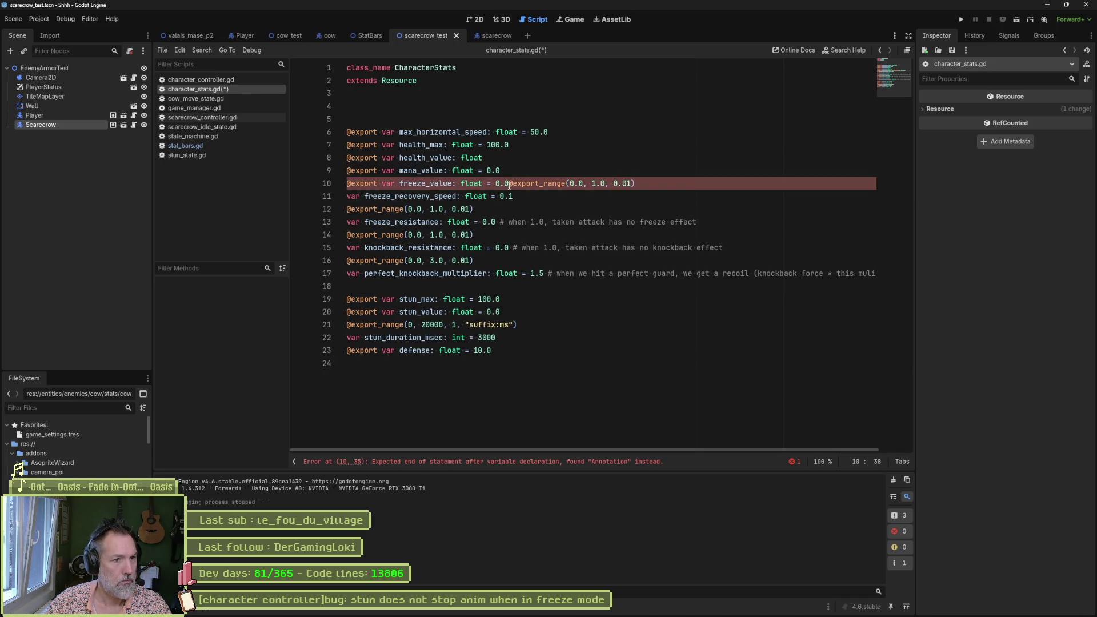
pyautogui.press('Return')
pyautogui.click(396, 298)
pyautogui.press('Delete')
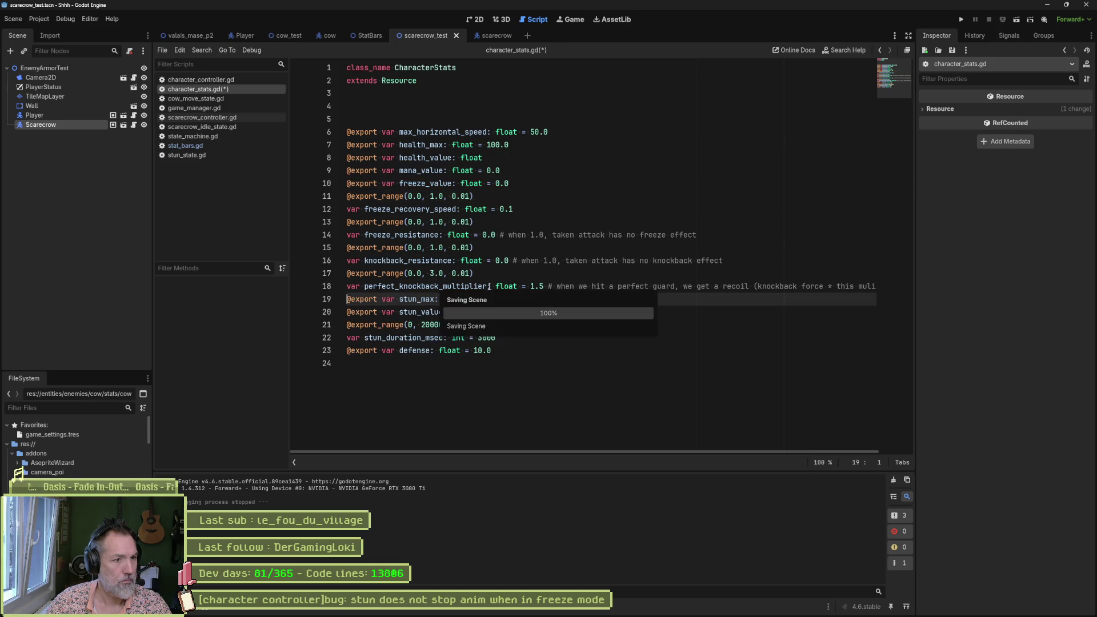
pyautogui.hotkey('ctrl', 's')
# Step: Check the Scarecrow's Freeze Recovery Speed and refine the export range step to 0.001
pyautogui.click(55, 123)
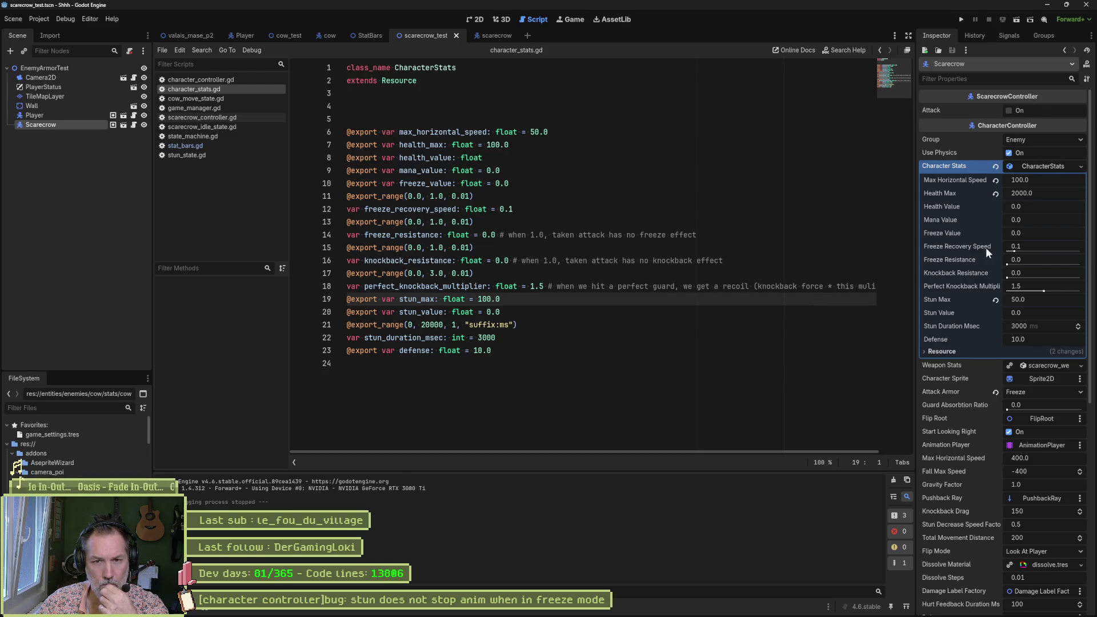
pyautogui.press('Return')
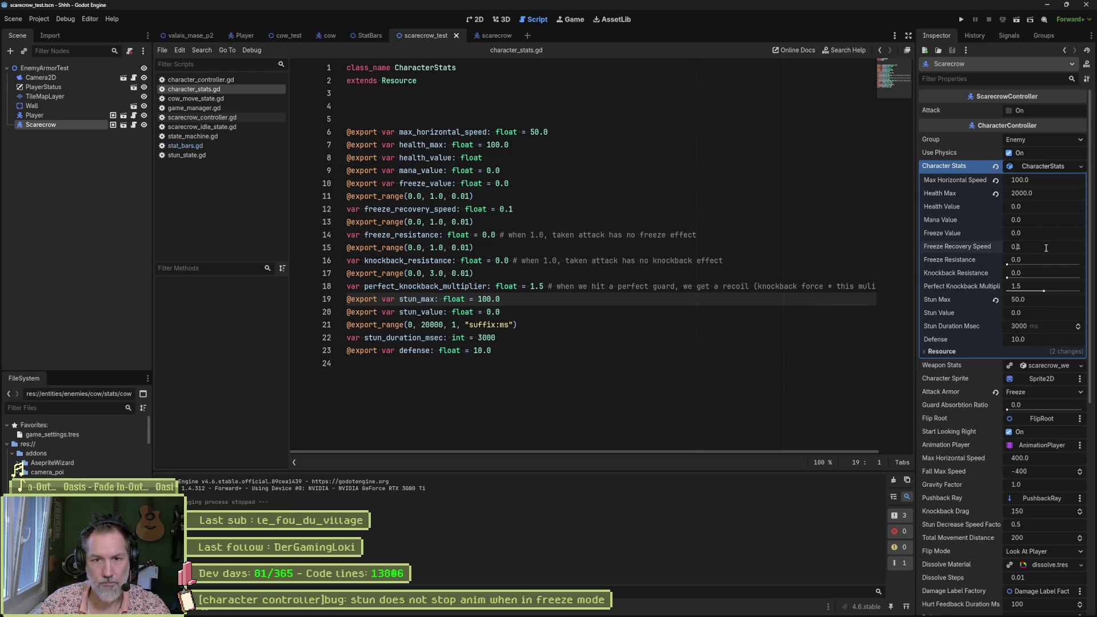
pyautogui.moveTo(1046, 248); pyautogui.dragTo(1009, 248)
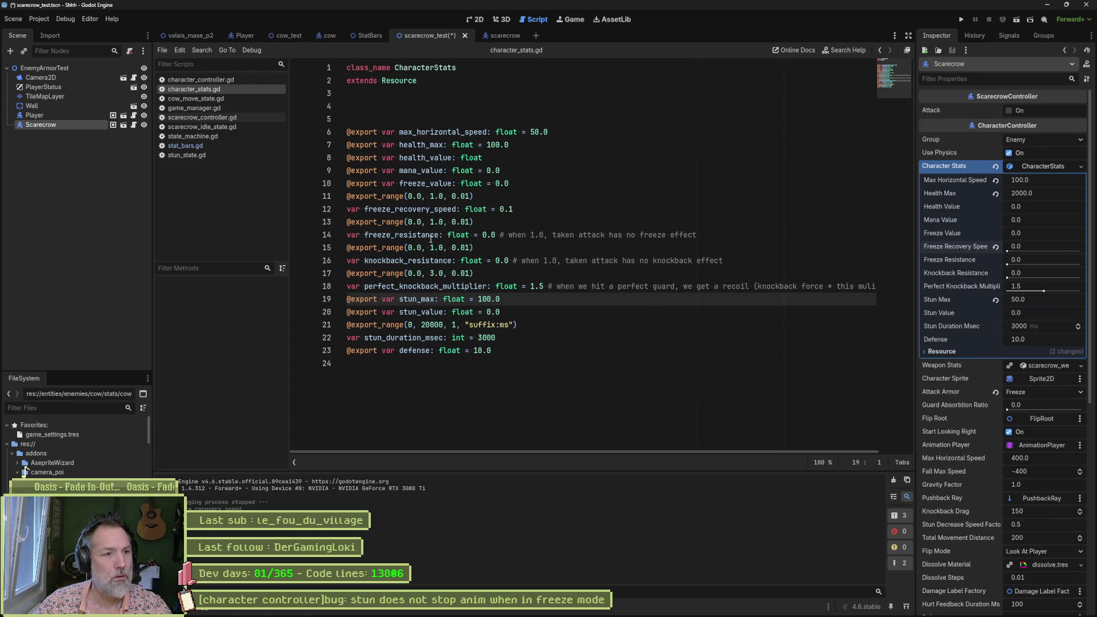
pyautogui.click(464, 196)
pyautogui.write('0')
pyautogui.hotkey('ctrl', 's')
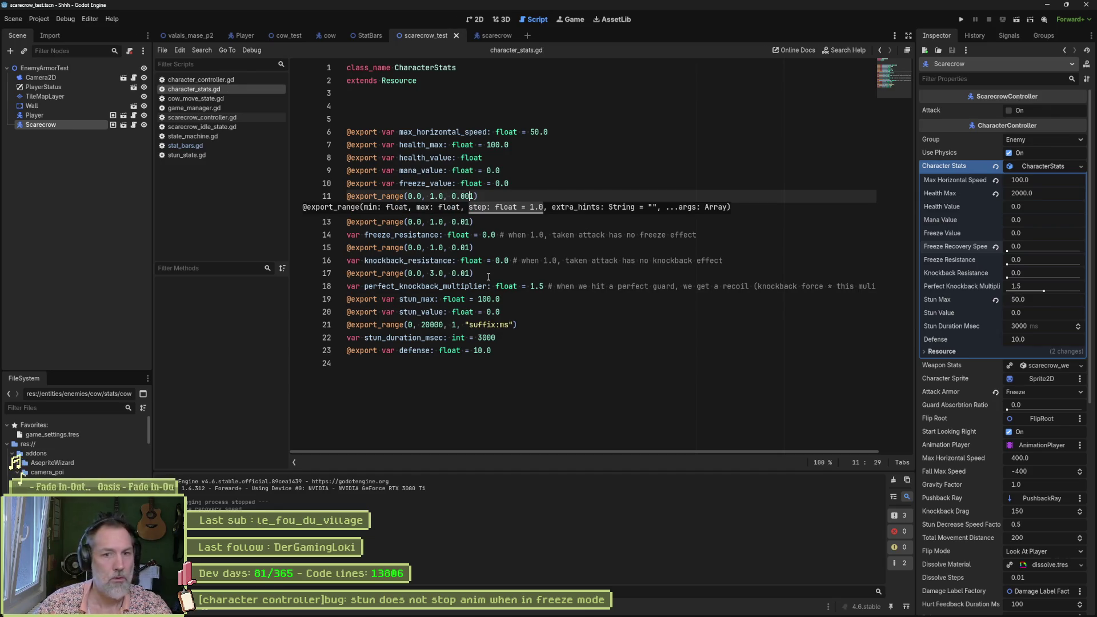
# Step: Set the Scarecrow's Freeze Recovery Speed to 0.001, save the scene, and run it
pyautogui.write('0.001')
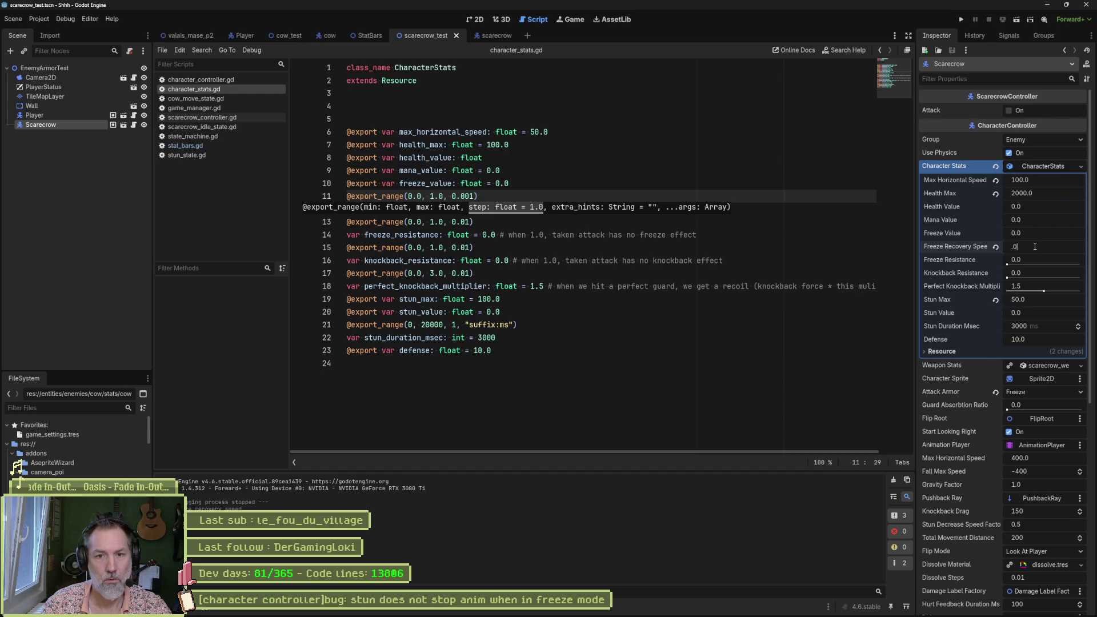
pyautogui.press('Return')
pyautogui.click(786, 264)
pyautogui.hotkey('ctrl', 's')
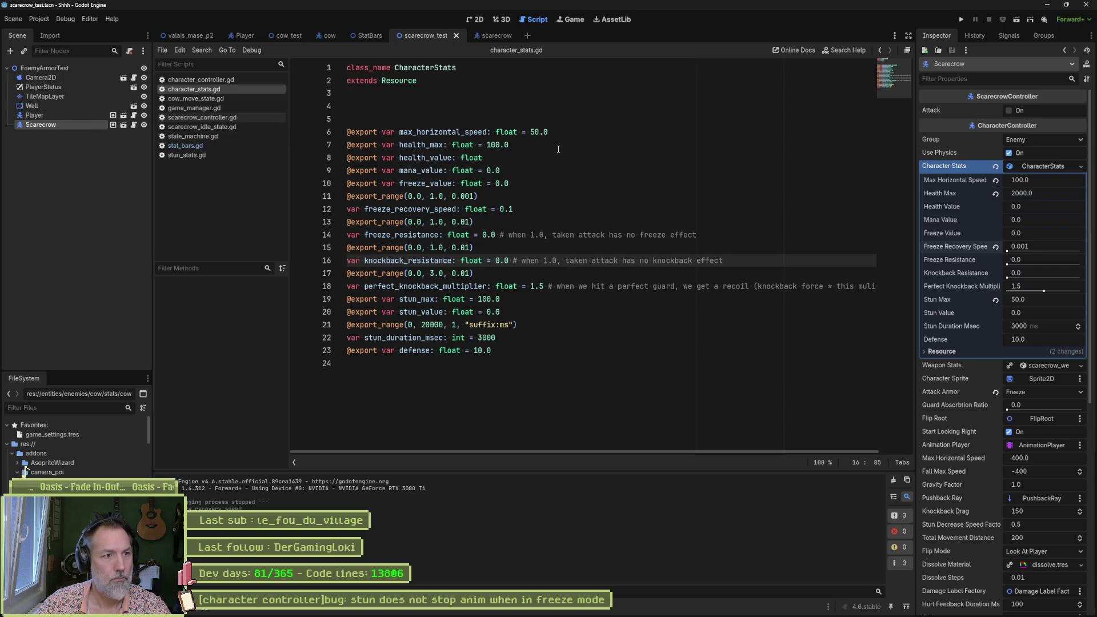
pyautogui.press('F6')
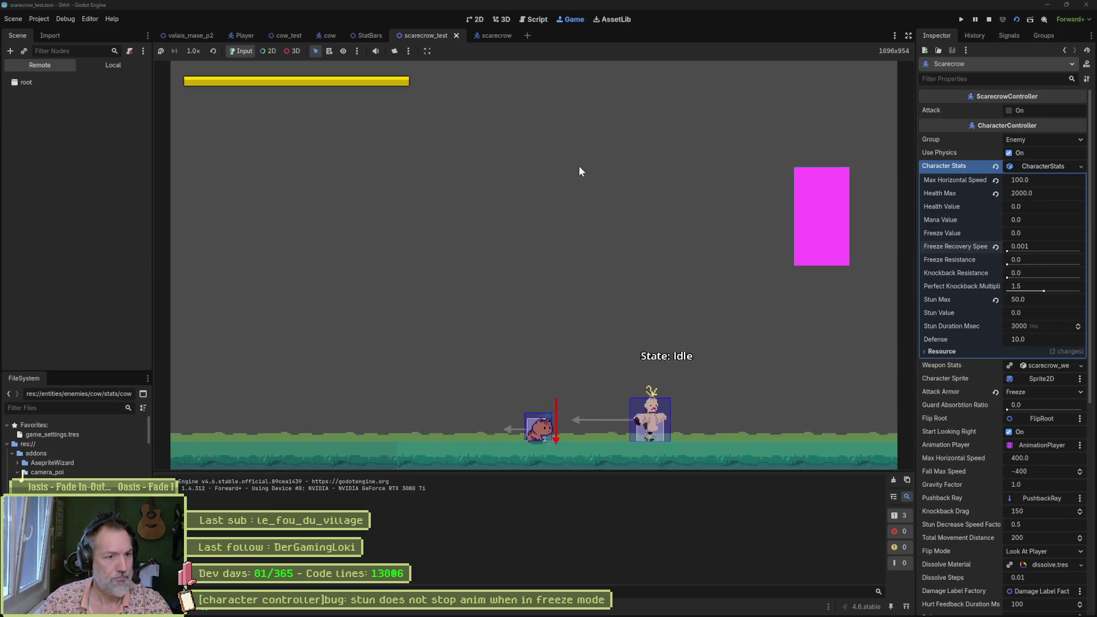
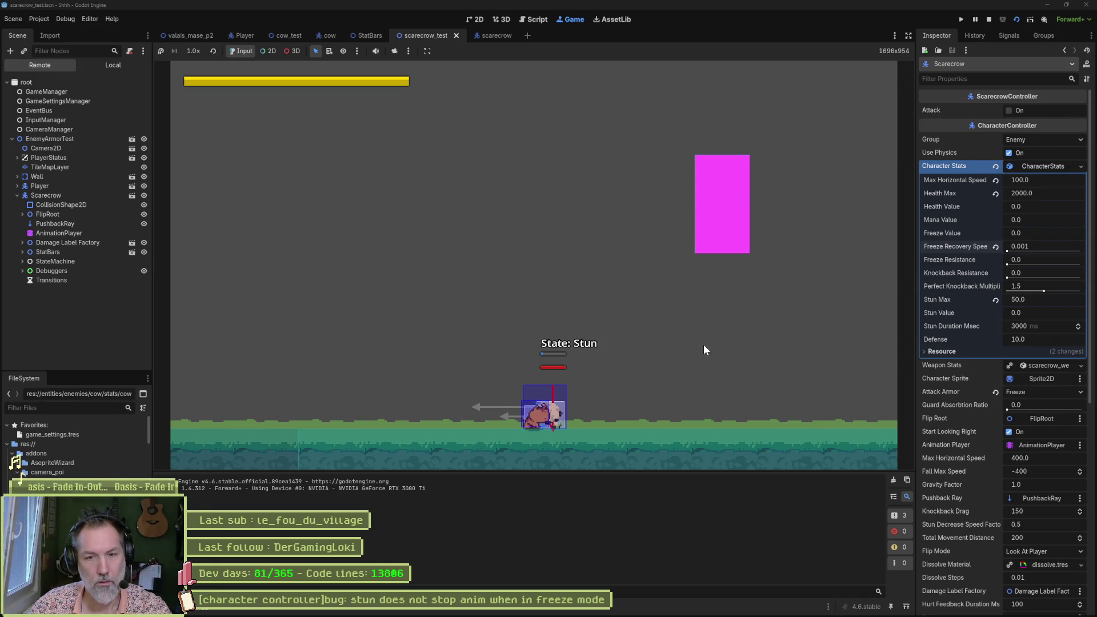
# Step: Stop the test, change Freeze Recovery Speed from 0.001 to 0.005, save, and rerun the scene
pyautogui.press('F8')
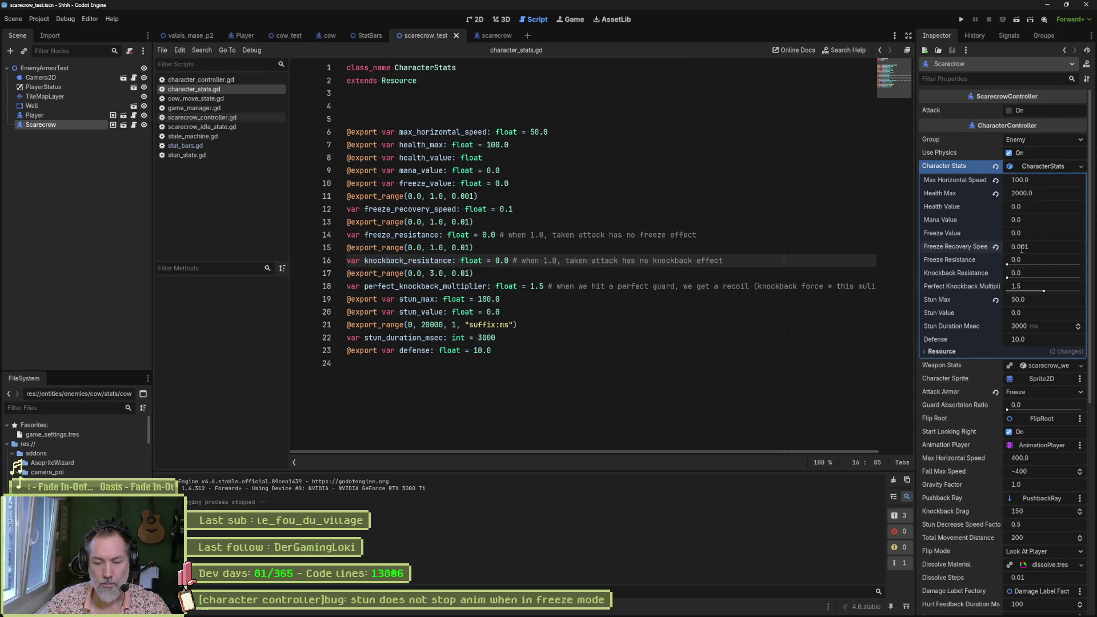
pyautogui.press('BackSpace')
pyautogui.write('5')
pyautogui.press('Return')
pyautogui.hotkey('ctrl', 's')
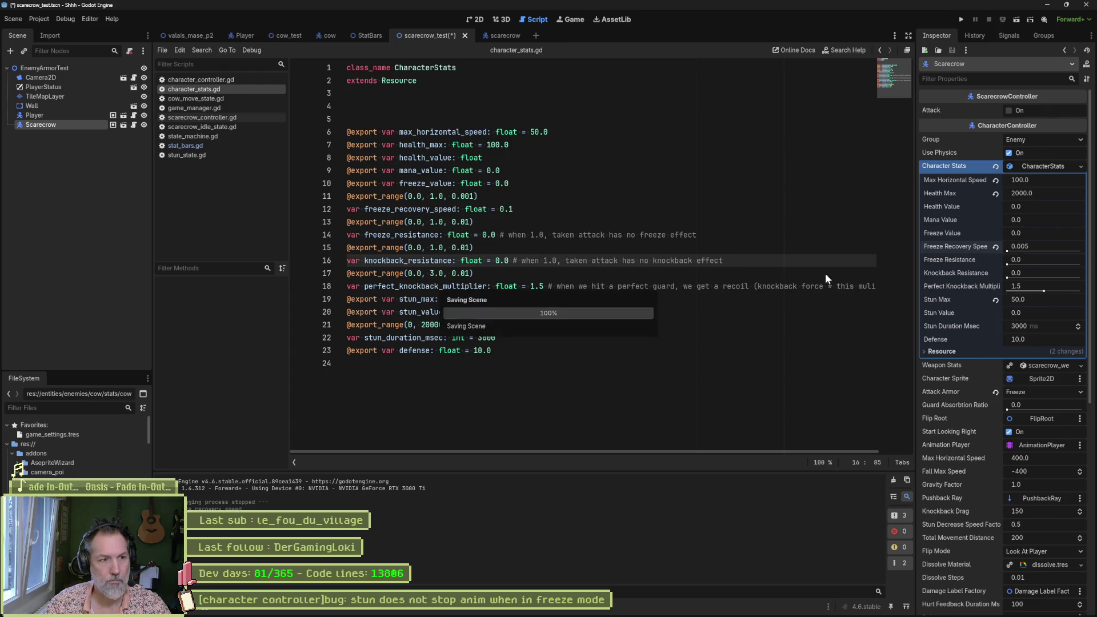
pyautogui.click(650, 351)
pyautogui.press('F6')
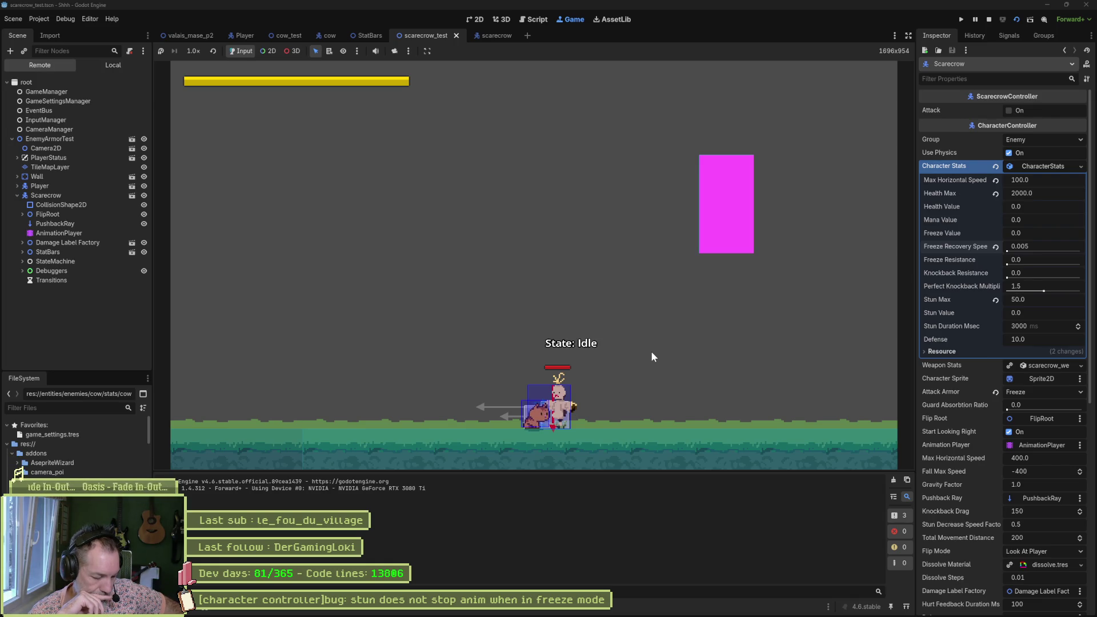
# Step: Stop the game and write 'reset freeze on stun' in the Asana bug task's description
pyautogui.press('F8')
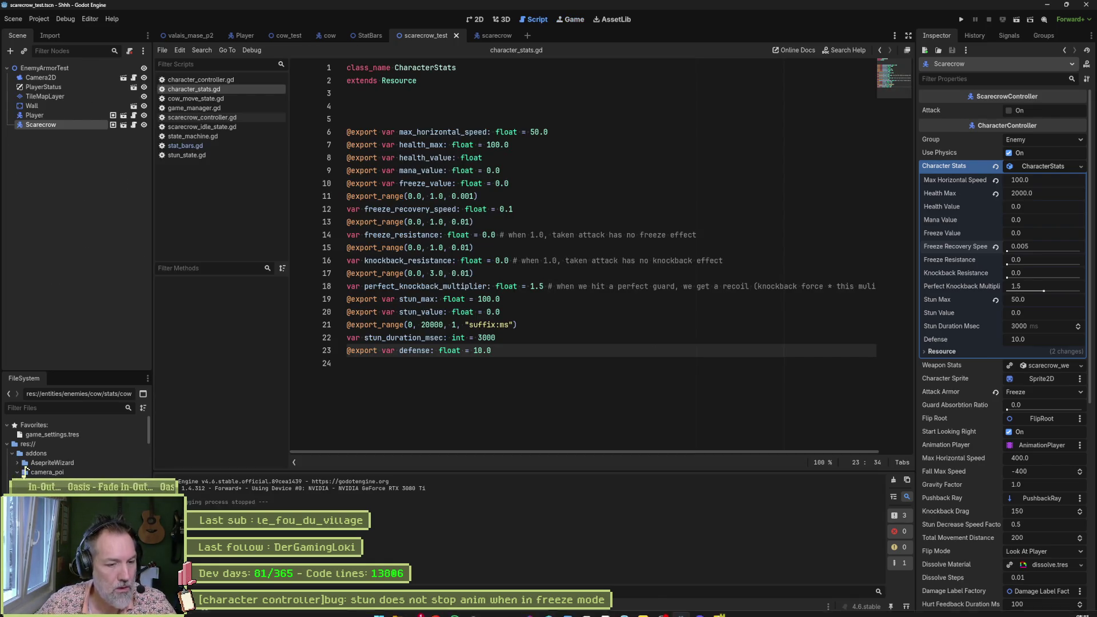
pyautogui.hotkey('alt', 'Tab')
pyautogui.click(907, 226)
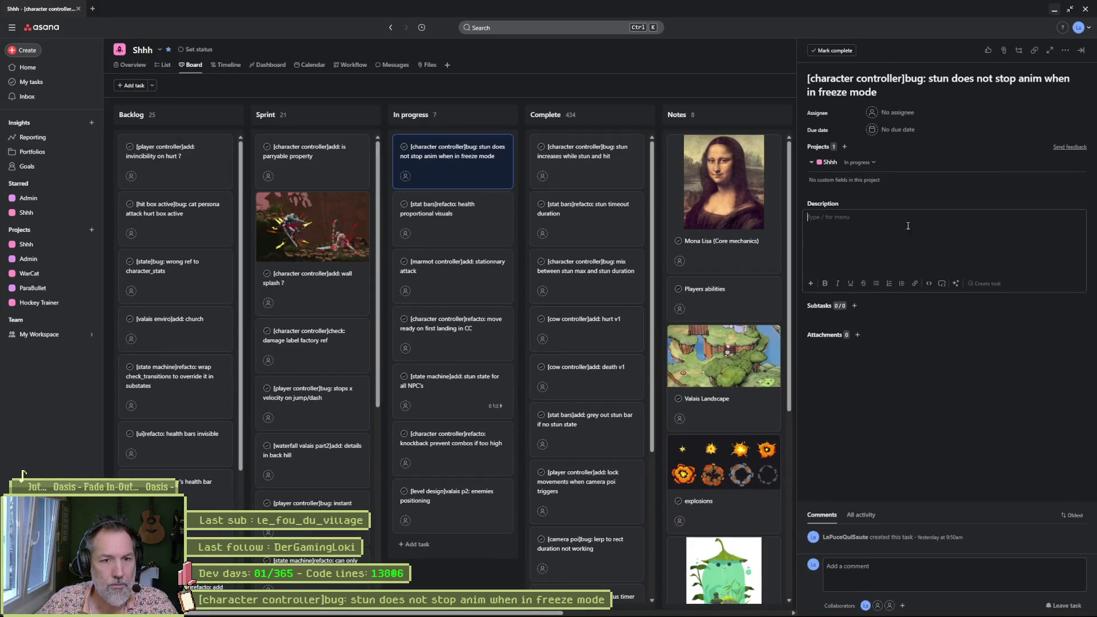
pyautogui.write('reset freeze on stun')
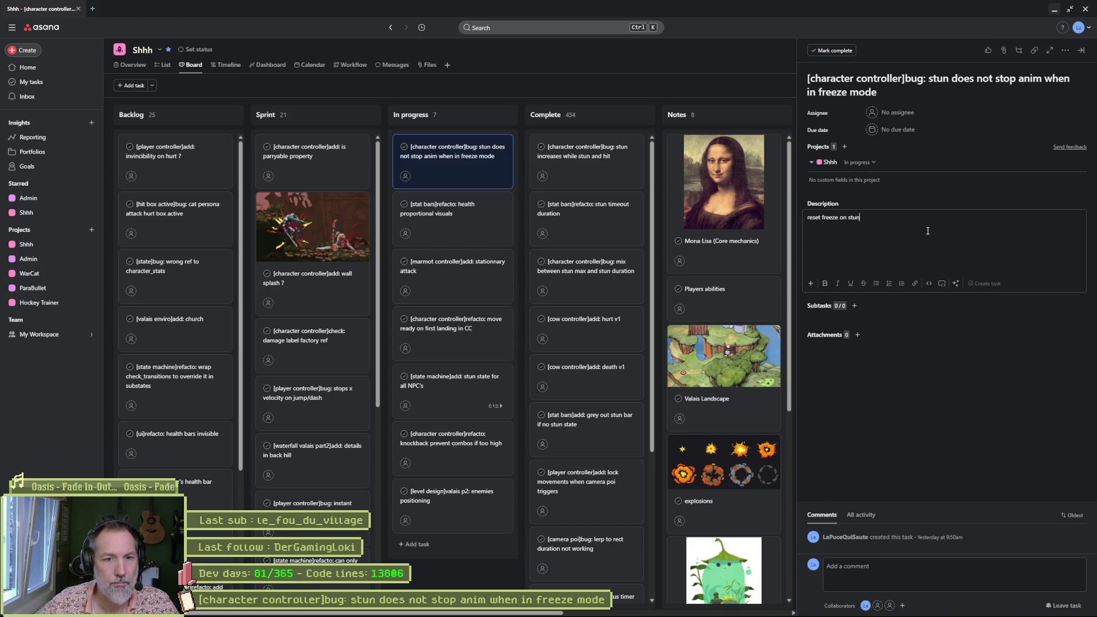
pyautogui.click(921, 280)
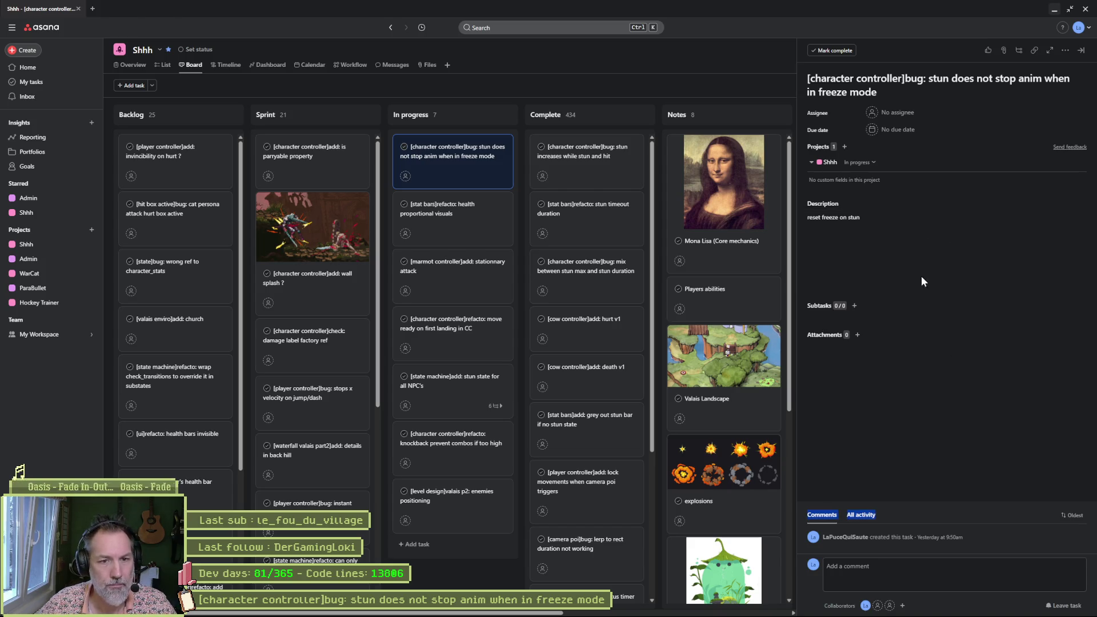
# Step: Minimize Asana and bring up the stat_bars.gd script in Godot
pyautogui.click(1055, 11)
pyautogui.click(615, 158)
pyautogui.hotkey('alt', 'Left')
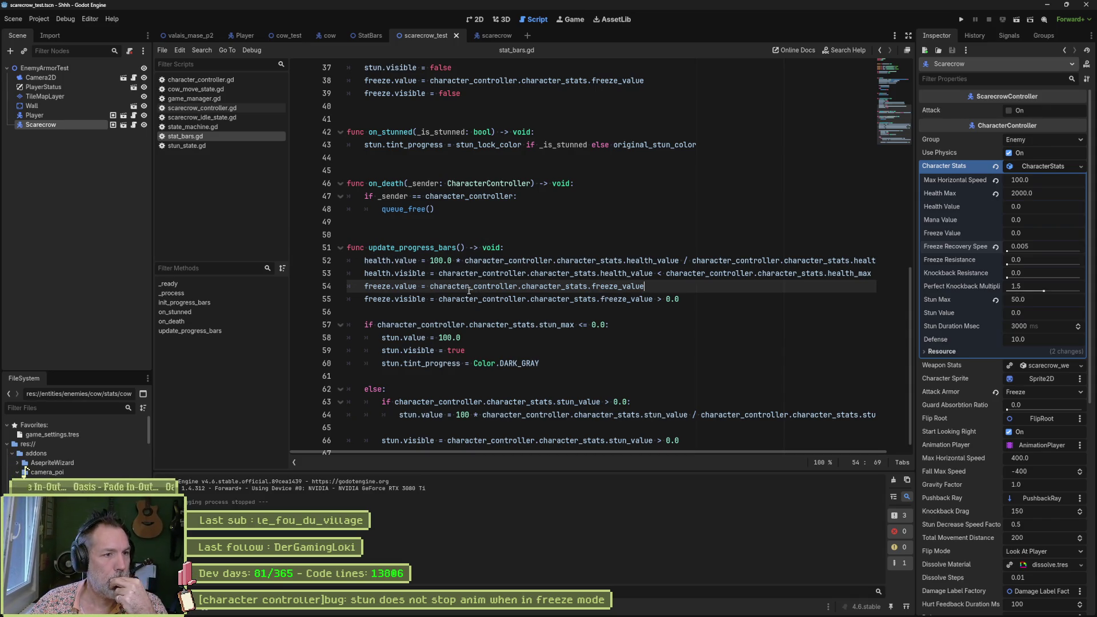
# Step: Review the stun value at line 64 of stat_bars.gd, then stun_state.gd, ending at character_controller.gd's set_stun
pyautogui.scroll(4, 402, 298)
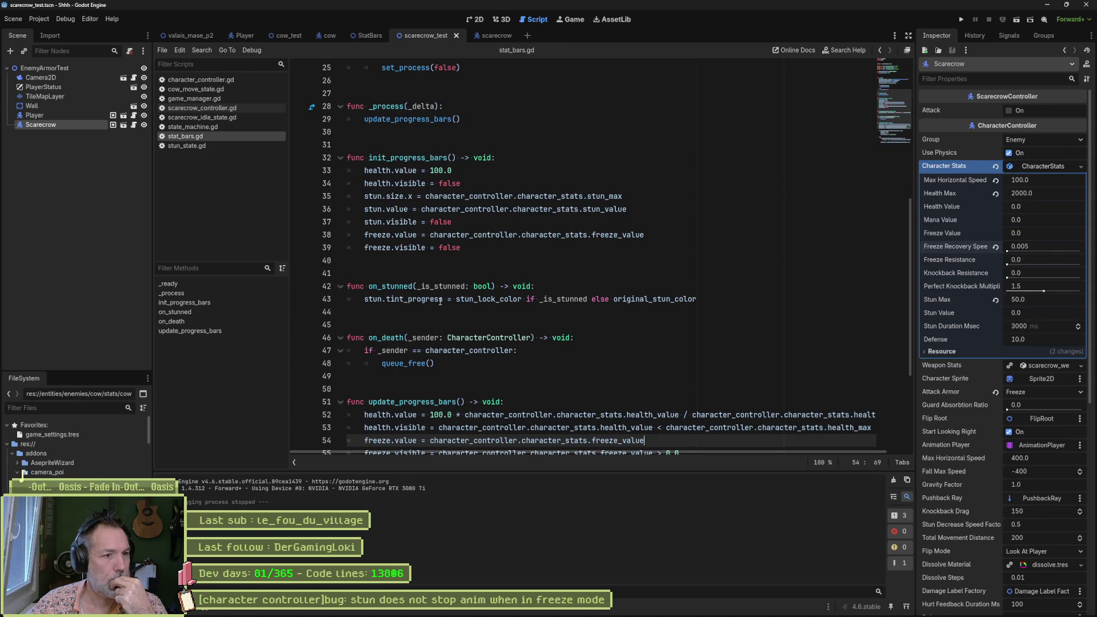
pyautogui.moveTo(440, 302)
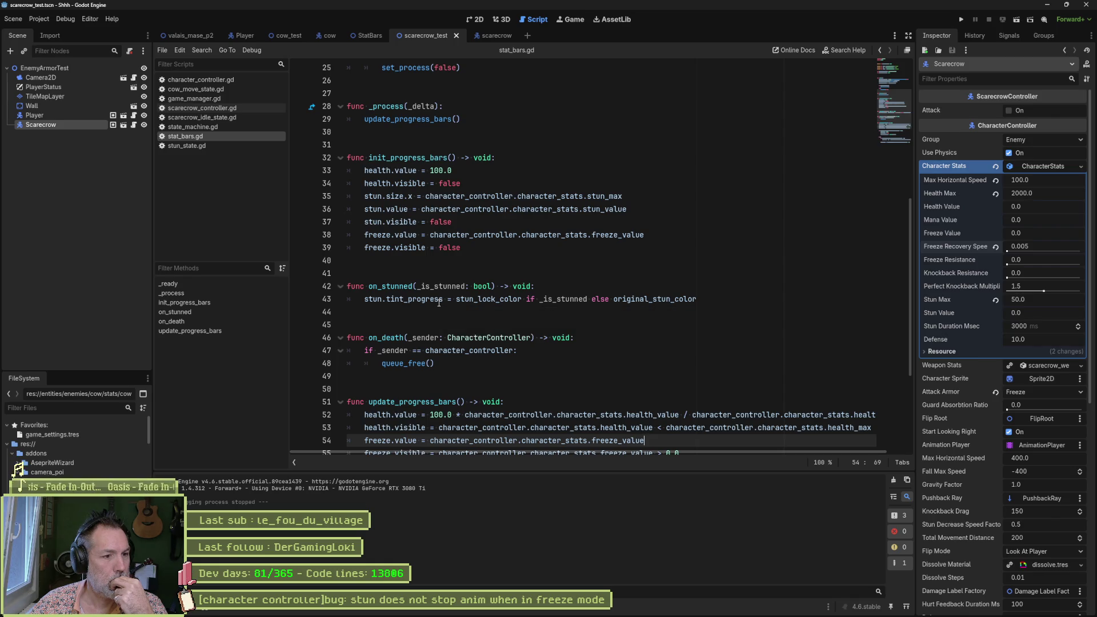
pyautogui.scroll(-4, 437, 303)
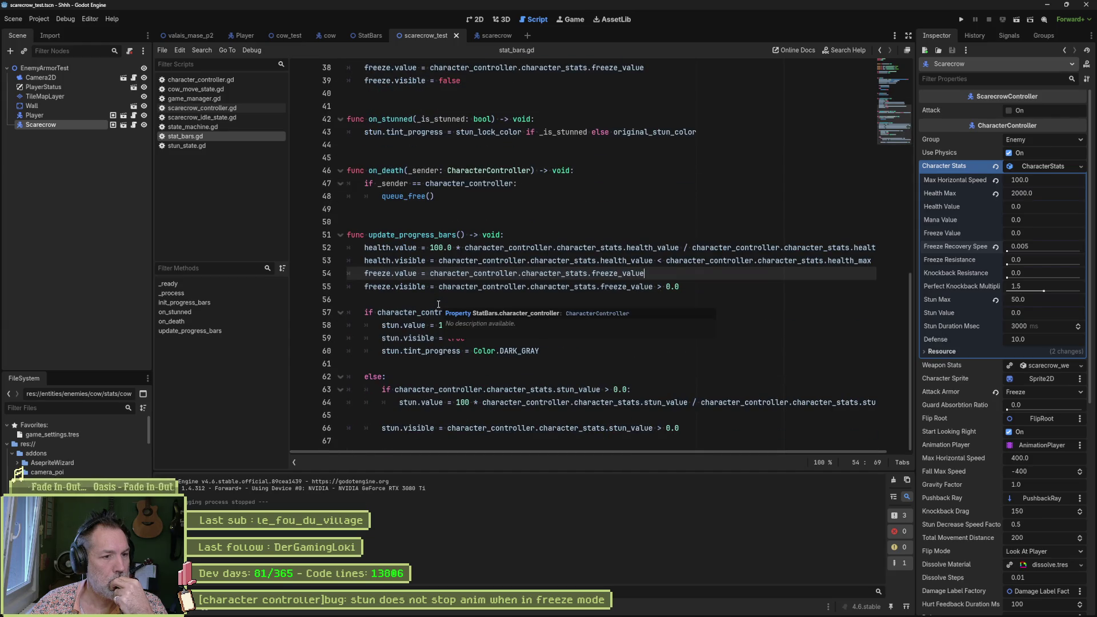
pyautogui.click(449, 402)
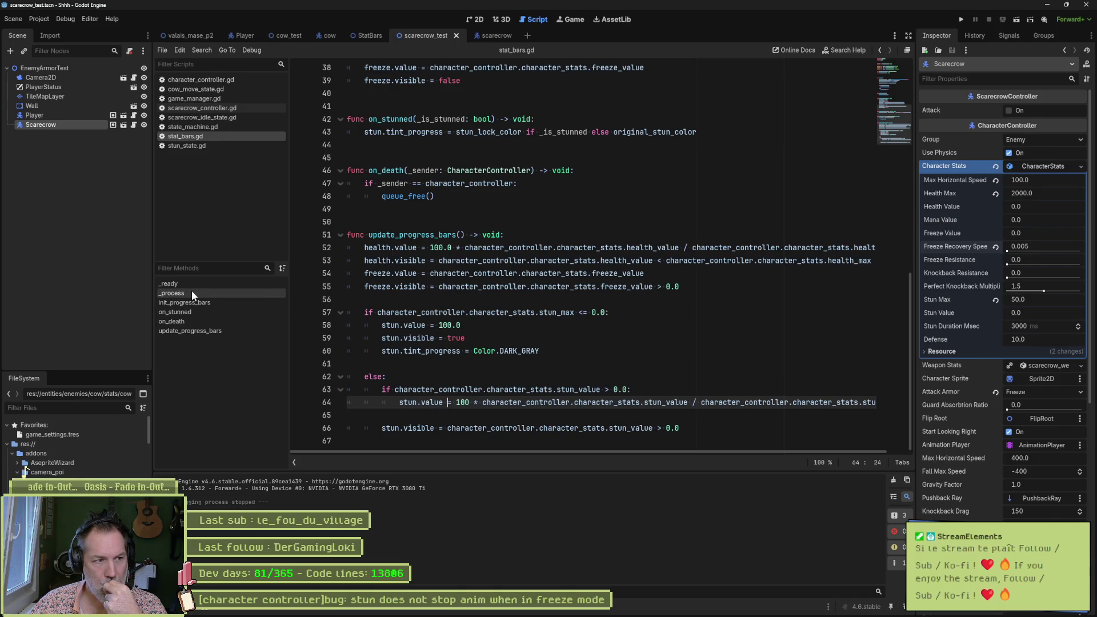
pyautogui.click(210, 145)
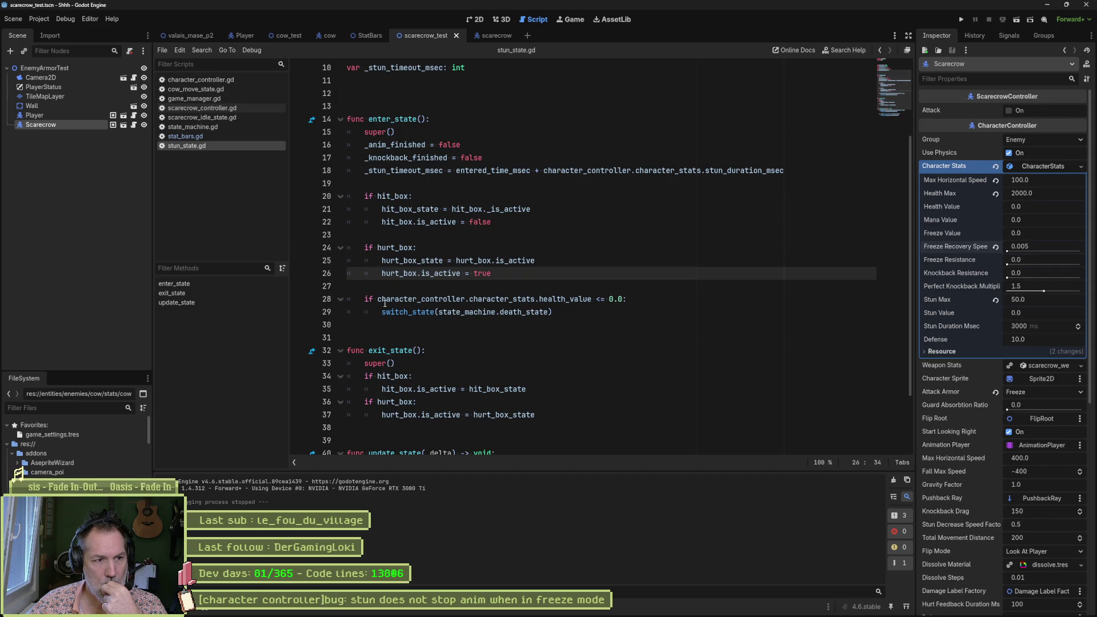
pyautogui.click(200, 79)
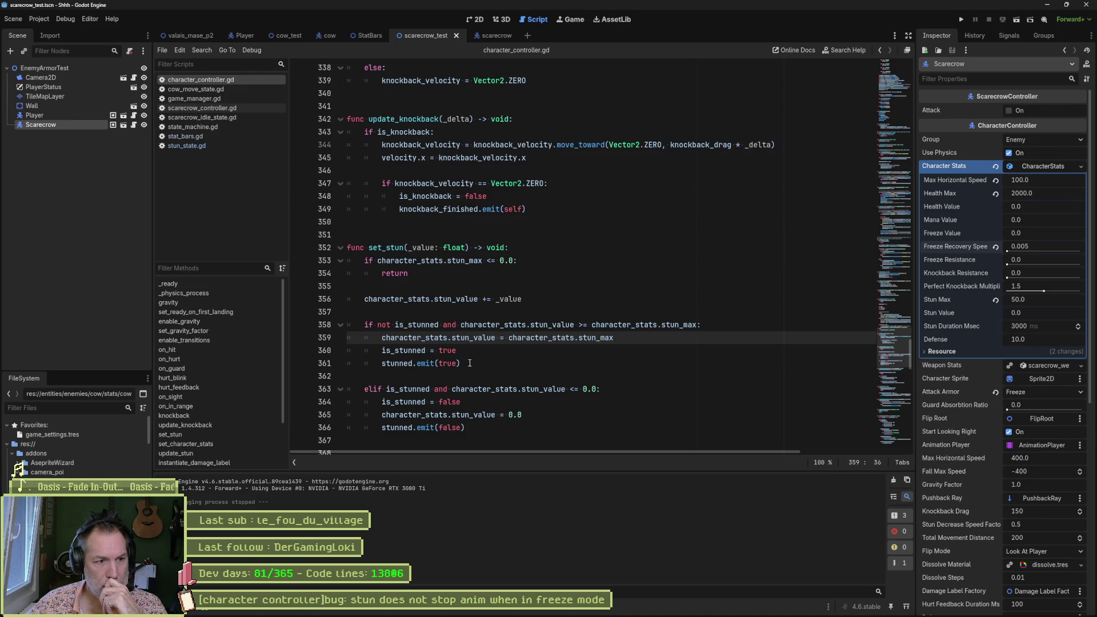
# Step: Select 'stunned' on line 361 and run a project-wide Find in Files for it
pyautogui.click(402, 364)
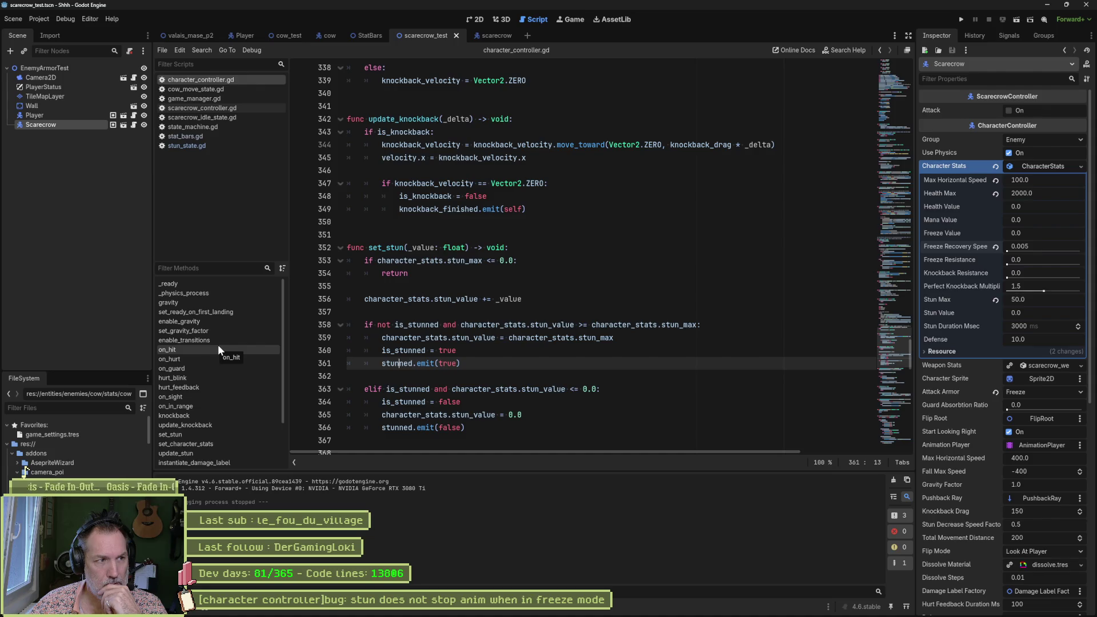
pyautogui.doubleClick(389, 363)
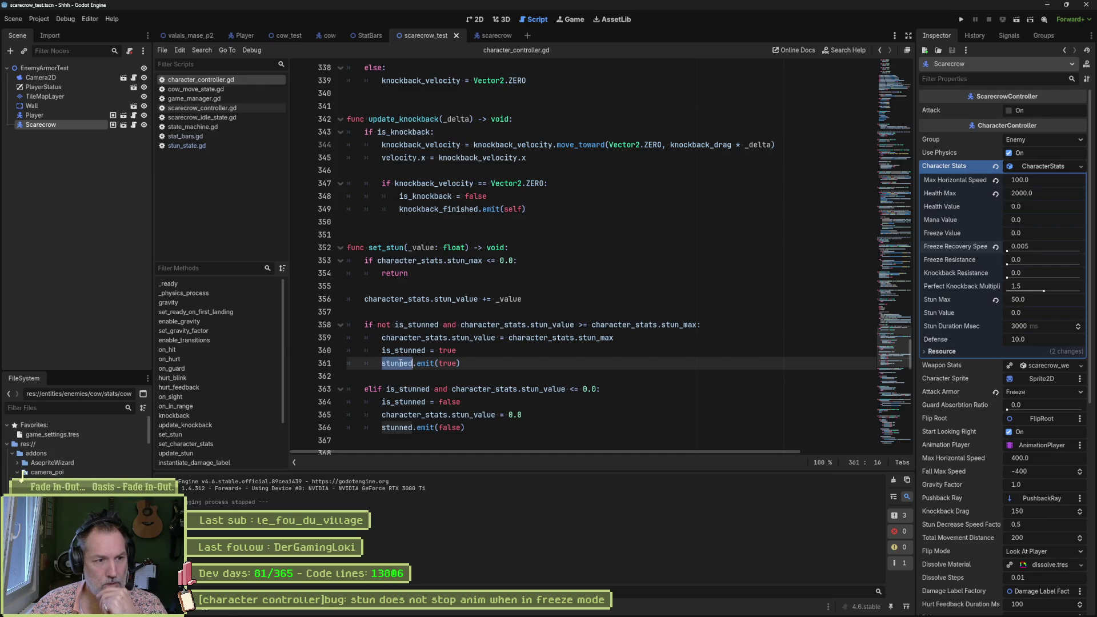
pyautogui.hotkey('ctrl', 'shift', 'f')
pyautogui.click(489, 352)
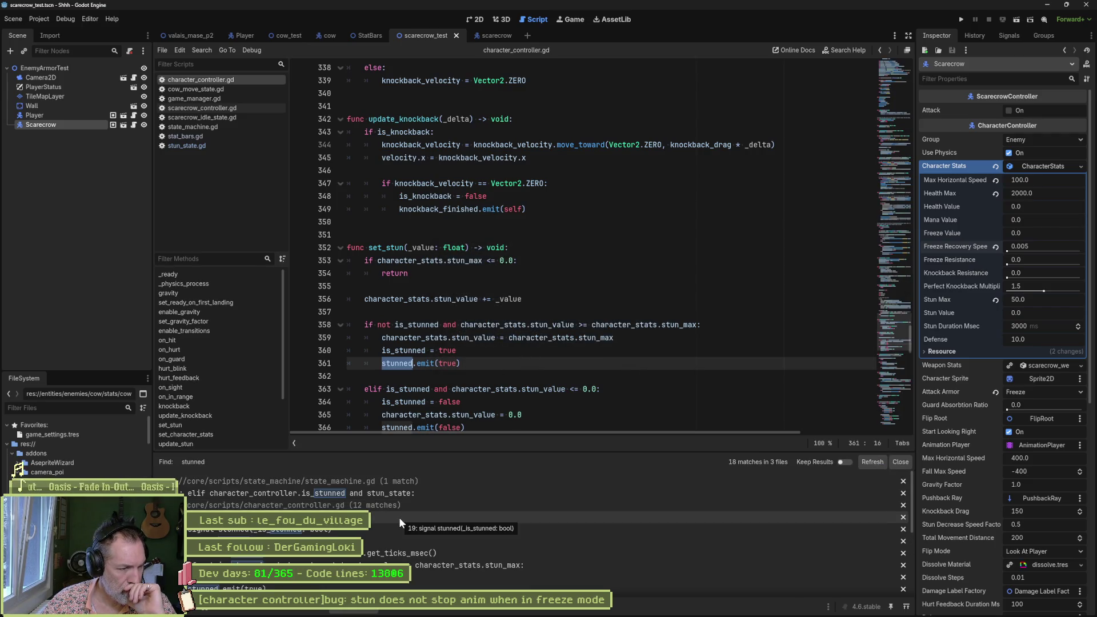
# Step: Browse the 18 matches across 3 files and jump to the is_stunned = true match
pyautogui.scroll(-2, 400, 519)
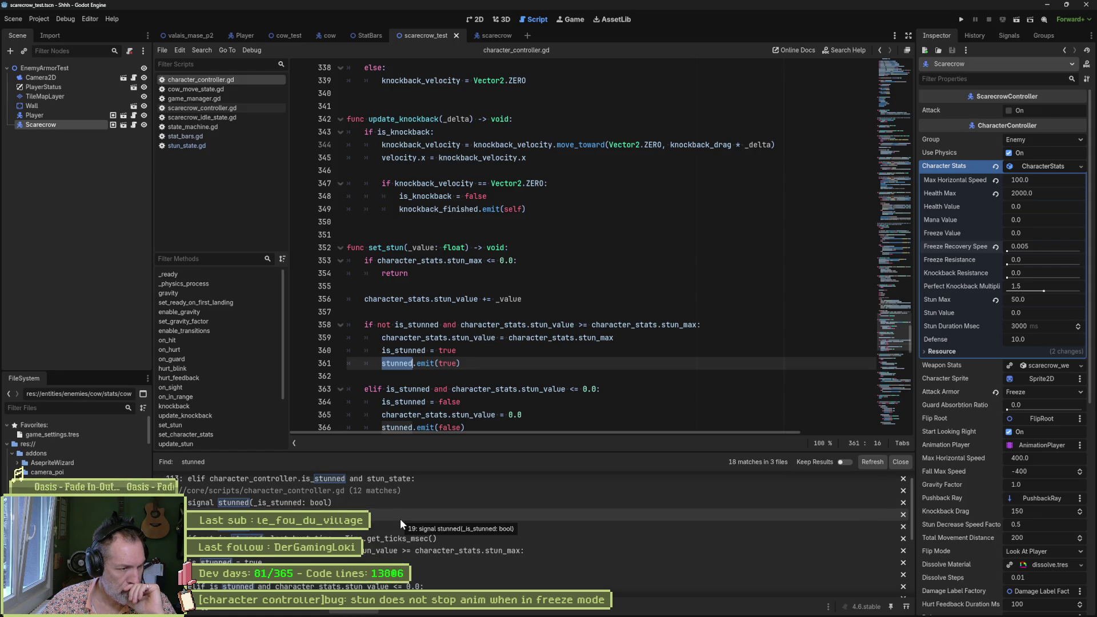
pyautogui.scroll(-4, 400, 519)
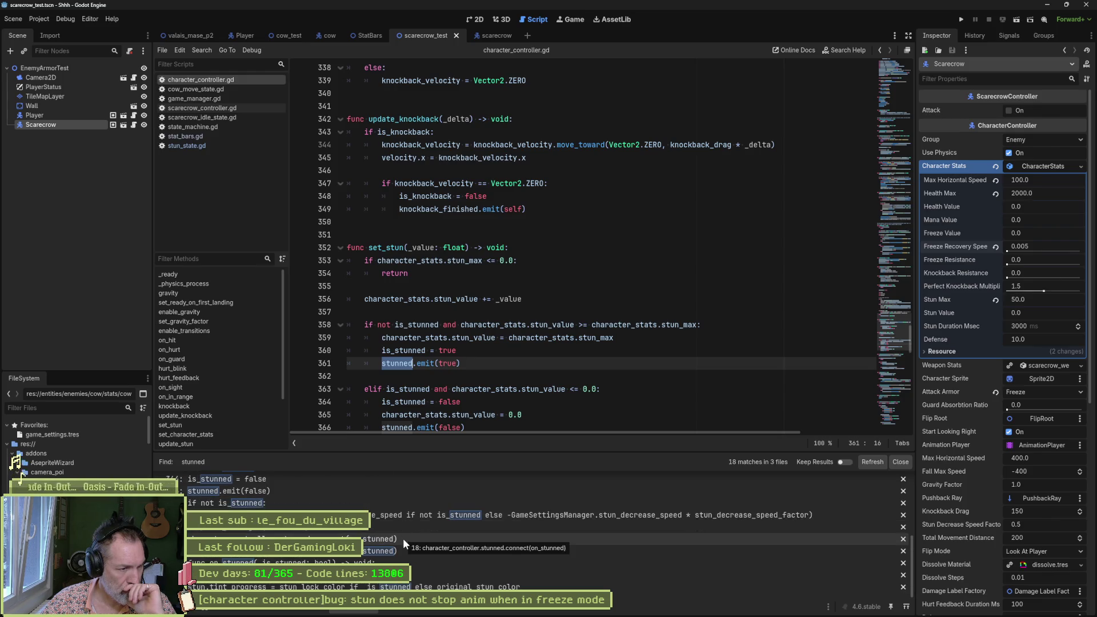
pyautogui.scroll(3, 400, 537)
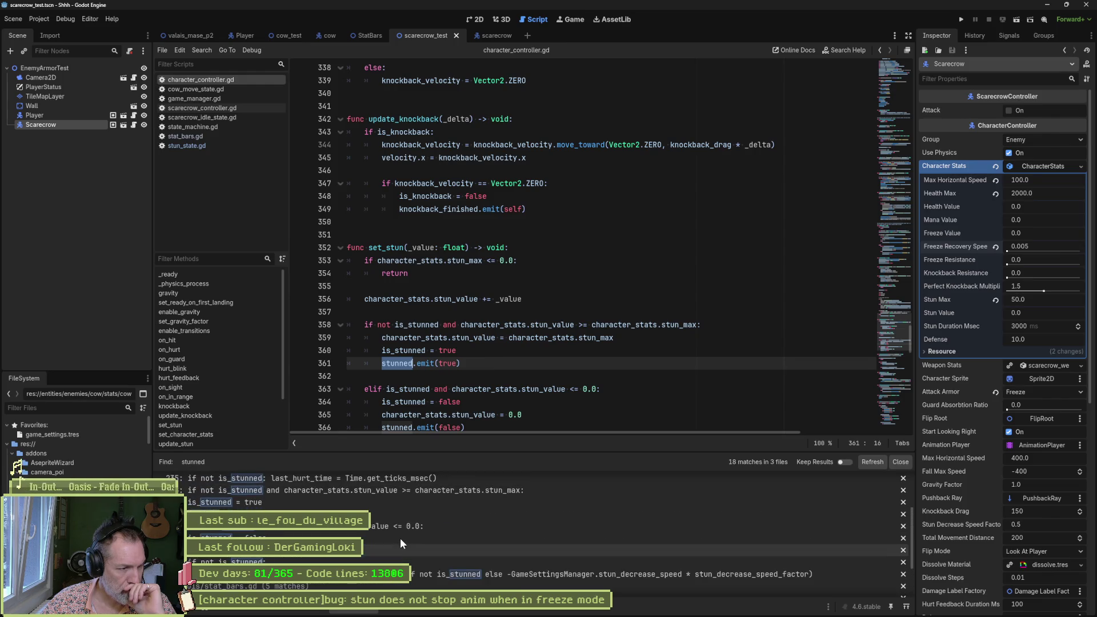
pyautogui.scroll(3, 401, 542)
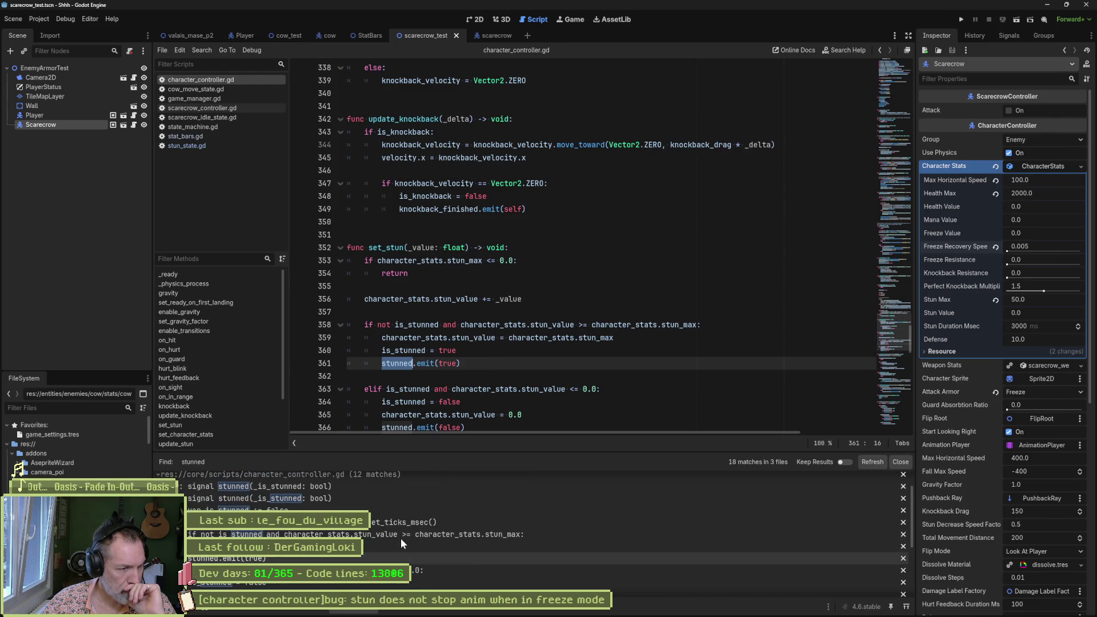
pyautogui.scroll(2, 399, 539)
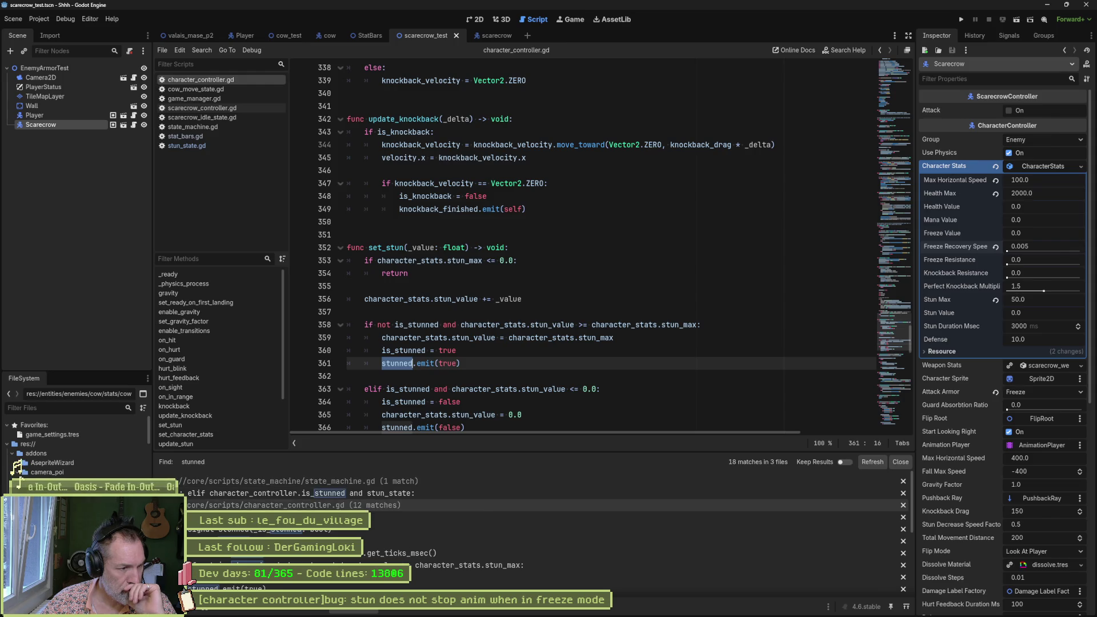
pyautogui.scroll(-1, 338, 496)
pyautogui.scroll(-3, 337, 534)
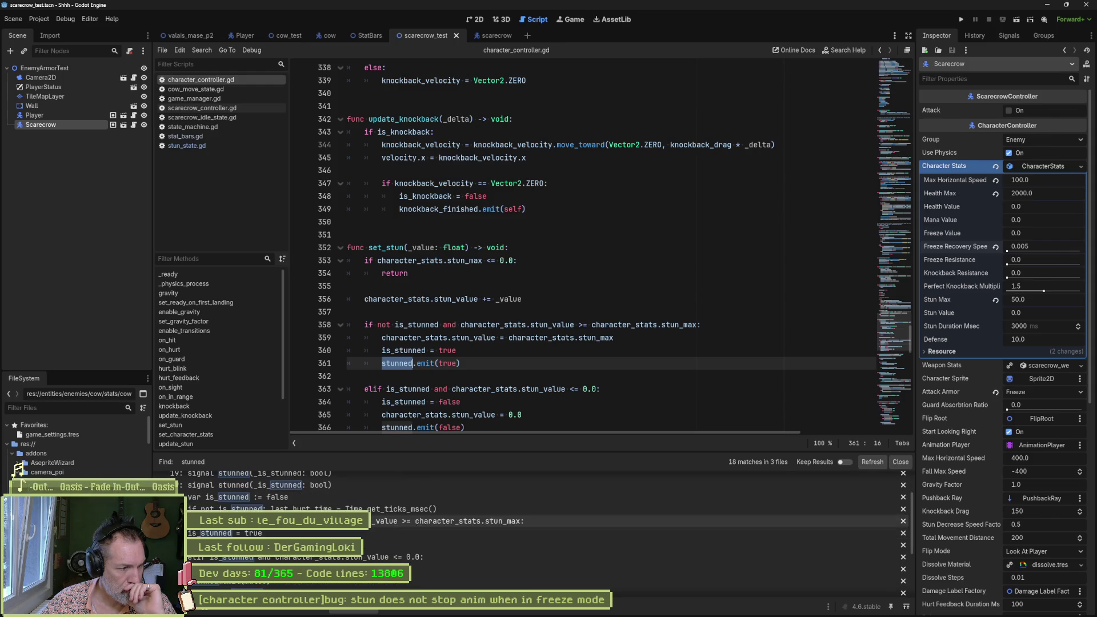
pyautogui.click(337, 533)
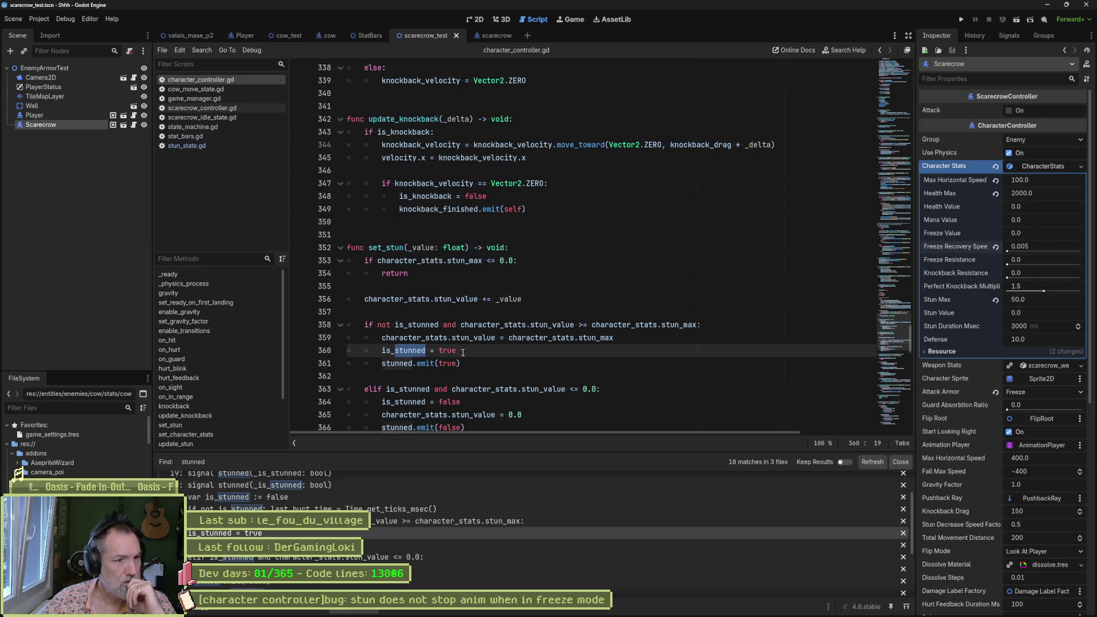
# Step: Examine the character_stats stun_value line 359 in set_stun
pyautogui.click(586, 347)
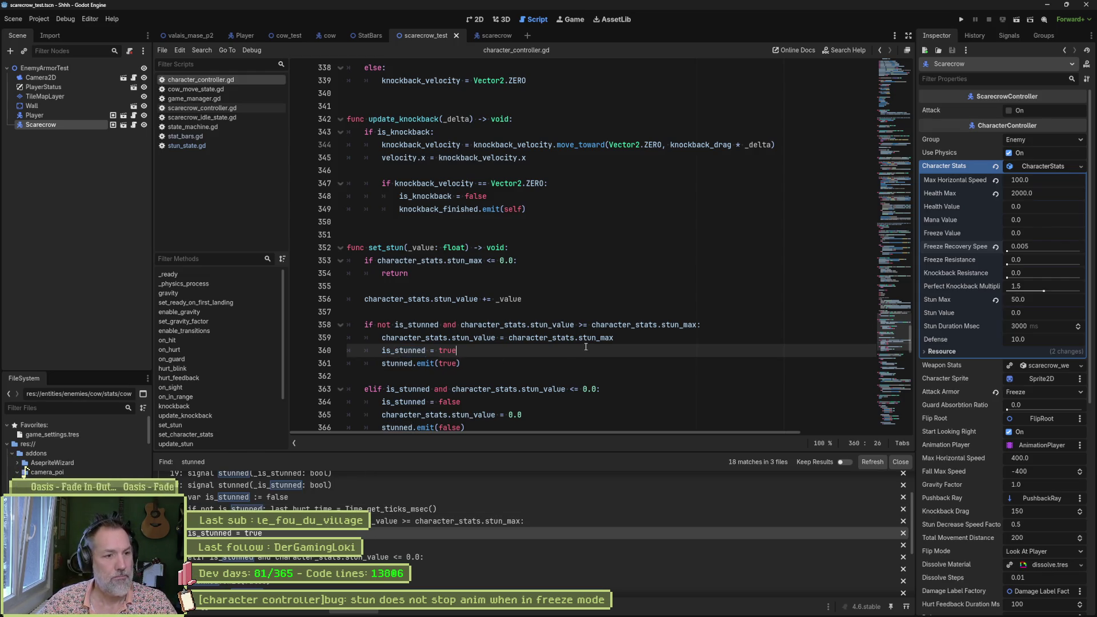
pyautogui.click(482, 337)
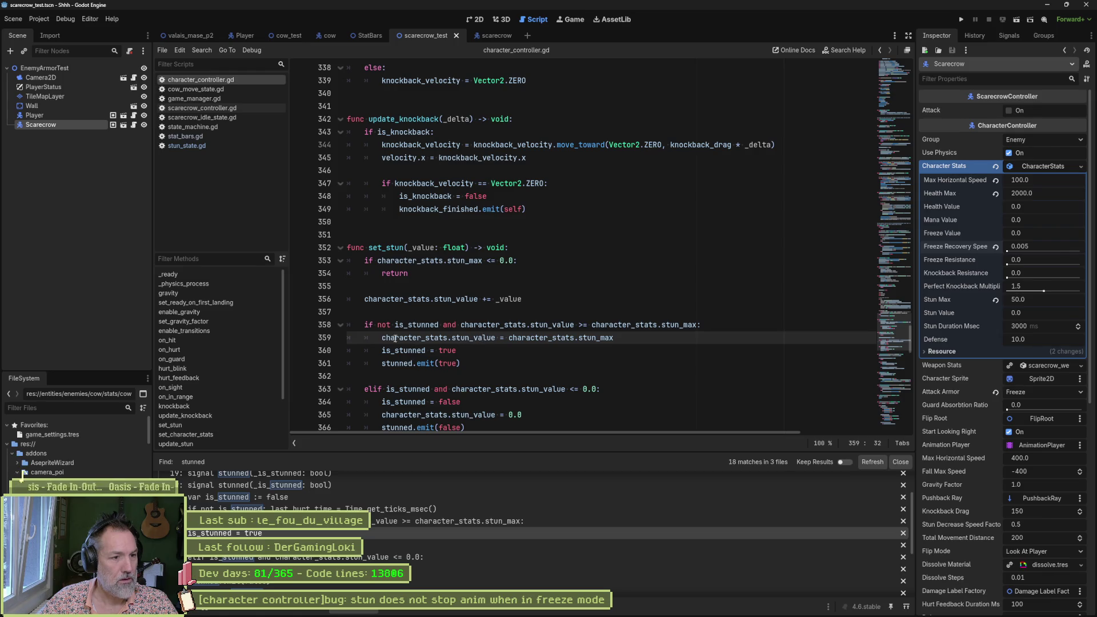
pyautogui.moveTo(382, 337); pyautogui.dragTo(448, 338)
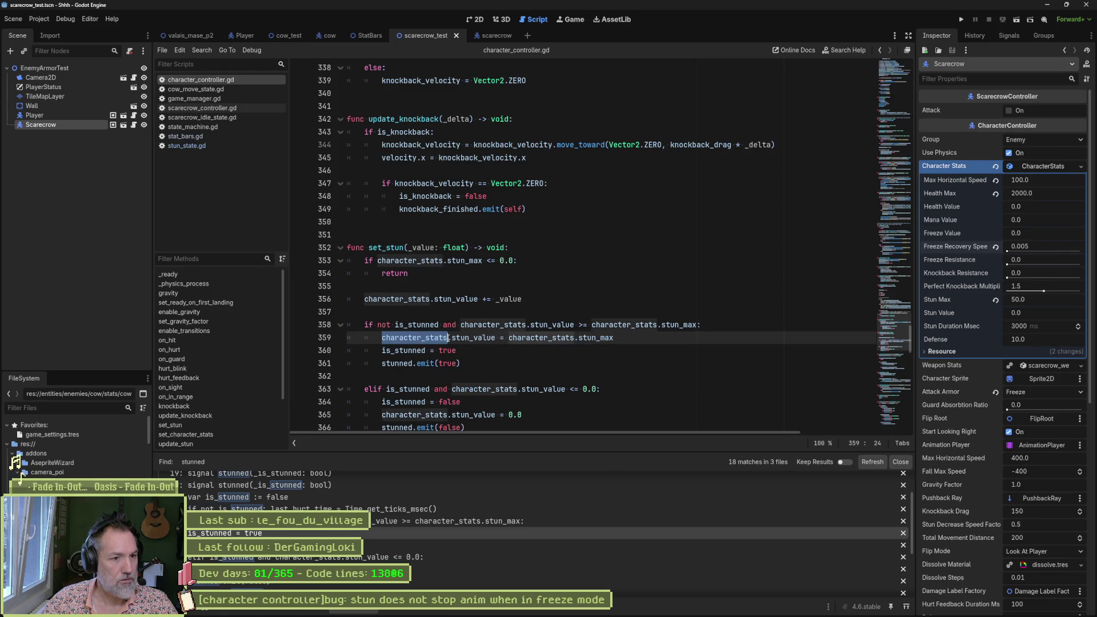
pyautogui.click(622, 338)
# Step: Add 'character_stats.freeze_value = 0.0' as line 360, save the script, and run the test
pyautogui.press('Return')
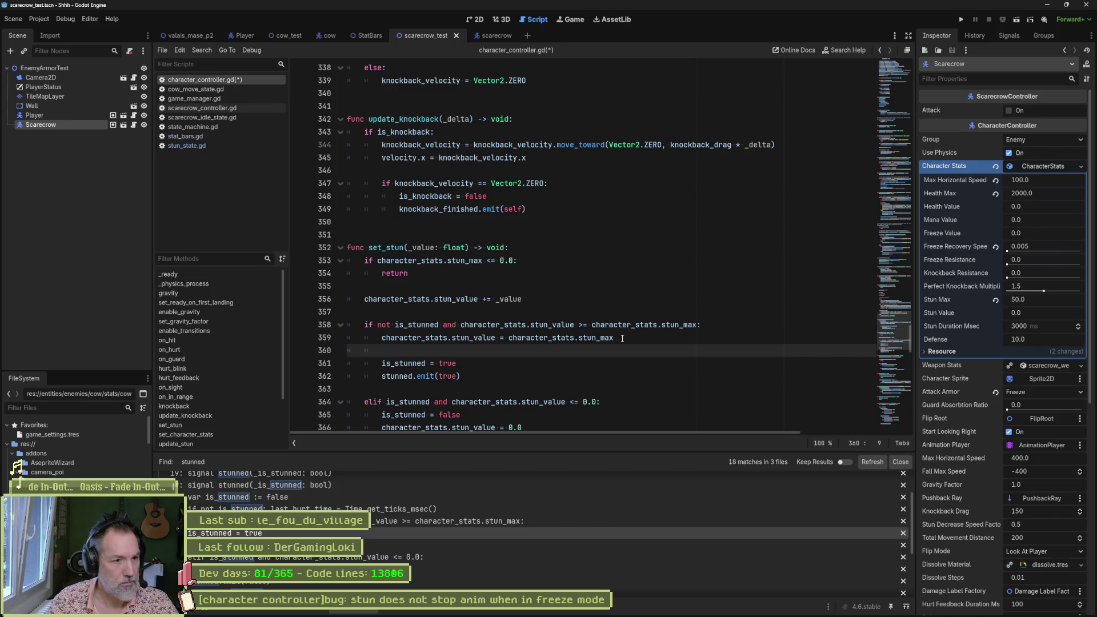
pyautogui.write('character_sprite.')
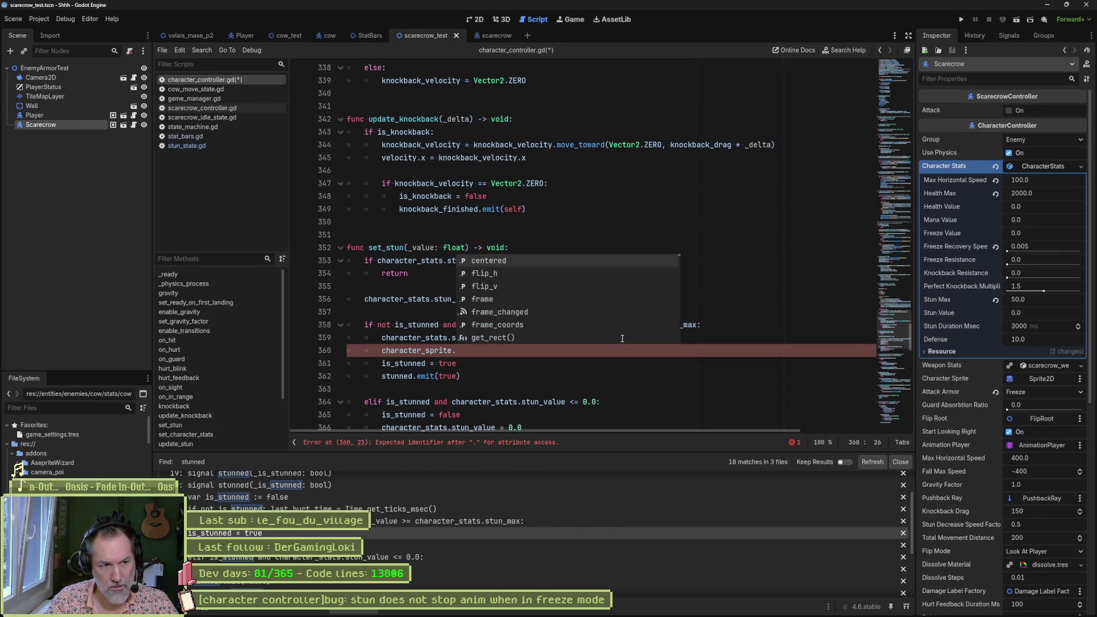
pyautogui.press('BackSpace')
pyautogui.press('BackSpace')
pyautogui.press('BackSpace')
pyautogui.press('BackSpace')
pyautogui.press('BackSpace')
pyautogui.press('BackSpace')
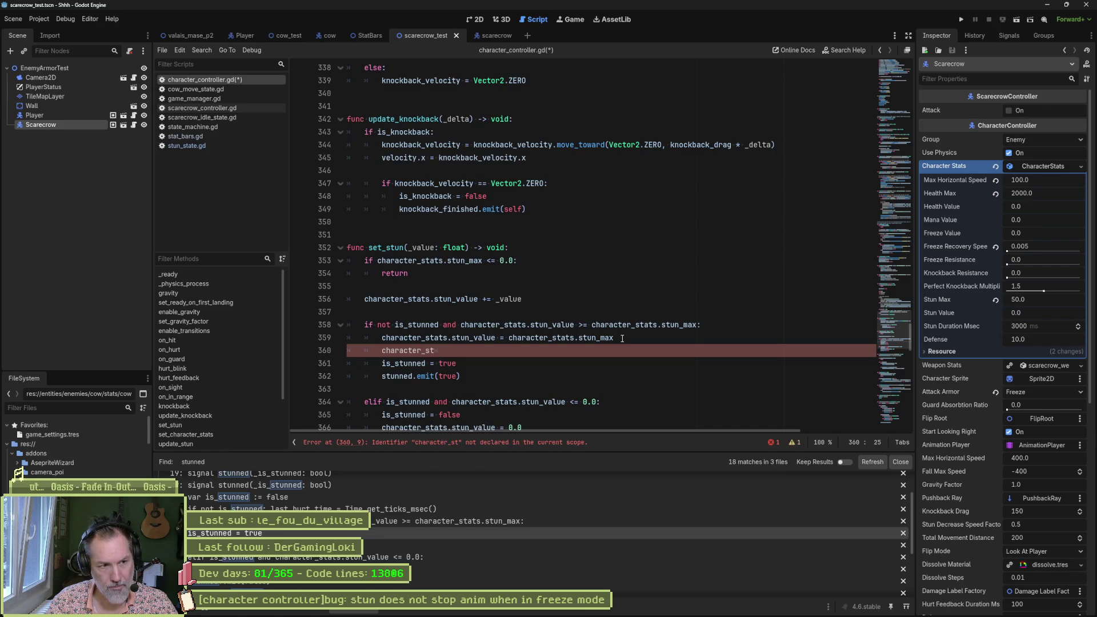
pyautogui.press('Return')
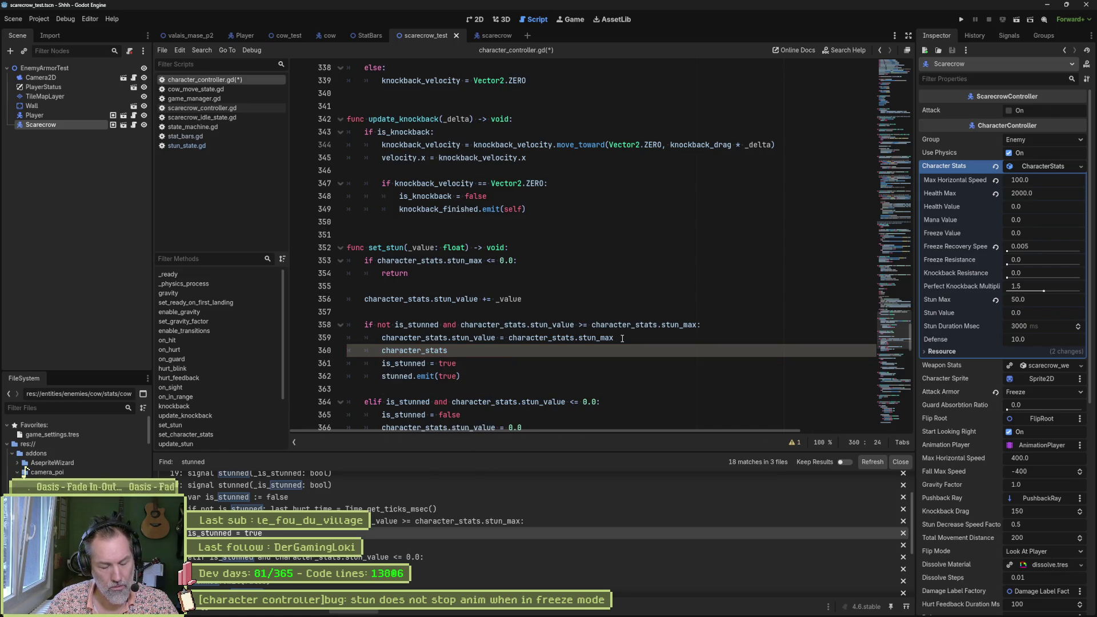
pyautogui.write('.f')
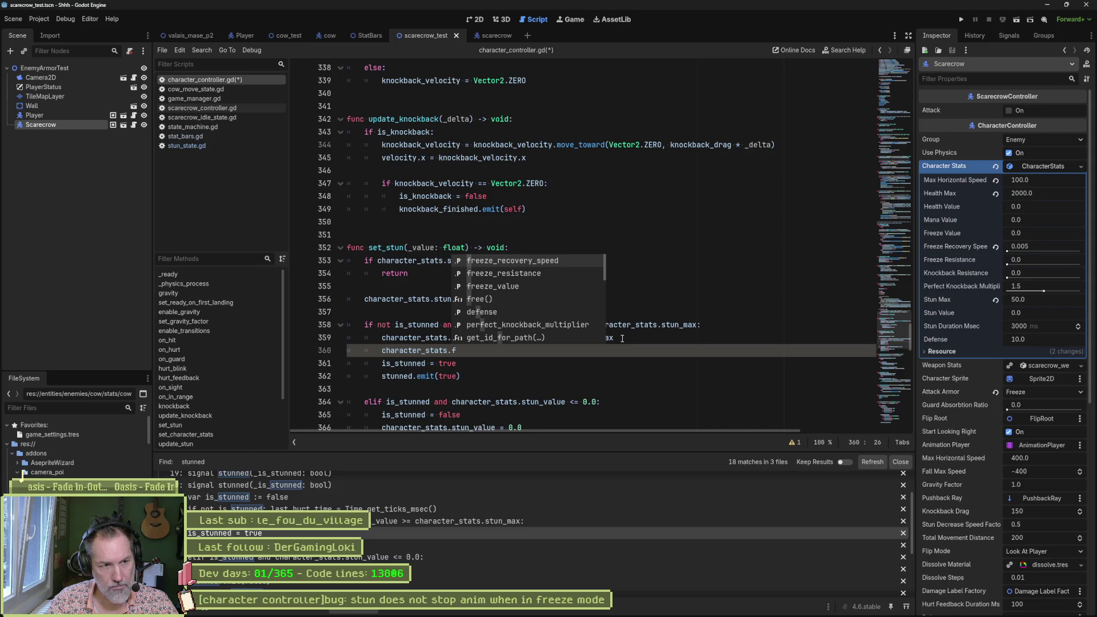
pyautogui.write('re')
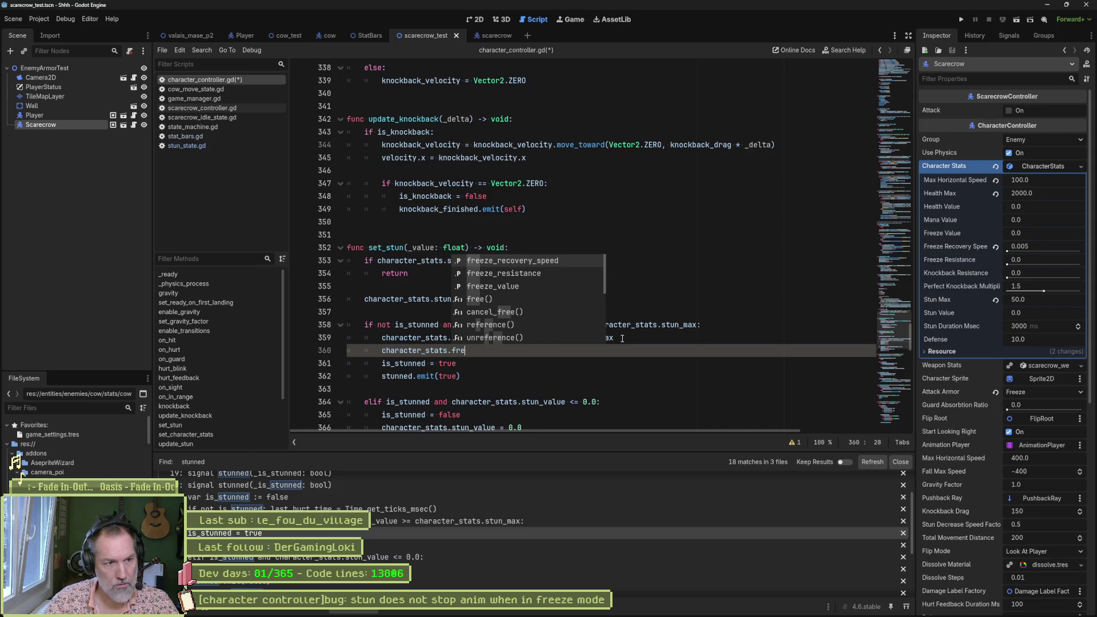
pyautogui.press('Down')
pyautogui.press('Down')
pyautogui.press('Return')
pyautogui.write('= 0.0')
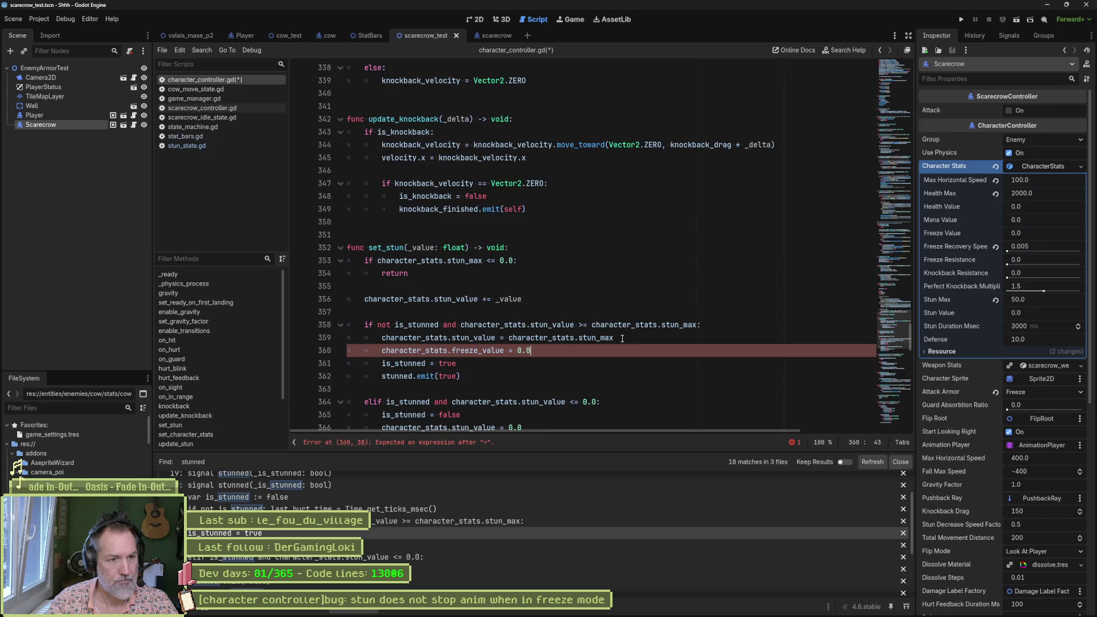
pyautogui.hotkey('ctrl', 's')
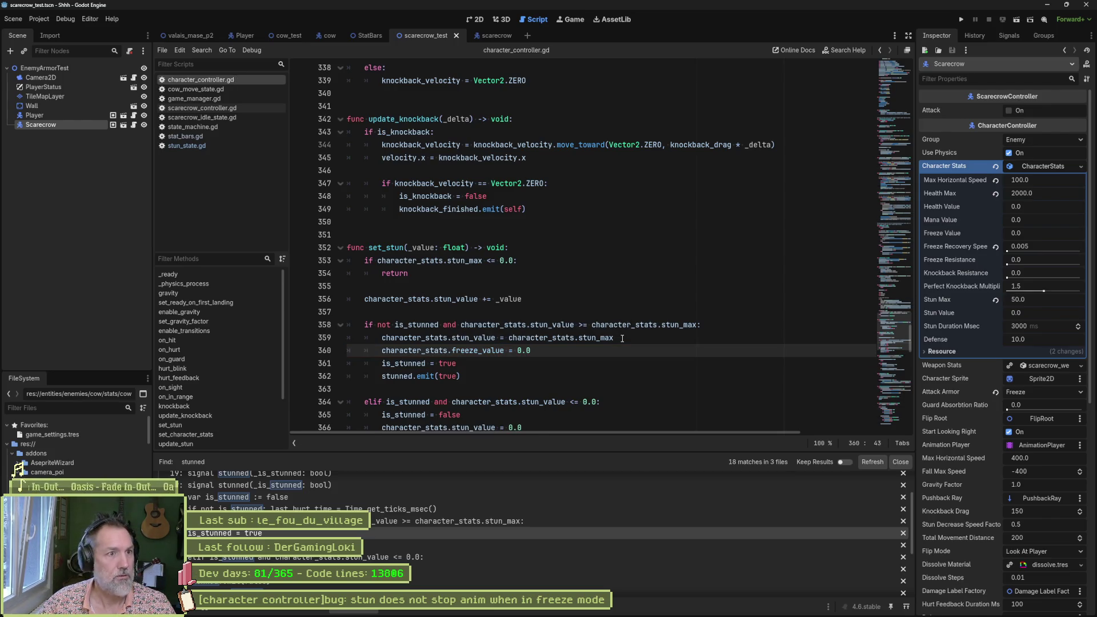
pyautogui.press('F6')
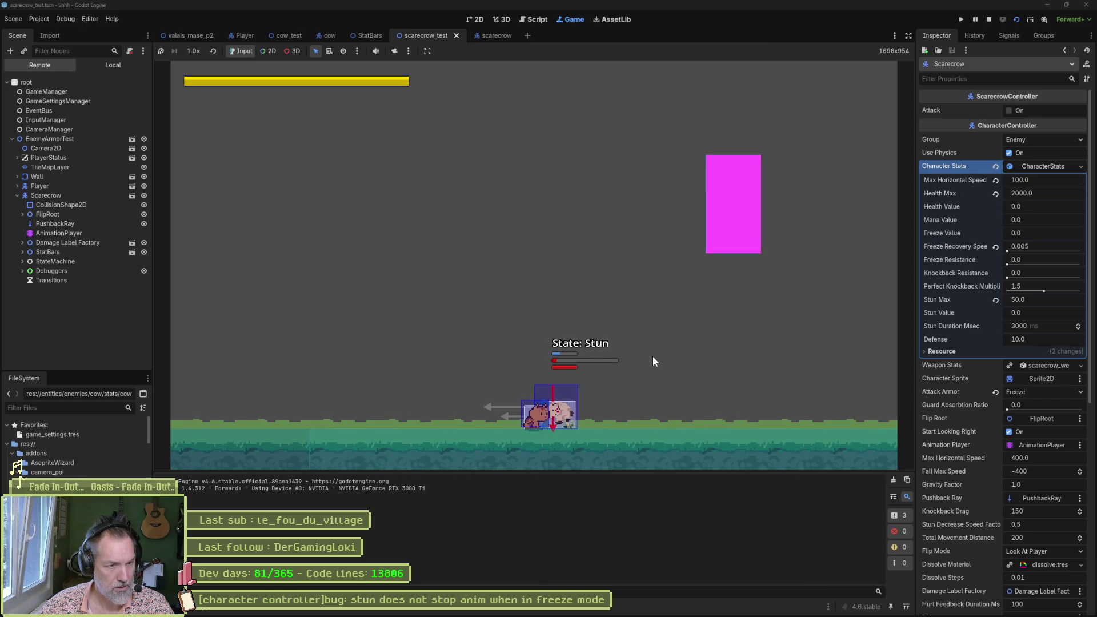
# Step: Stop the game and jump from line 360 to freeze_value's declaration in character_stats.gd
pyautogui.press('F8')
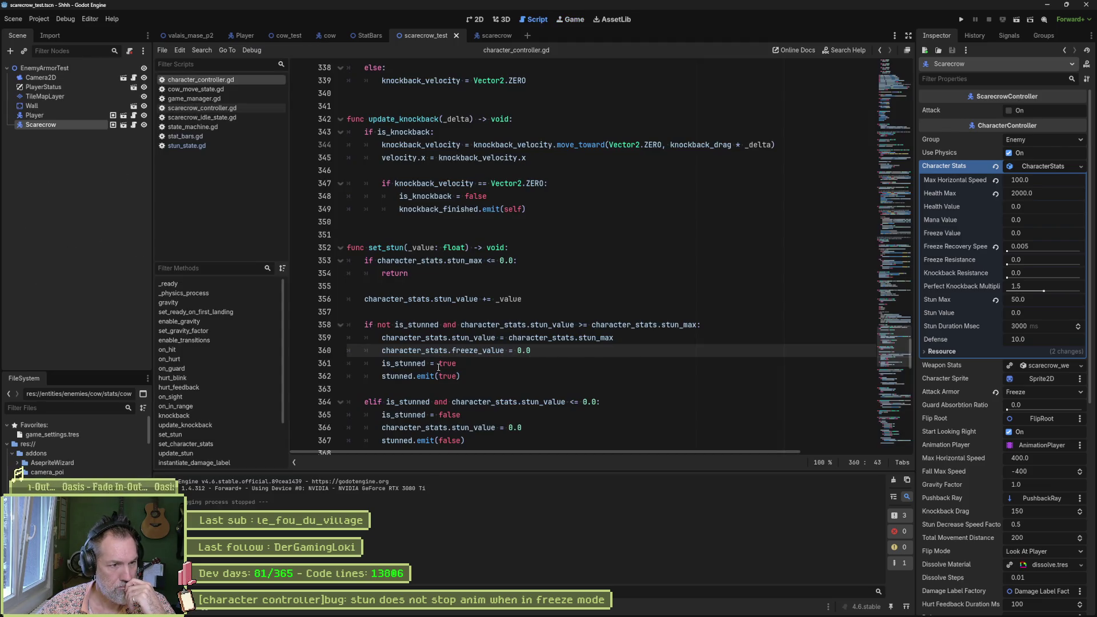
pyautogui.moveTo(392, 365); pyautogui.dragTo(441, 365)
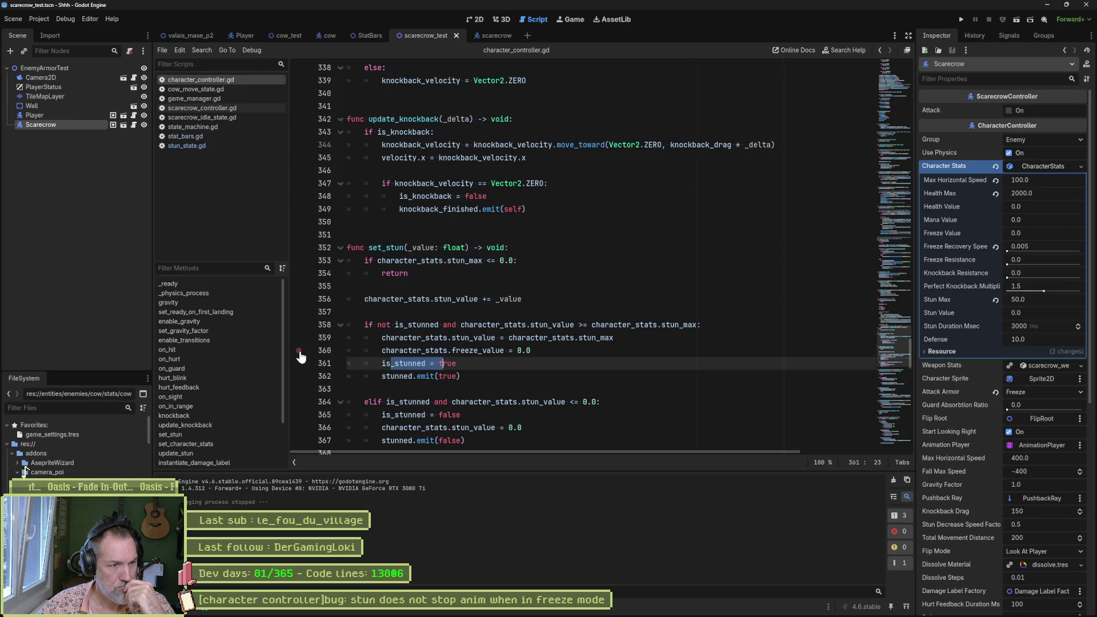
pyautogui.click(404, 350)
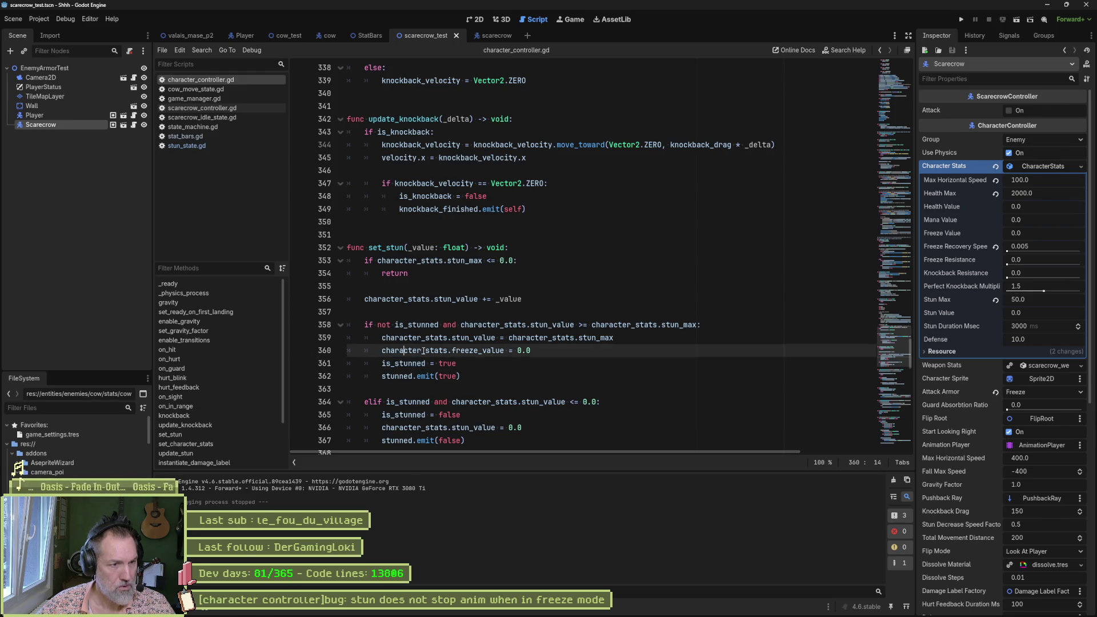
pyautogui.keyDown('ctrl'); pyautogui.click(469, 351); pyautogui.keyUp('ctrl')
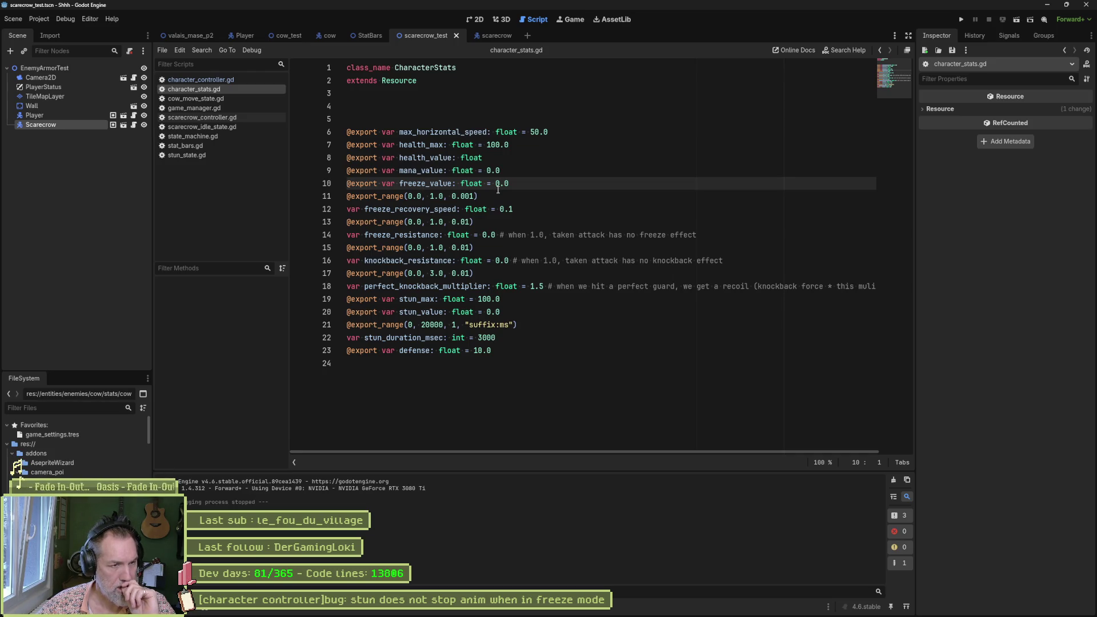
# Step: Recheck the freeze_value declaration, close character_stats.gd, and view stat_bars.gd's freeze bar assignment on line 54
pyautogui.hotkey('alt', 'Left')
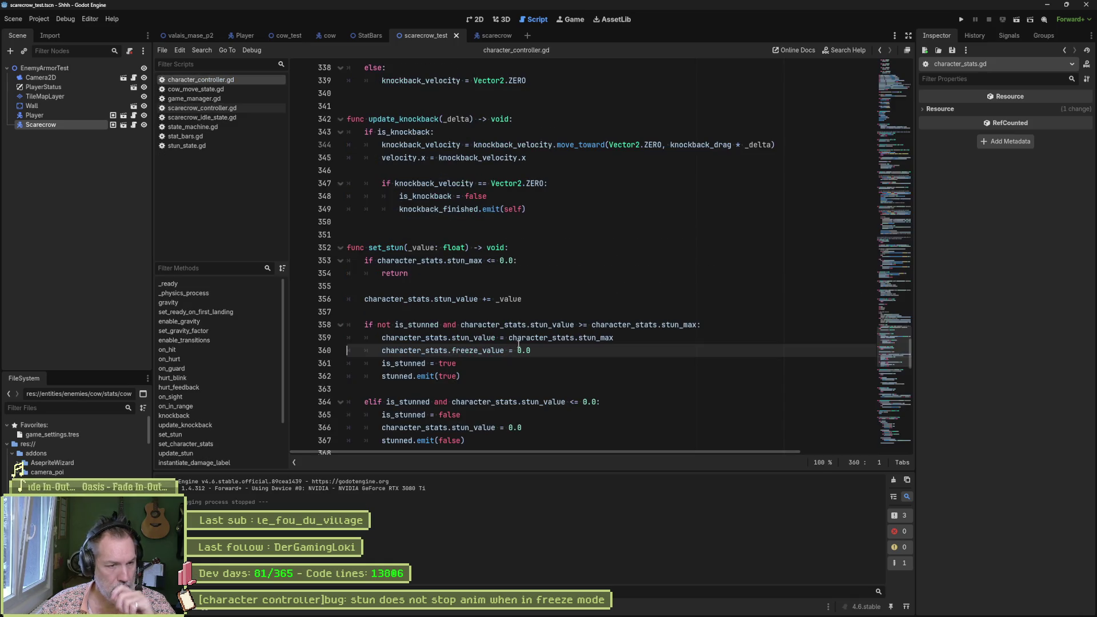
pyautogui.click(486, 349)
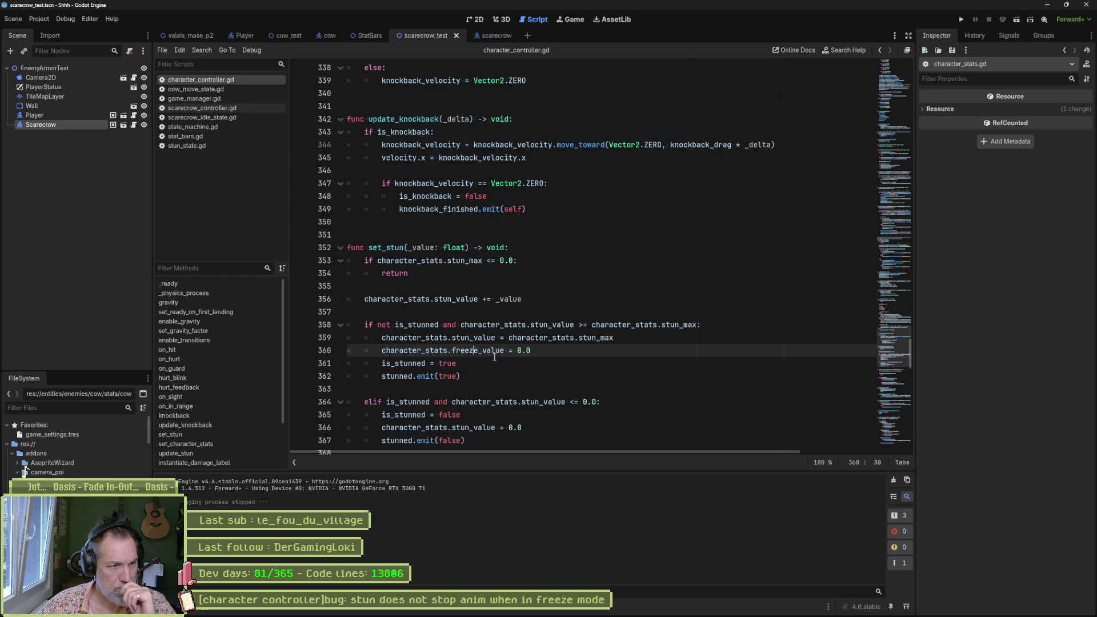
pyautogui.keyDown('ctrl'); pyautogui.click(486, 350); pyautogui.keyUp('ctrl')
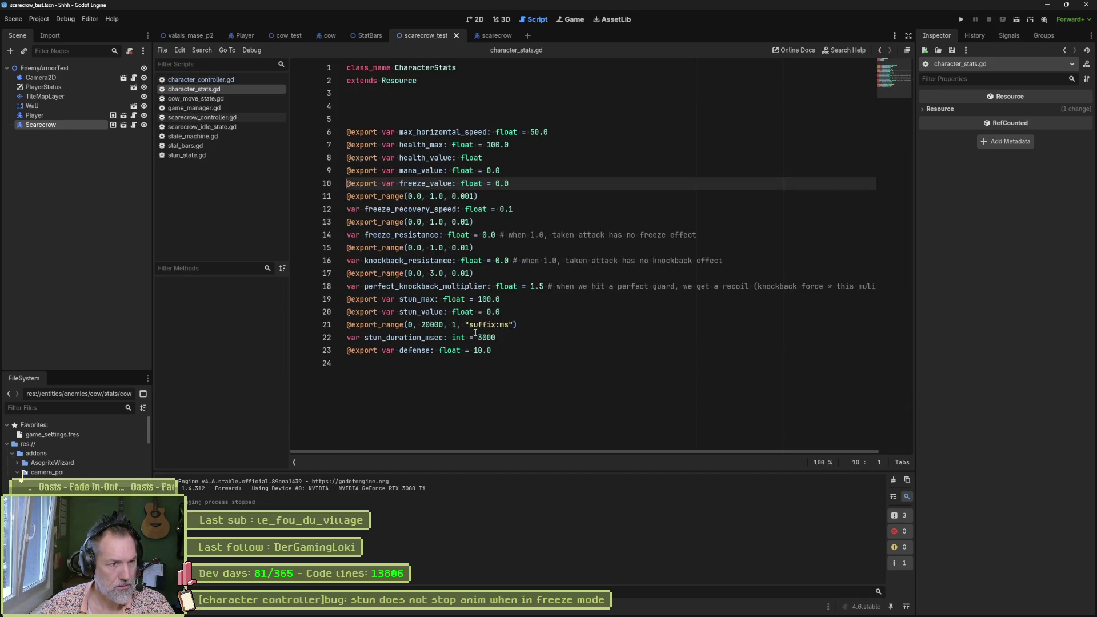
pyautogui.hotkey('ctrl', 'w')
pyautogui.click(190, 136)
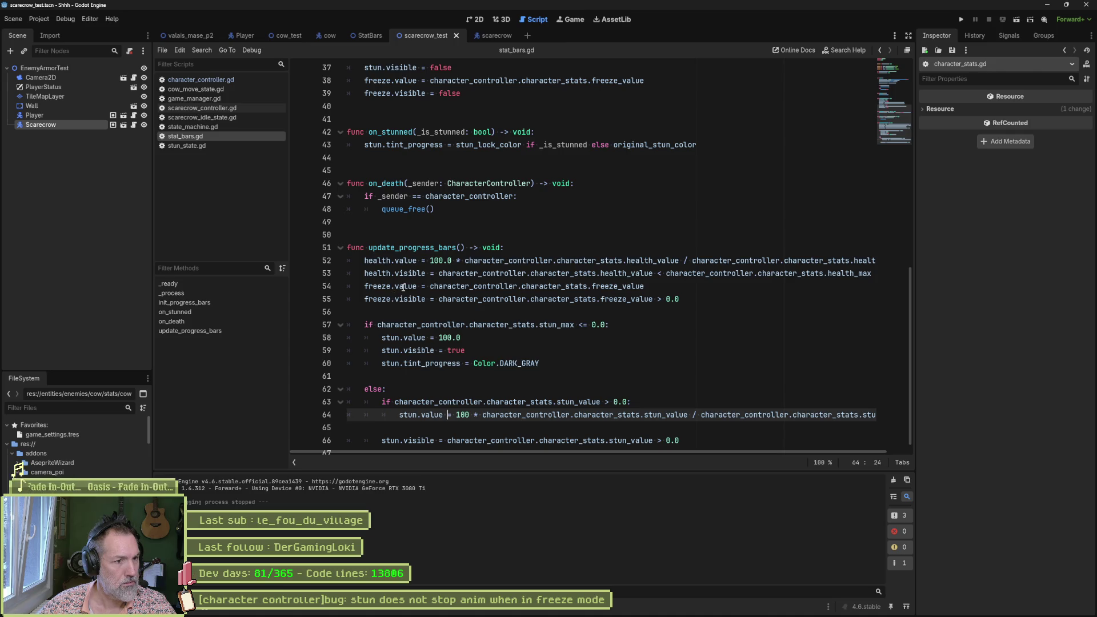
pyautogui.moveTo(400, 287); pyautogui.dragTo(640, 286)
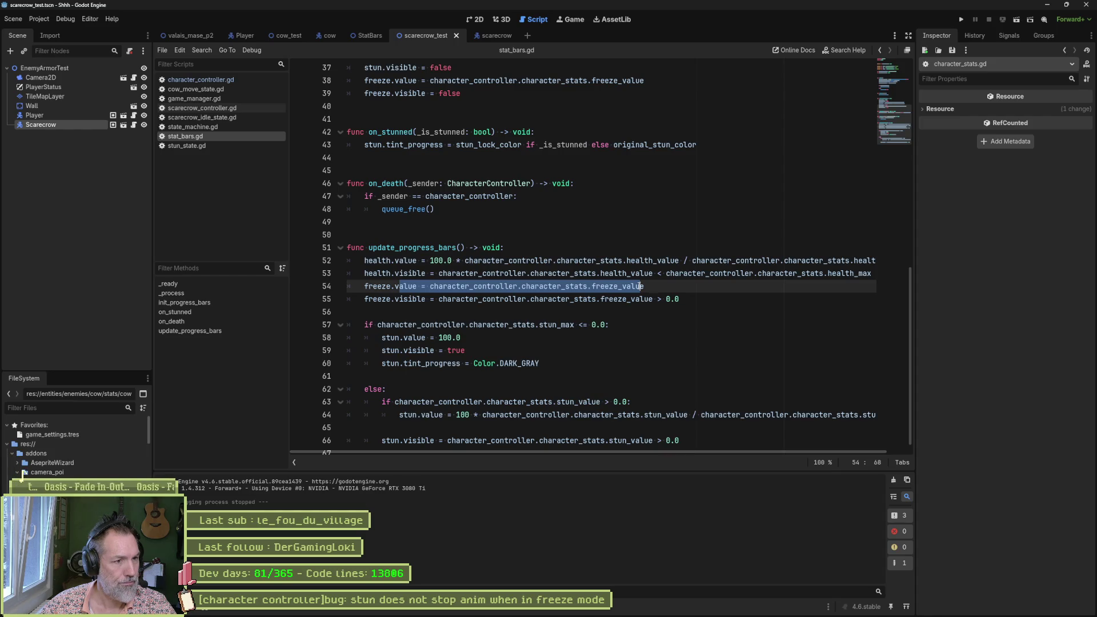
# Step: Close scarecrow_idle_state, state_machine, game_manager, cow_move_state, stun_state and scarecrow_controller scripts
pyautogui.middleClick(197, 121)
pyautogui.middleClick(198, 119)
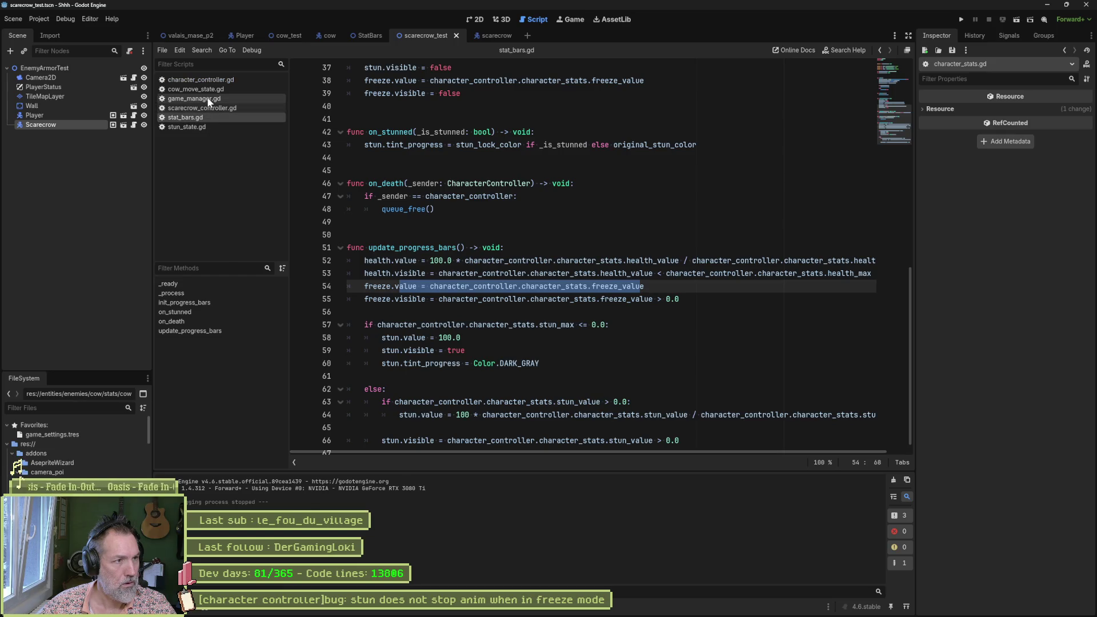
pyautogui.middleClick(207, 97)
pyautogui.middleClick(209, 90)
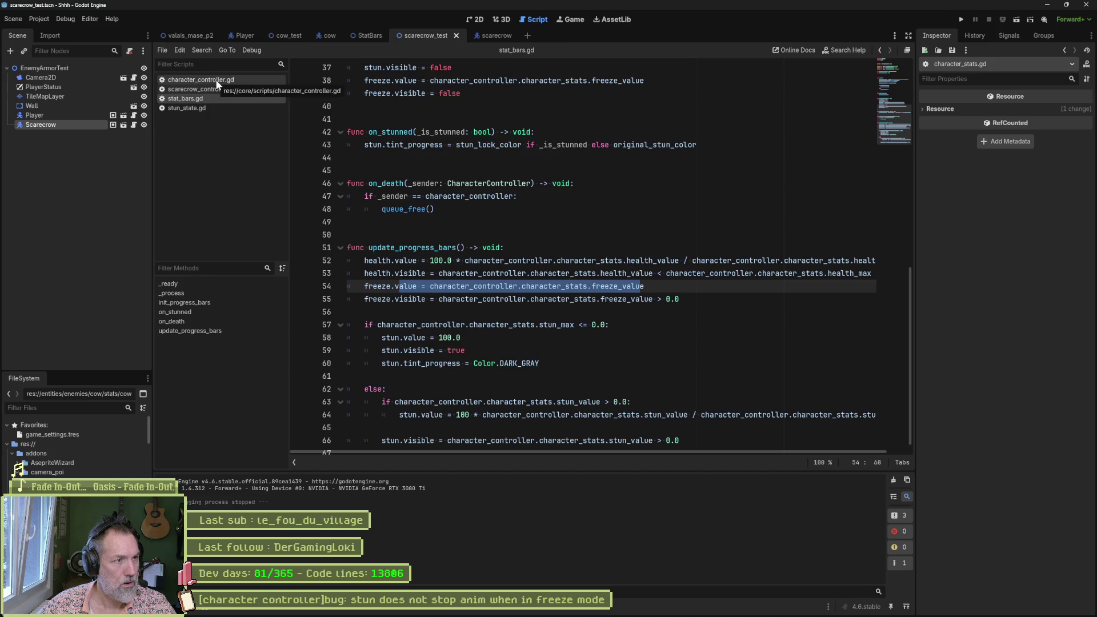
pyautogui.click(190, 107)
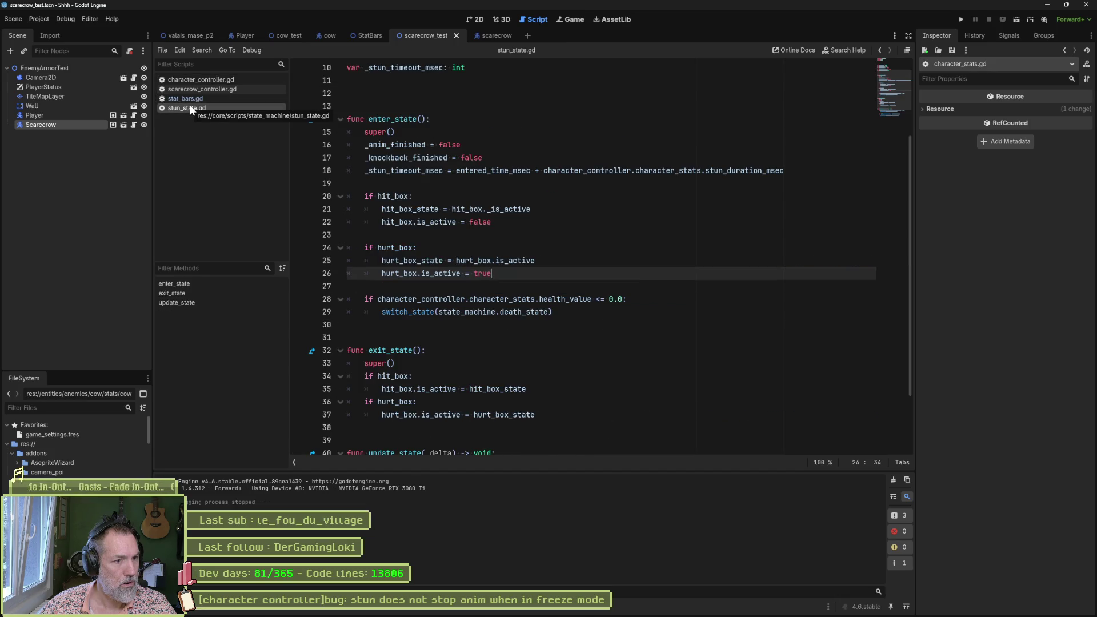
pyautogui.middleClick(190, 107)
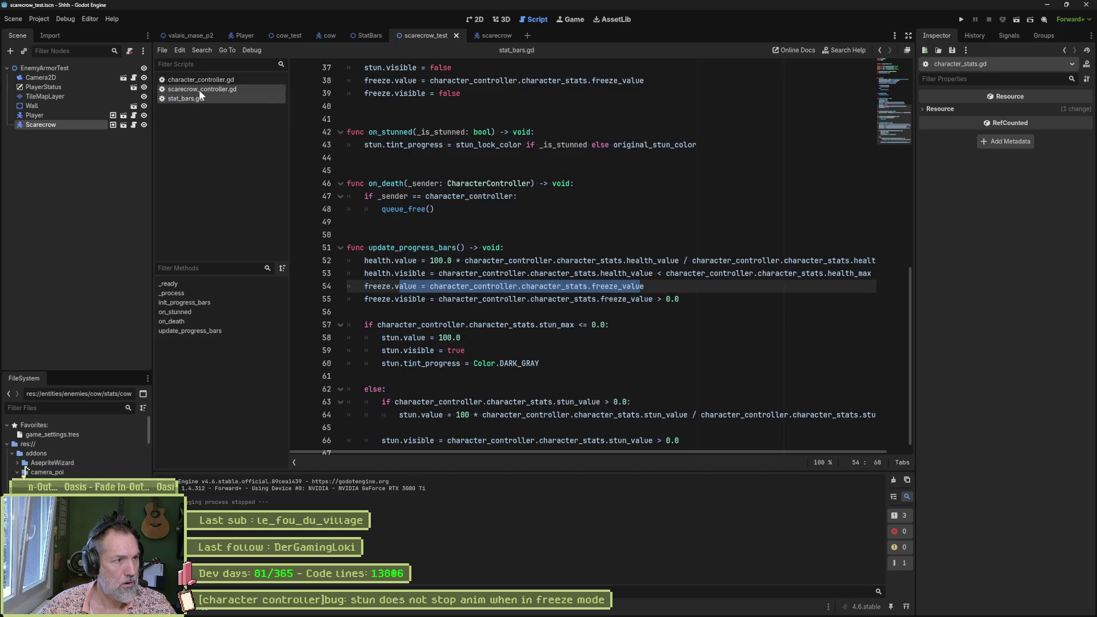
pyautogui.click(200, 90)
pyautogui.middleClick(199, 90)
# Step: Set a breakpoint on character_controller.gd line 360 and run the scene under the debugger
pyautogui.click(204, 81)
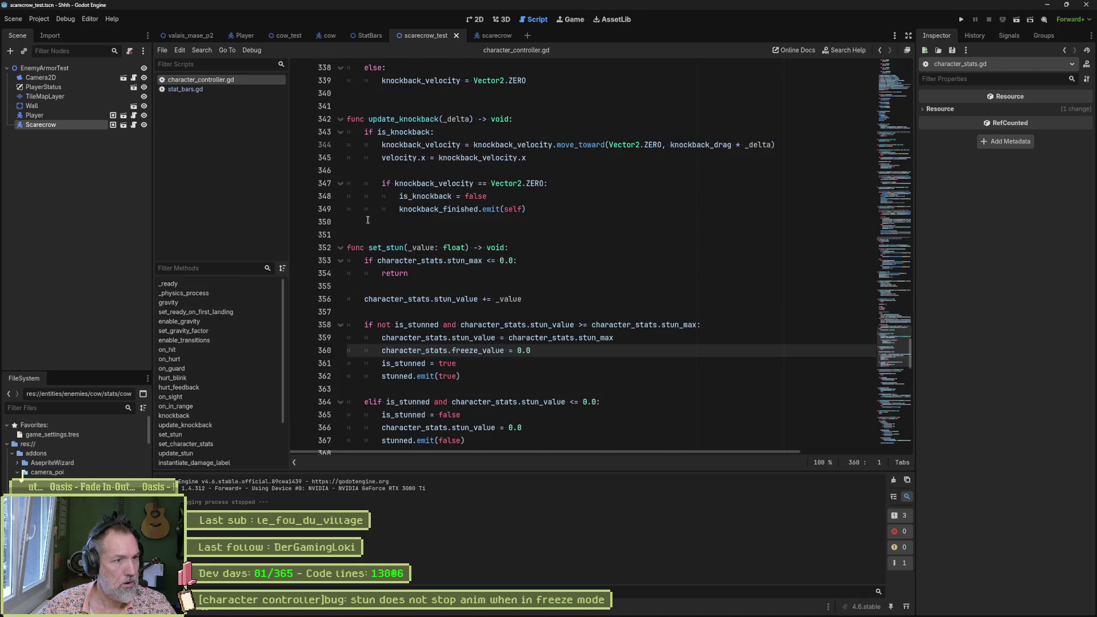
pyautogui.click(301, 352)
pyautogui.press('F6')
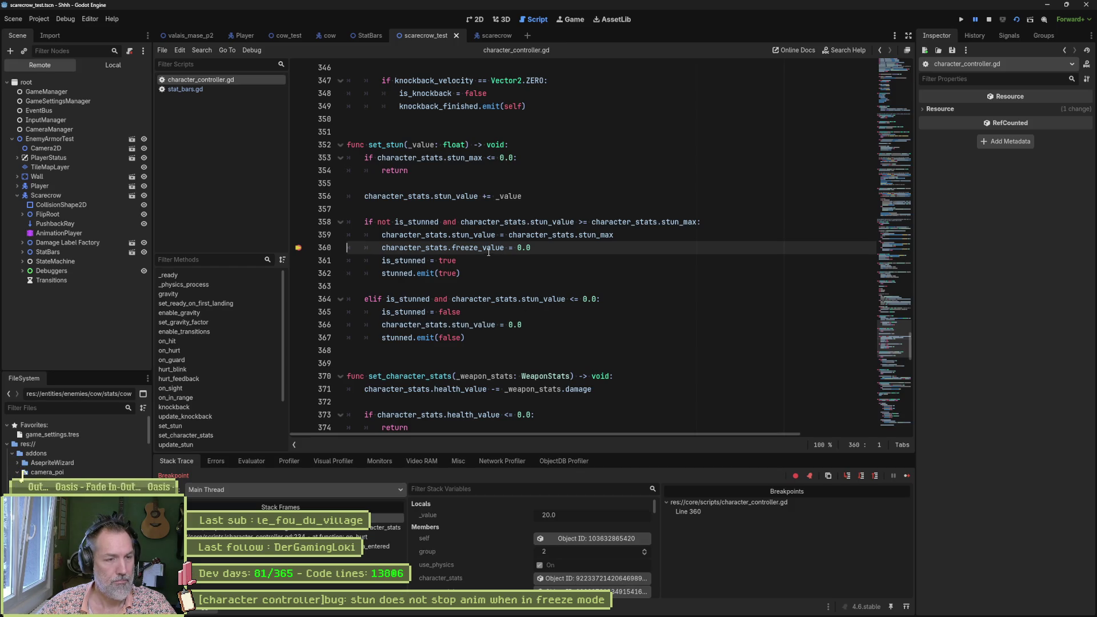
# Step: Add a breakpoint on stat_bars.gd line 54 and continue execution until it breaks
pyautogui.click(186, 89)
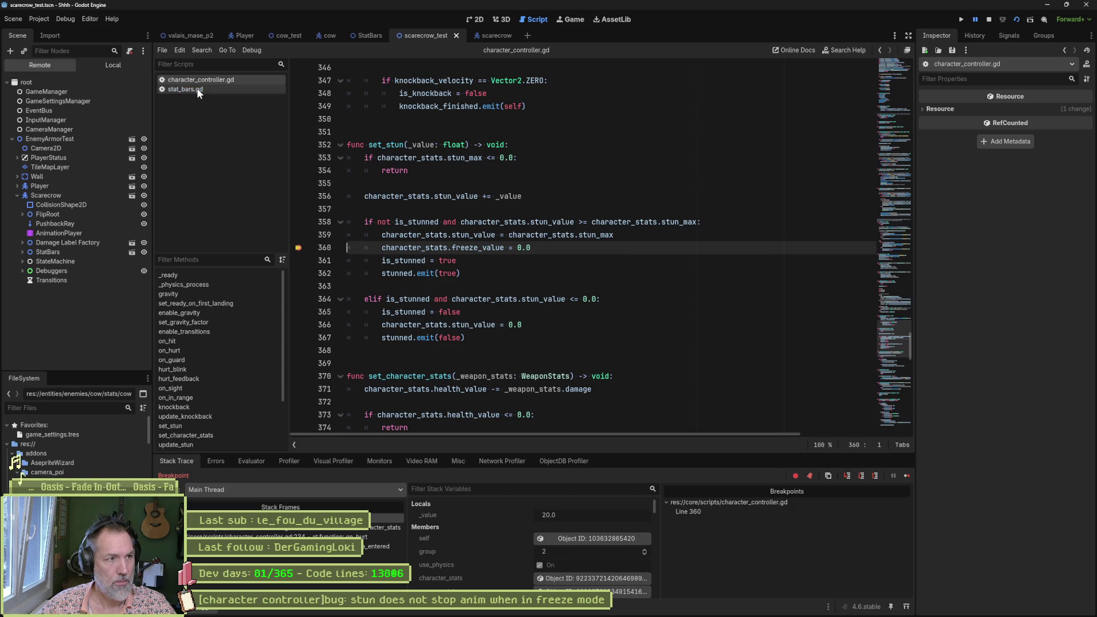
pyautogui.press('F9')
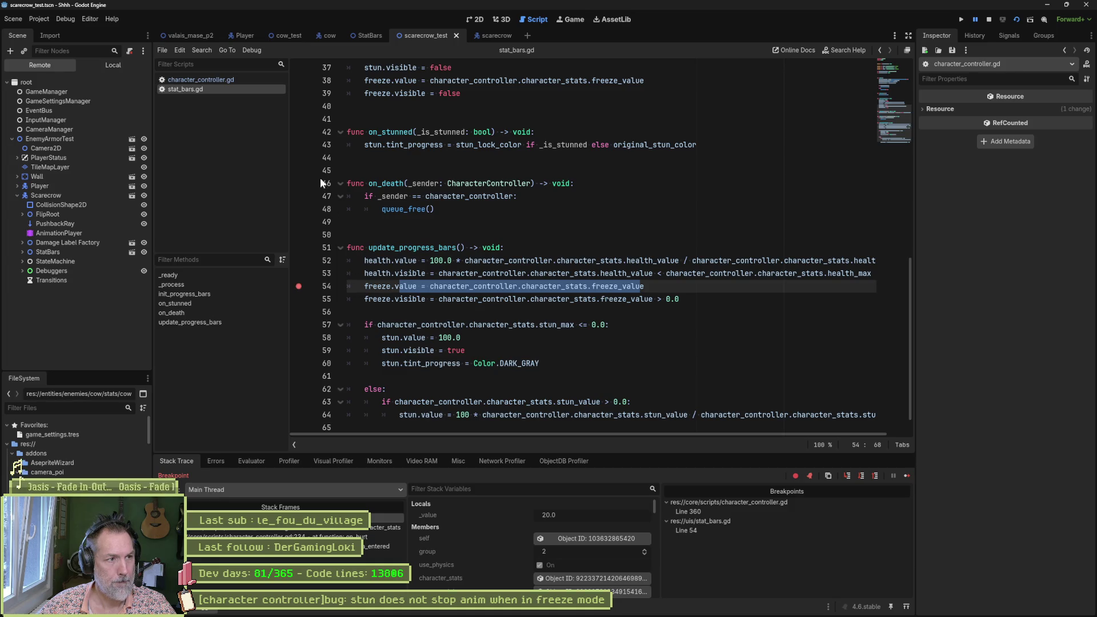
pyautogui.click(210, 81)
pyautogui.click(530, 273)
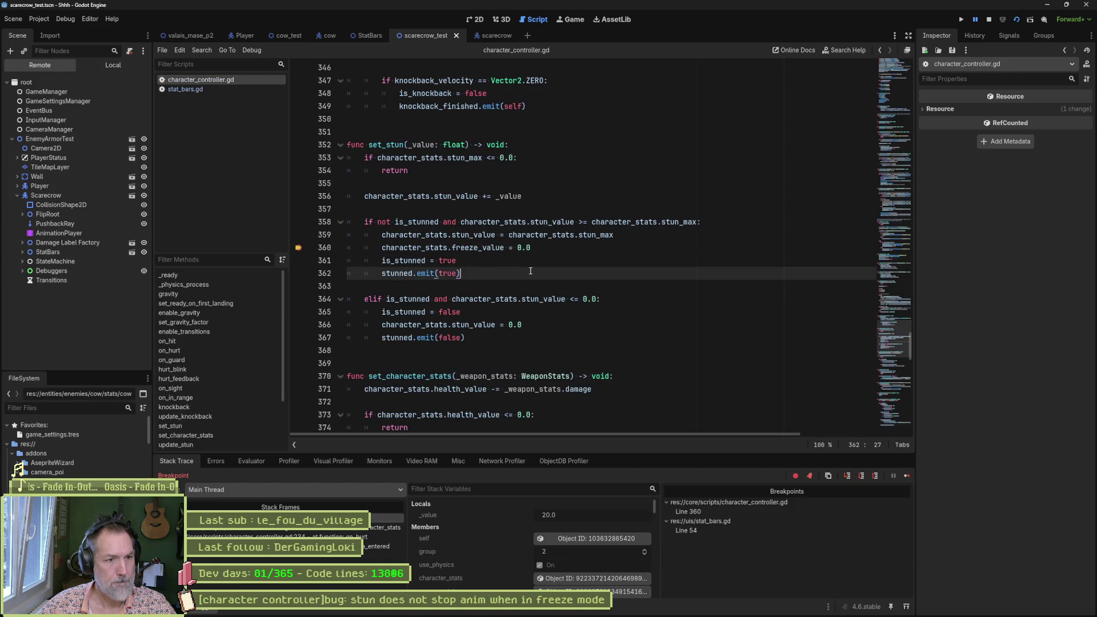
pyautogui.press('F12')
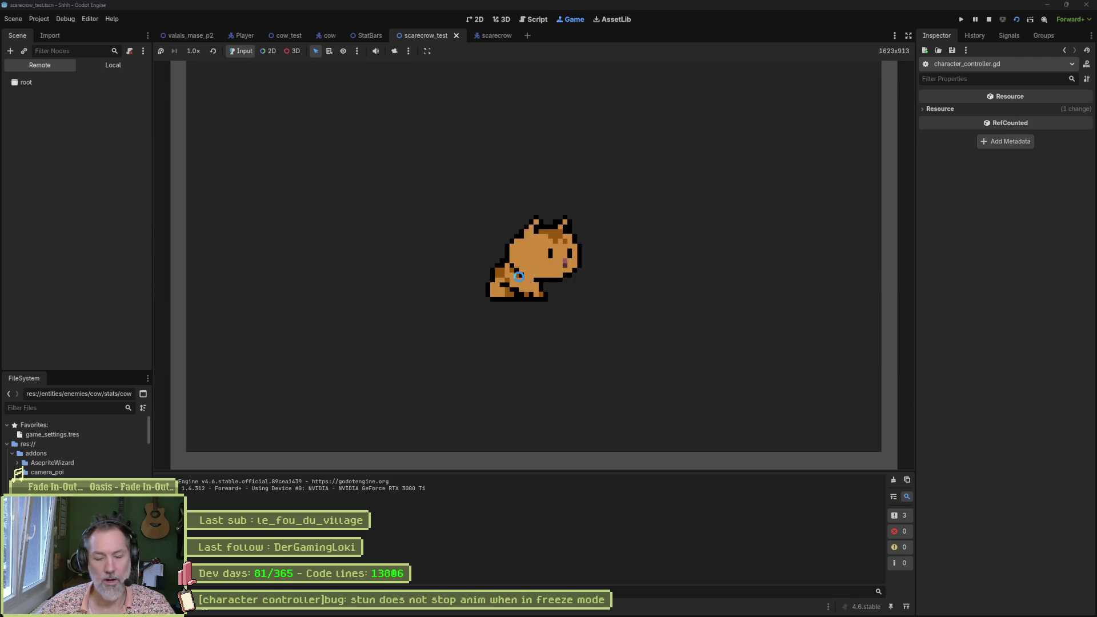
pyautogui.press('F12')
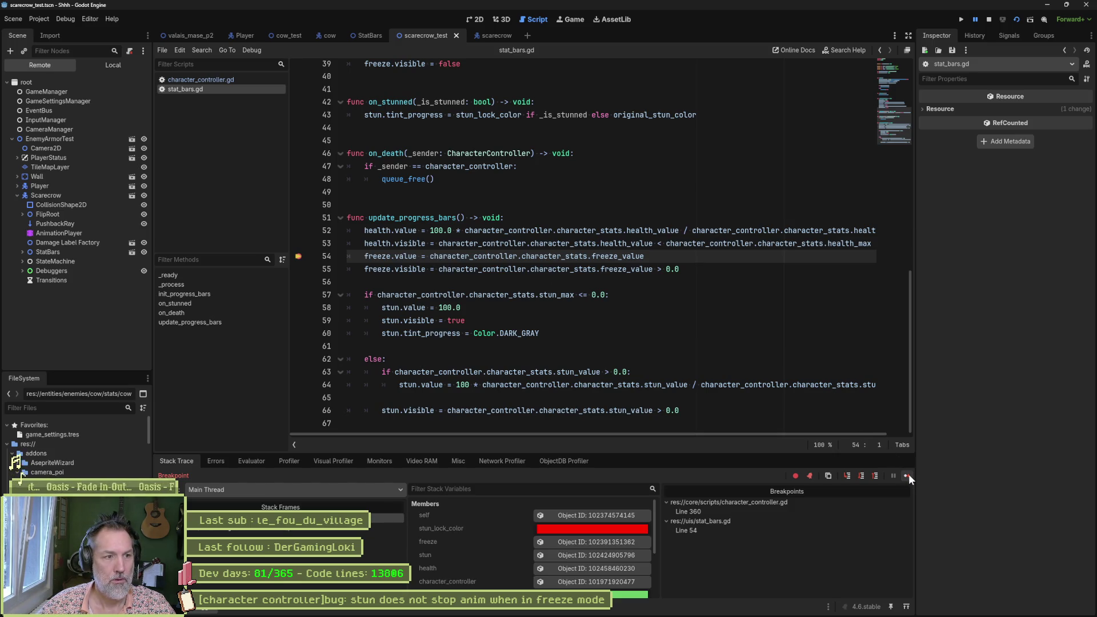
# Step: Toggle off the line 54 breakpoint, resume, then re-add it in stat_bars.gd
pyautogui.press('Home')
pyautogui.click(298, 257)
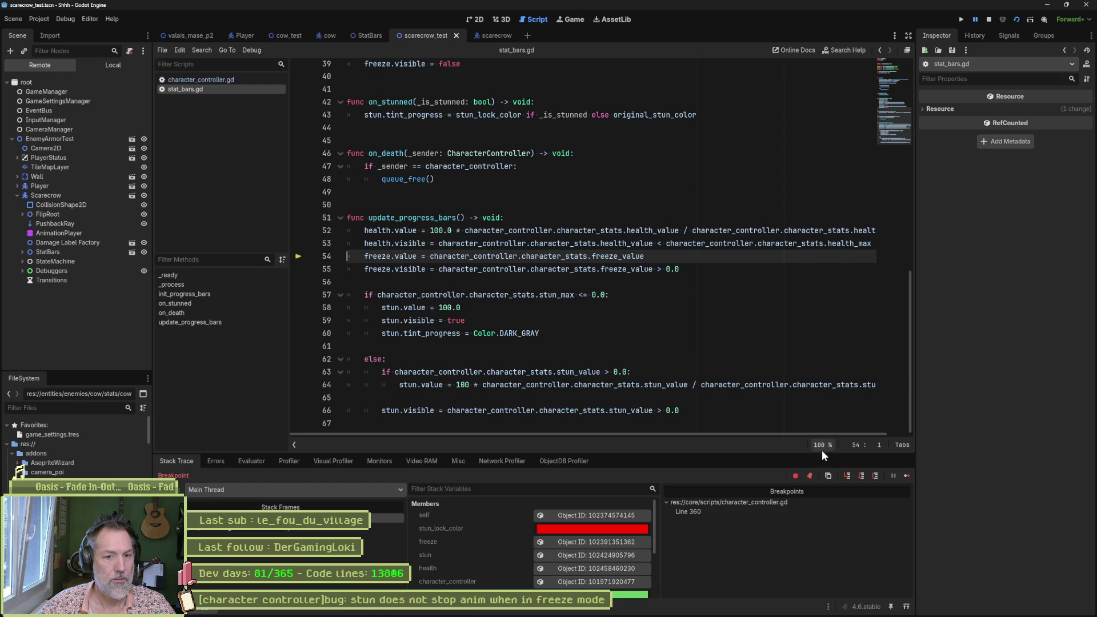
pyautogui.click(908, 475)
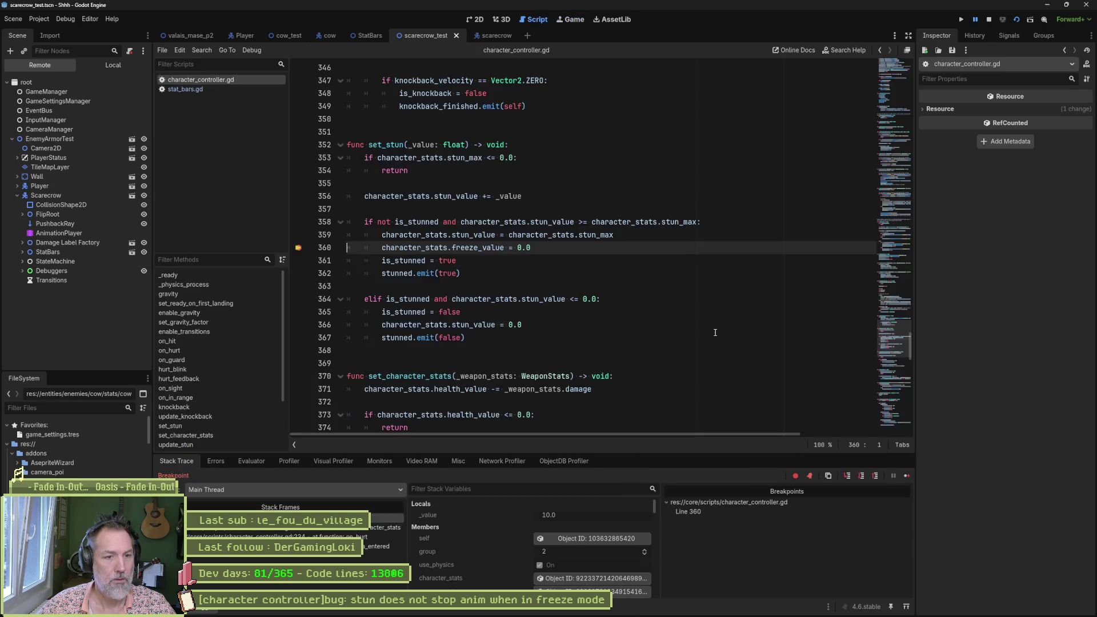
pyautogui.click(204, 90)
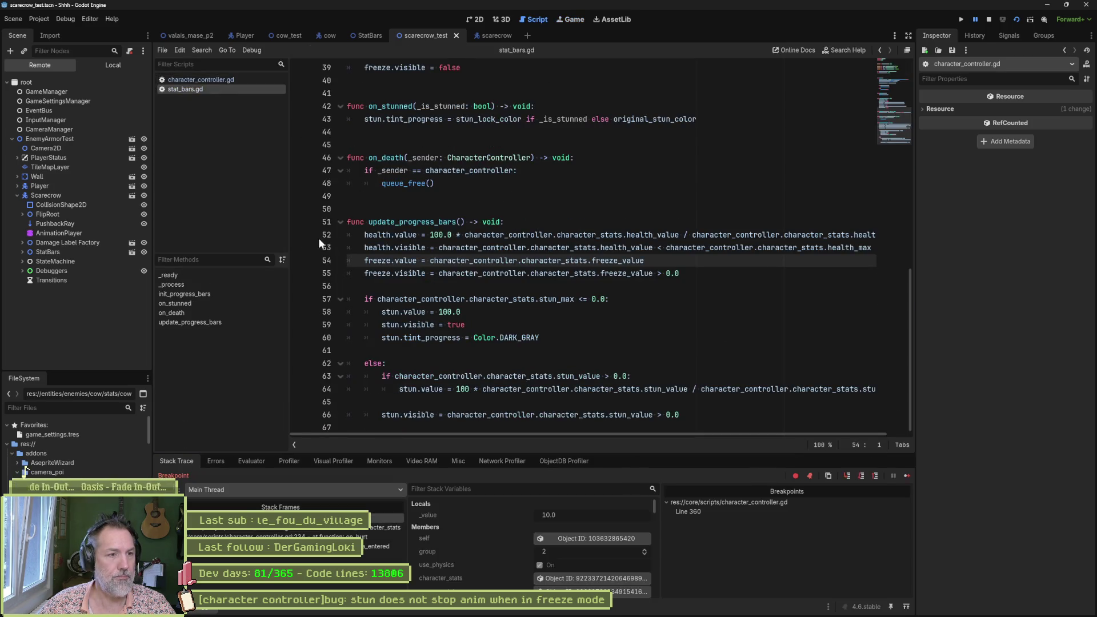
pyautogui.click(299, 260)
# Step: Step from line 360 to 361 and inspect the live character_stats values
pyautogui.click(200, 80)
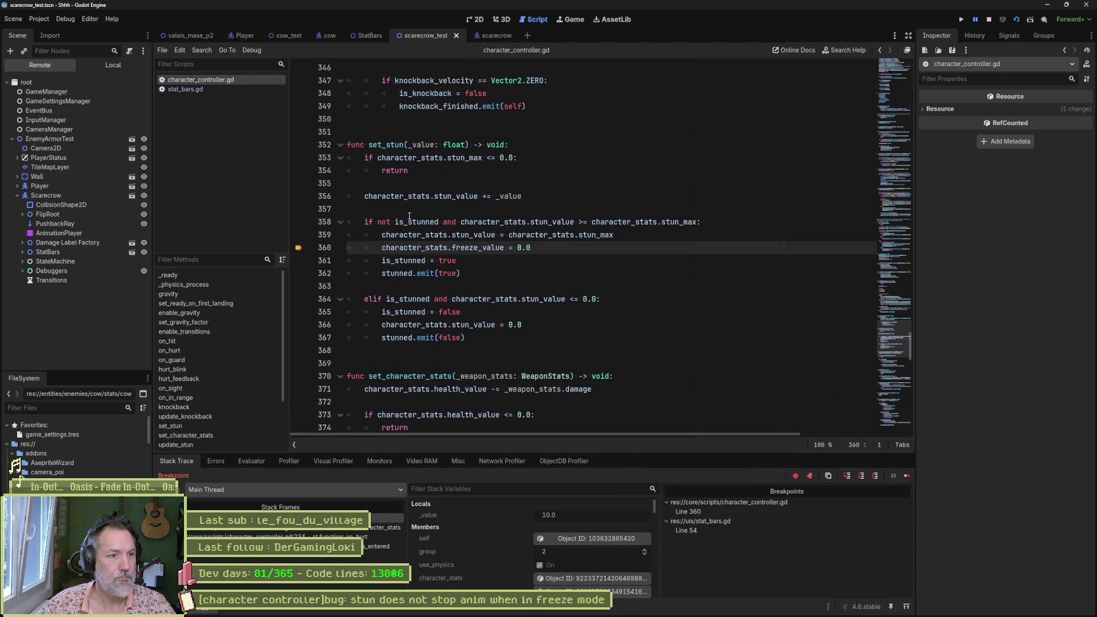
pyautogui.click(521, 274)
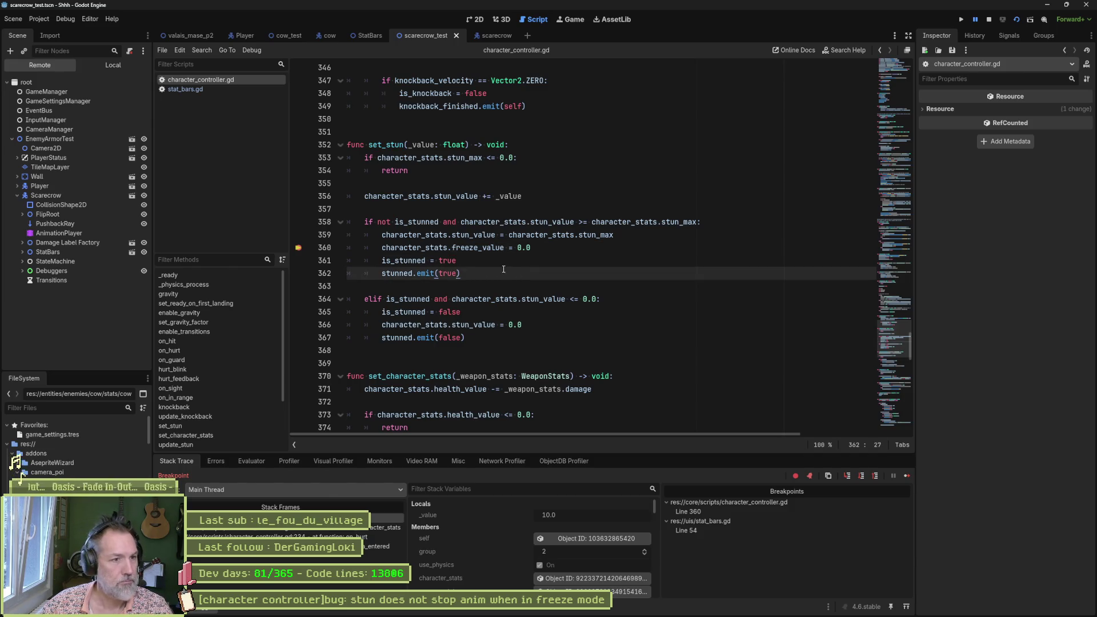
pyautogui.press('F10')
pyautogui.scroll(-1, 482, 547)
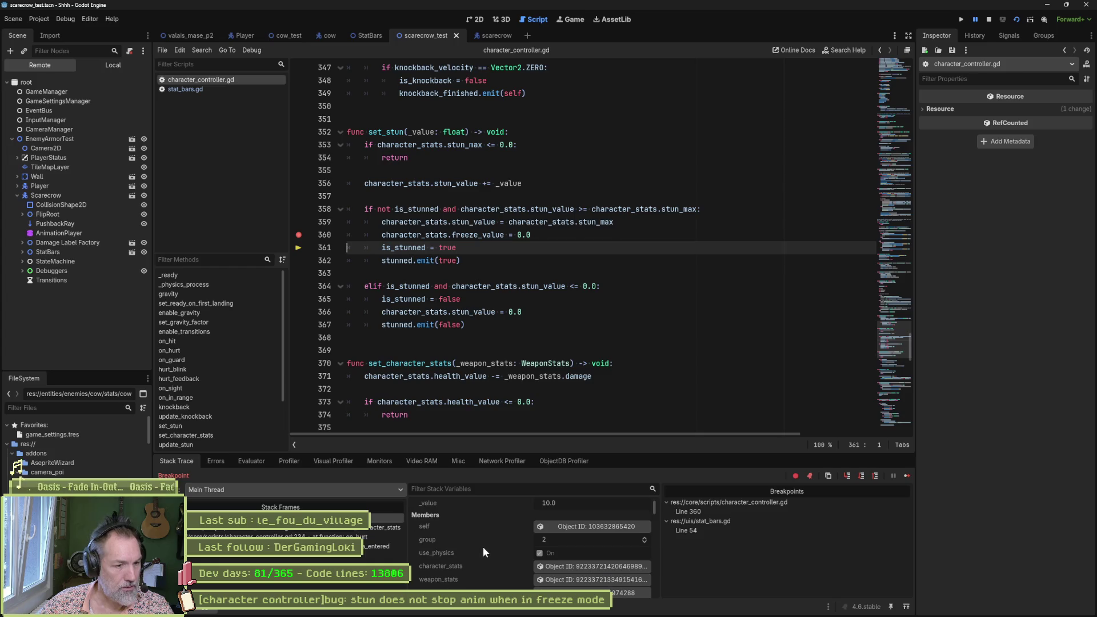
pyautogui.click(571, 566)
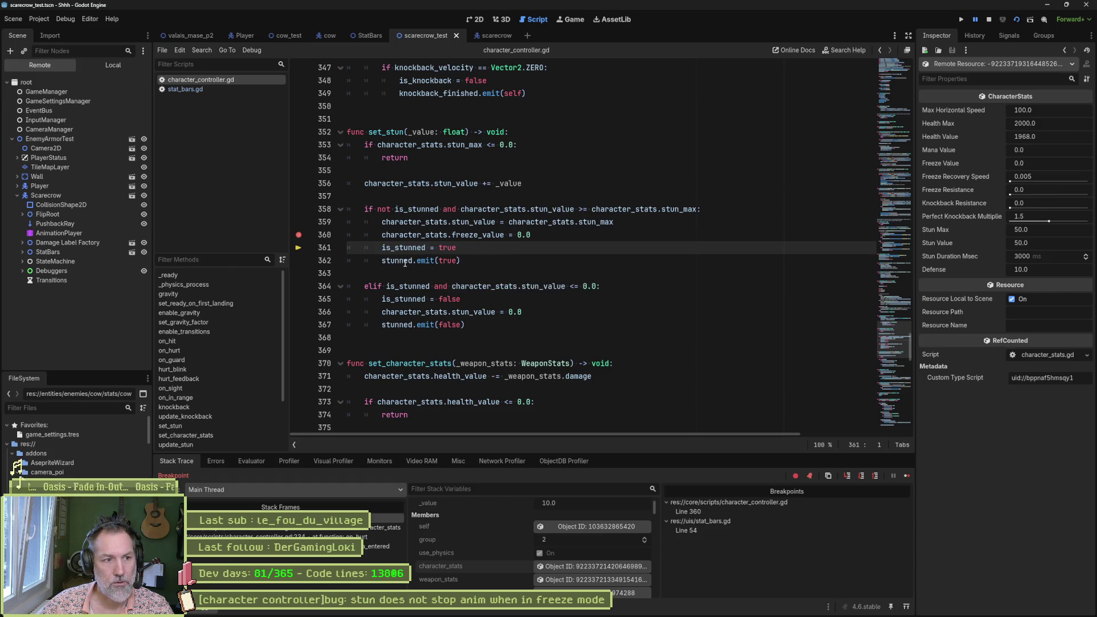
# Step: Remove the line 360 breakpoint, continue to line 54, and evaluate freeze_value, getting 0.0
pyautogui.click(297, 236)
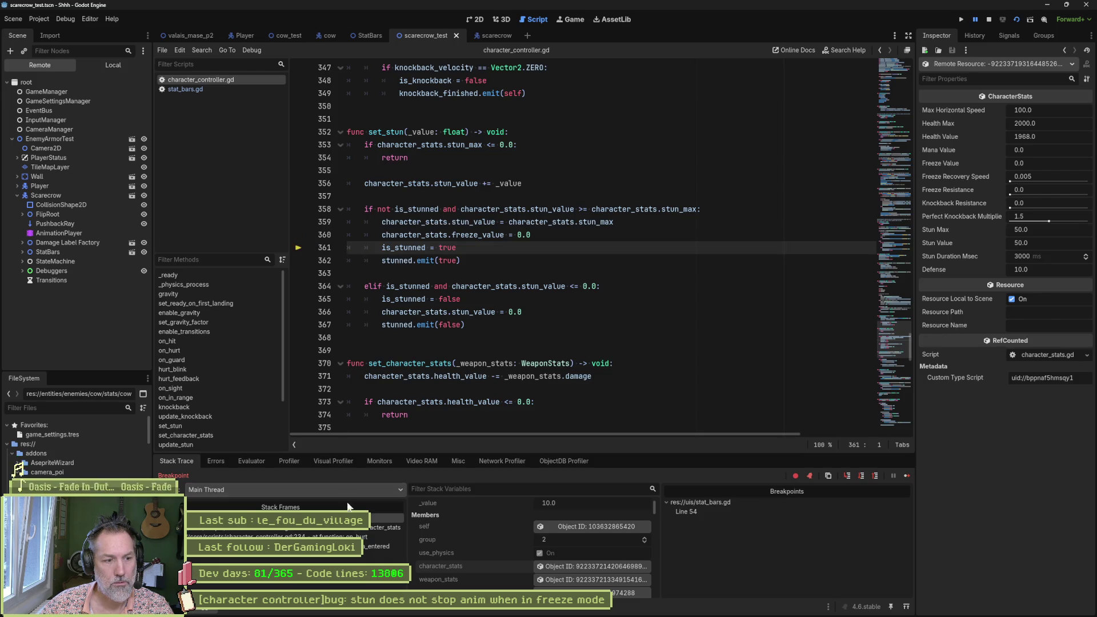
pyautogui.doubleClick(705, 511)
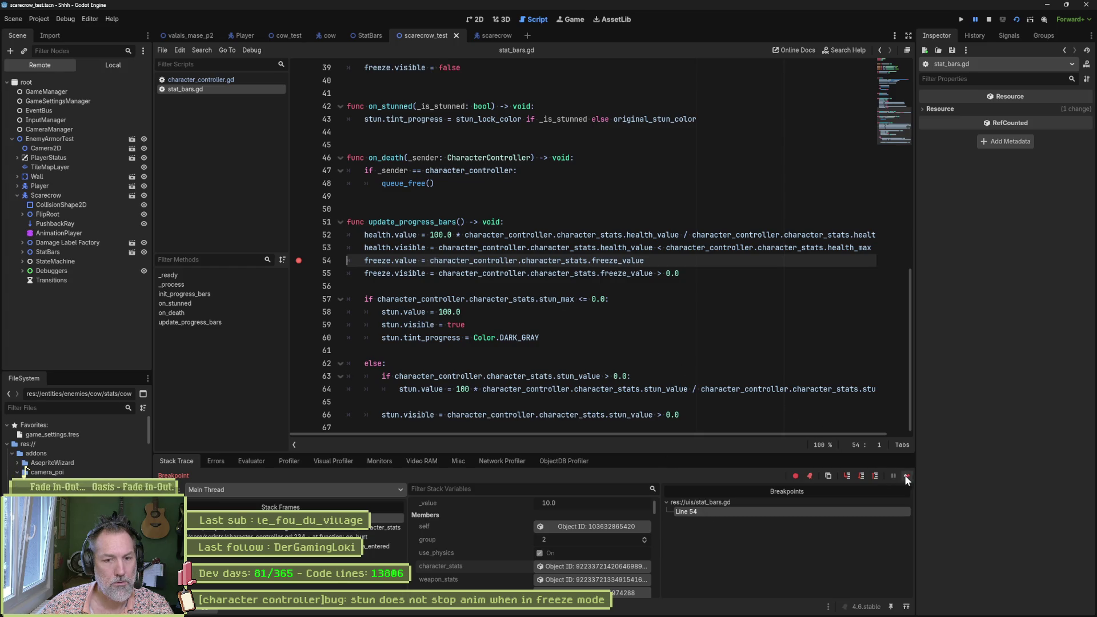
pyautogui.click(906, 476)
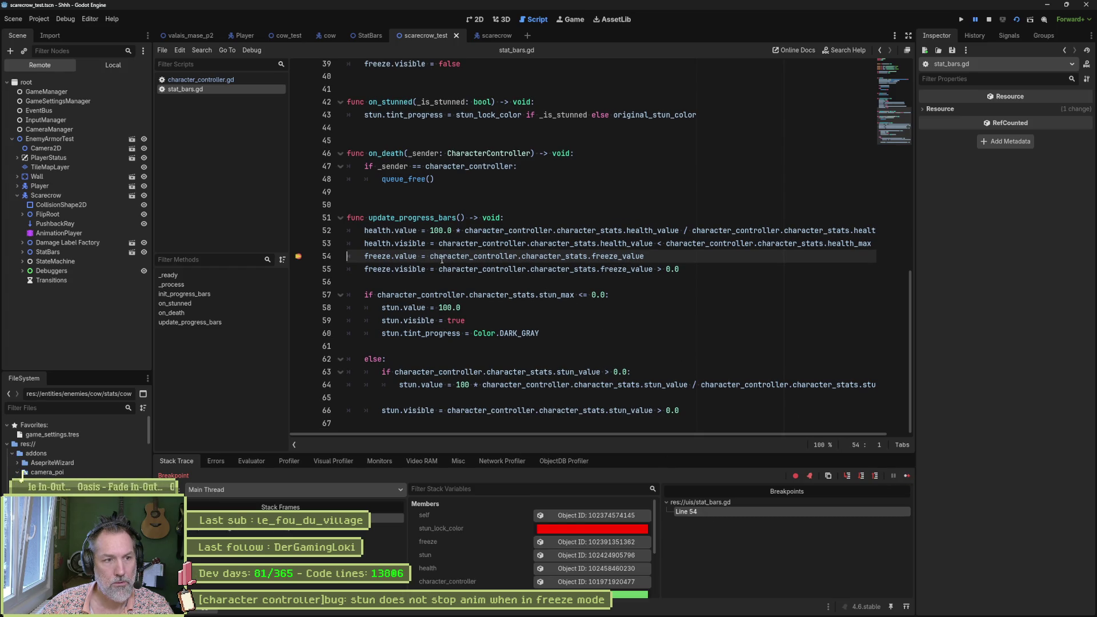
pyautogui.moveTo(430, 256); pyautogui.dragTo(645, 257)
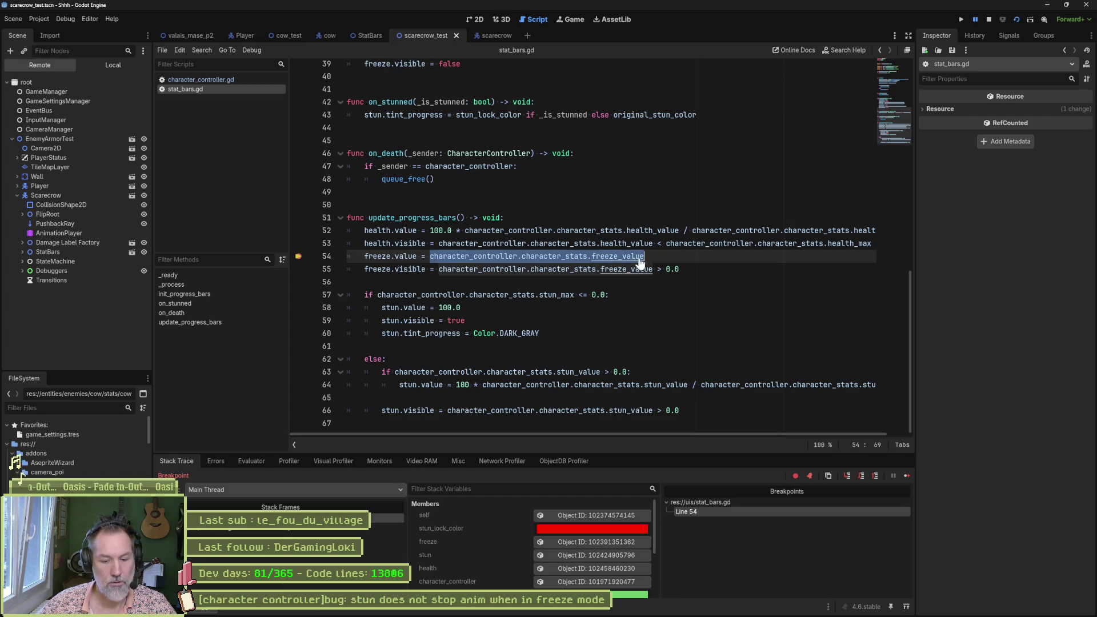
pyautogui.click(250, 463)
pyautogui.hotkey('ctrl', 'shift', 'e')
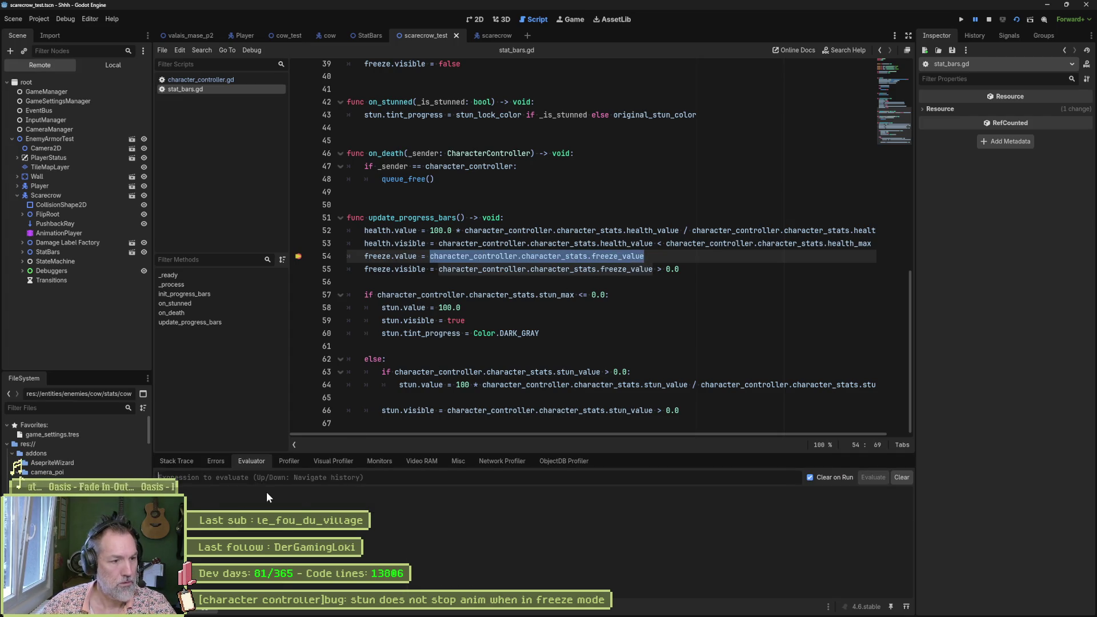
# Step: Select freeze.value on stat_bars.gd line 54, then step over to line 55
pyautogui.click(379, 257)
pyautogui.moveTo(365, 257)
pyautogui.mouseDown()
pyautogui.moveTo(430, 257)
pyautogui.moveTo(404, 257)
pyautogui.moveTo(417, 257)
pyautogui.mouseUp()
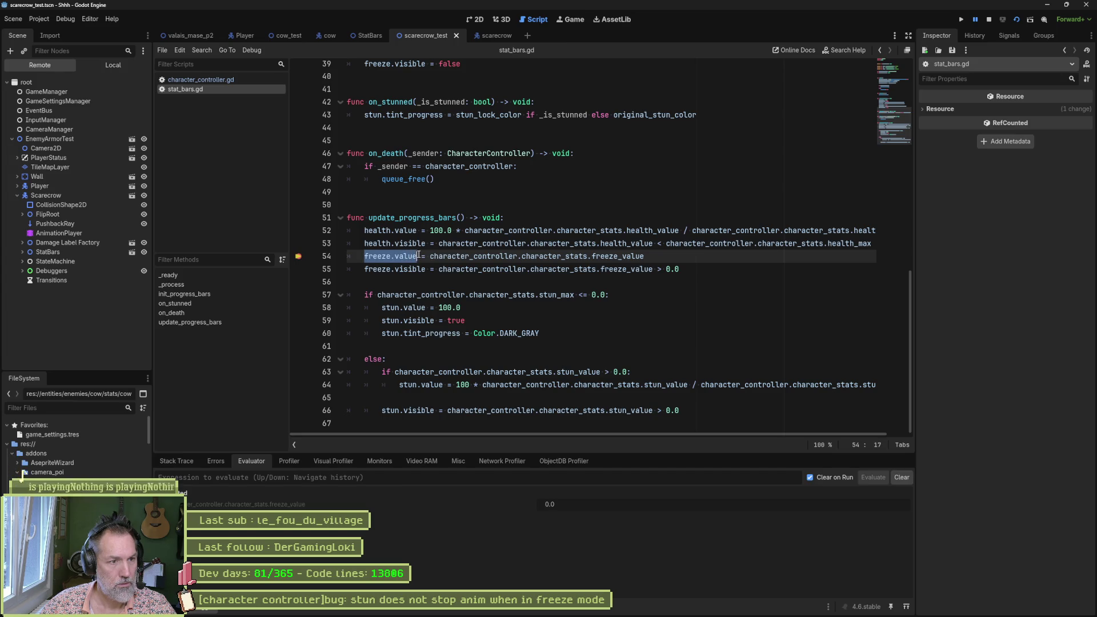
pyautogui.moveTo(419, 255)
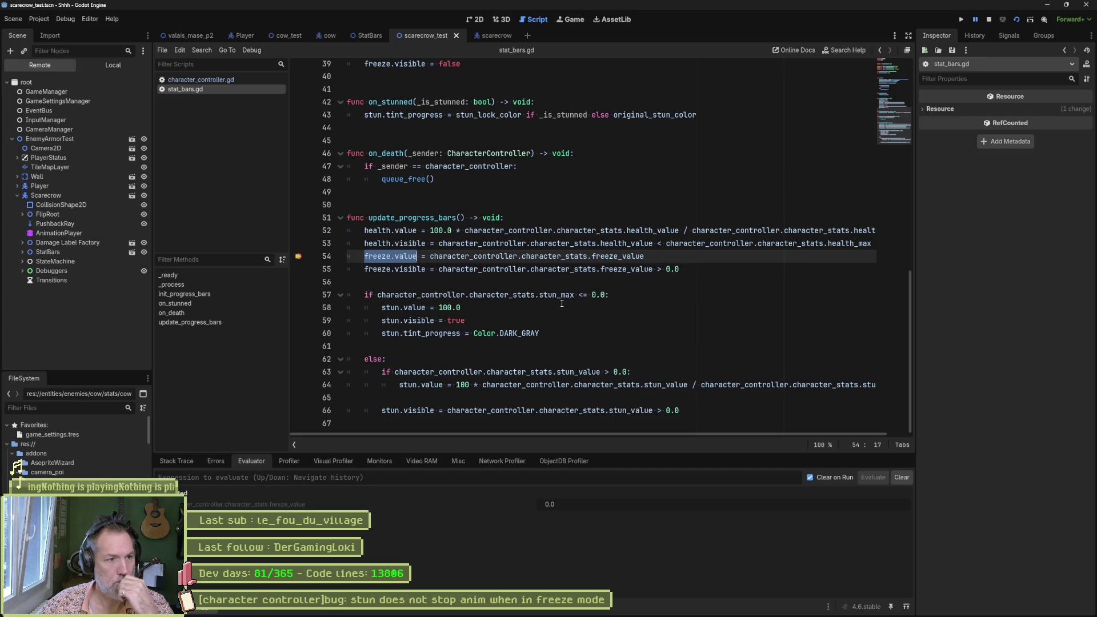
pyautogui.scroll(1, 531, 297)
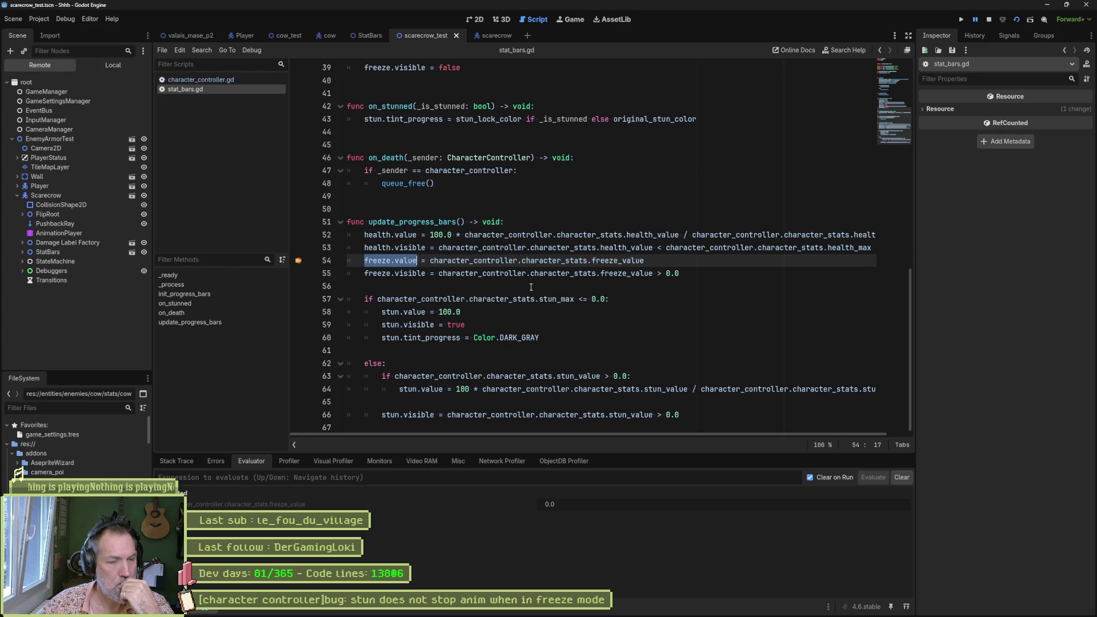
pyautogui.press('F10')
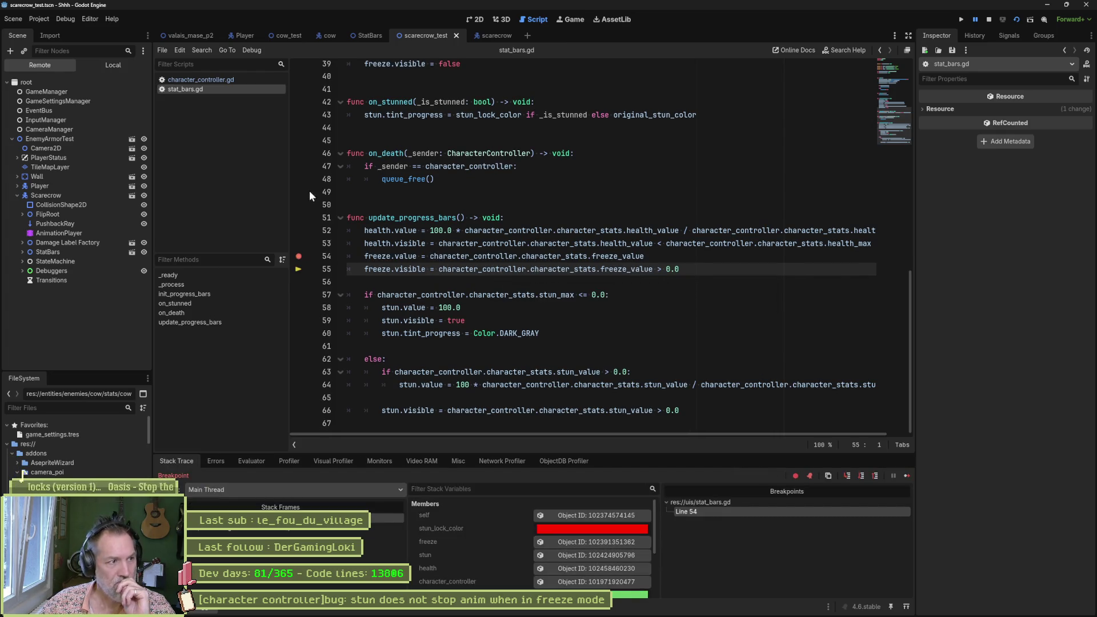
# Step: Inspect the live Freeze bar, then evaluate freeze.value in the Evaluator, which gives 0.0
pyautogui.click(22, 252)
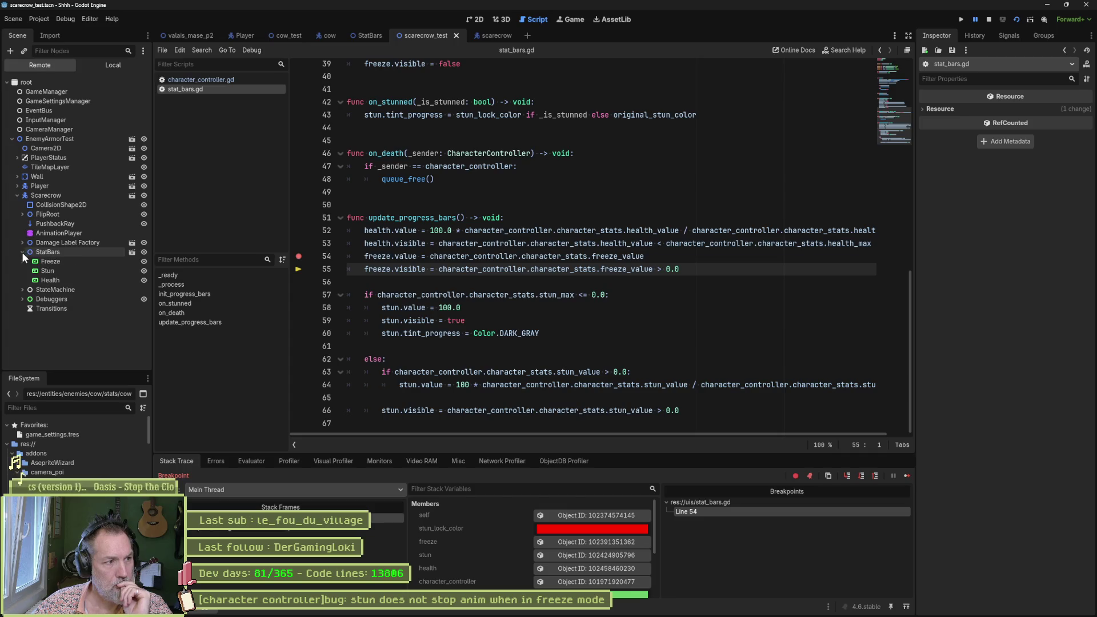
pyautogui.click(51, 261)
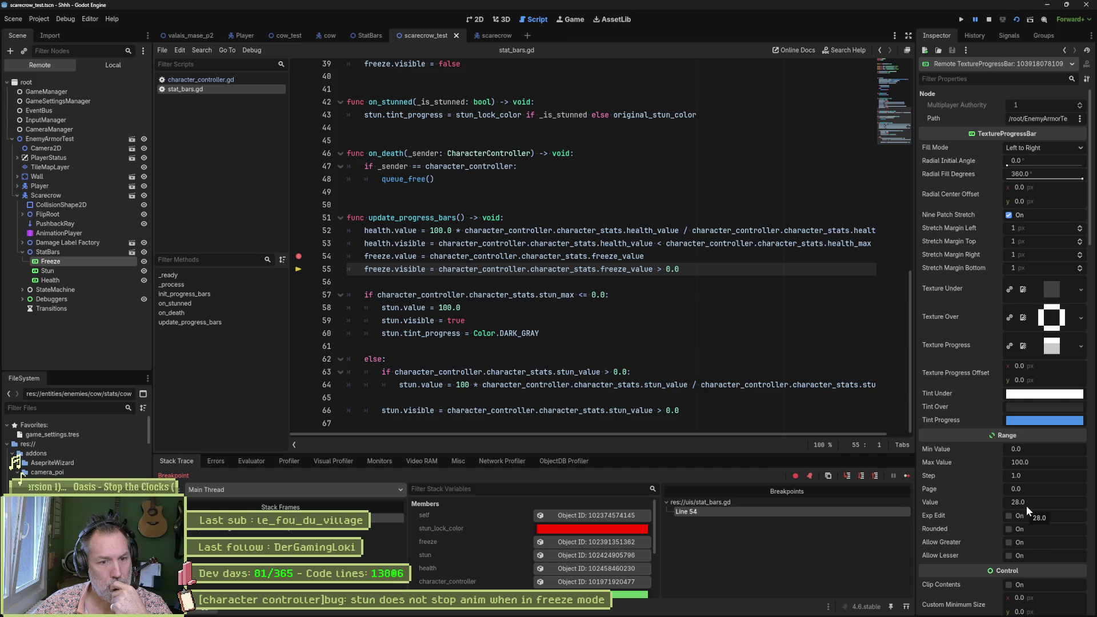
pyautogui.click(251, 462)
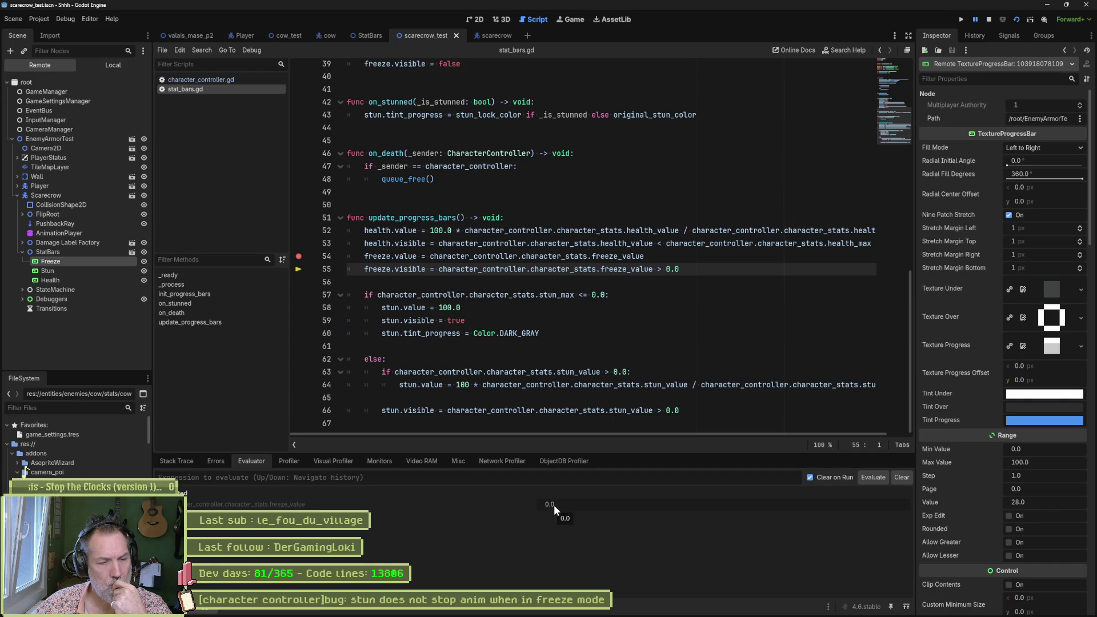
pyautogui.moveTo(365, 256); pyautogui.dragTo(416, 255)
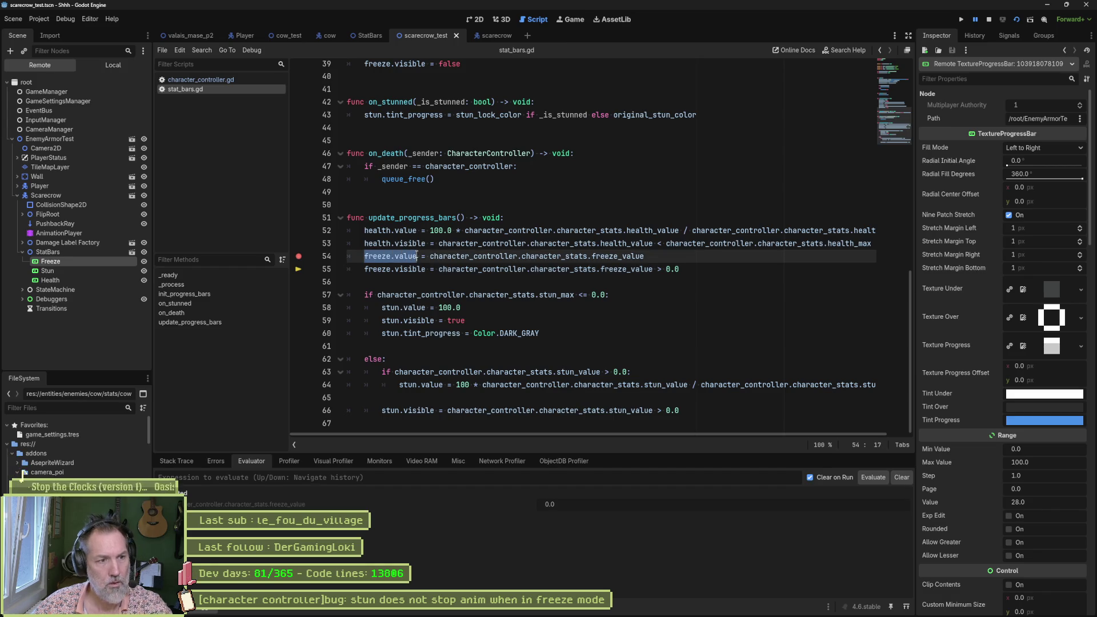
pyautogui.hotkey('ctrl', 'c')
pyautogui.click(297, 478)
pyautogui.hotkey('ctrl', 'v')
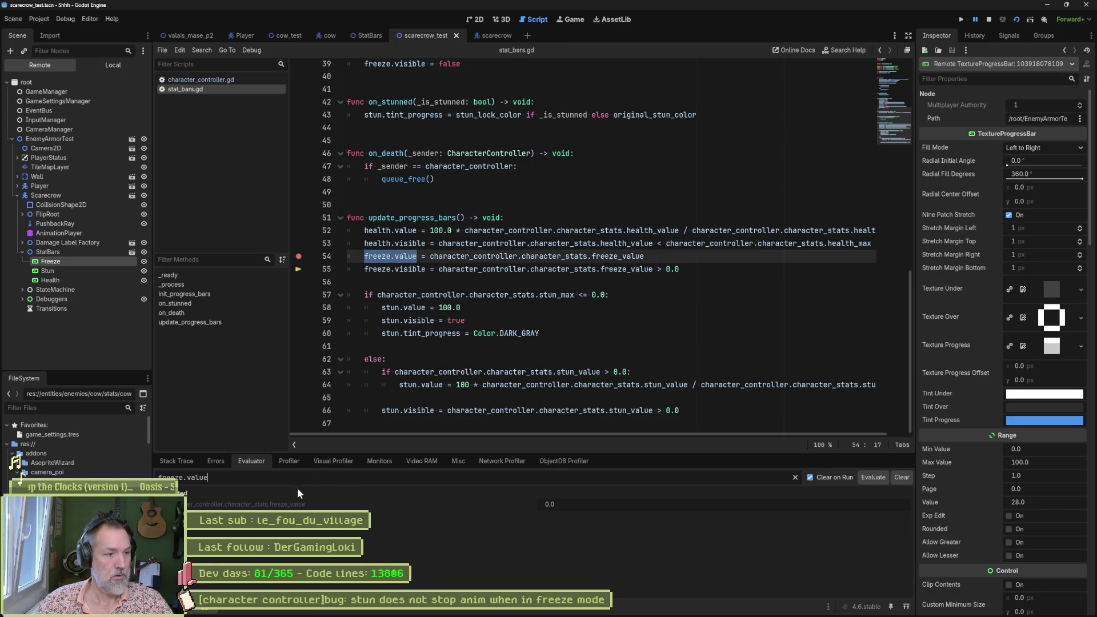
pyautogui.press('Return')
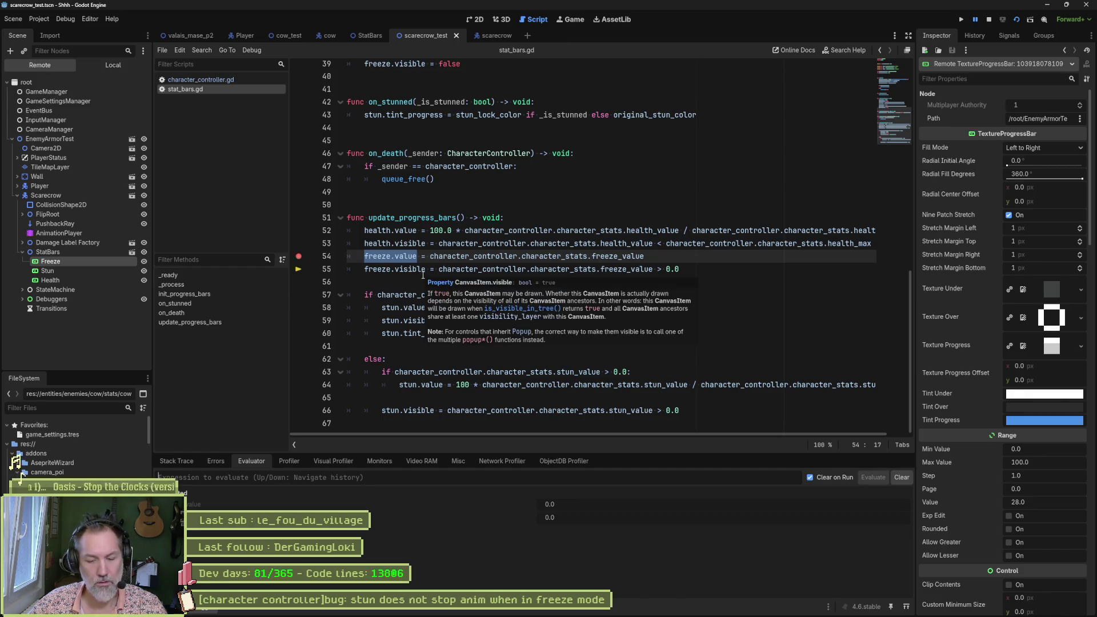
# Step: Step on to line 57 and evaluate freeze.visible, which returns On
pyautogui.press('F10')
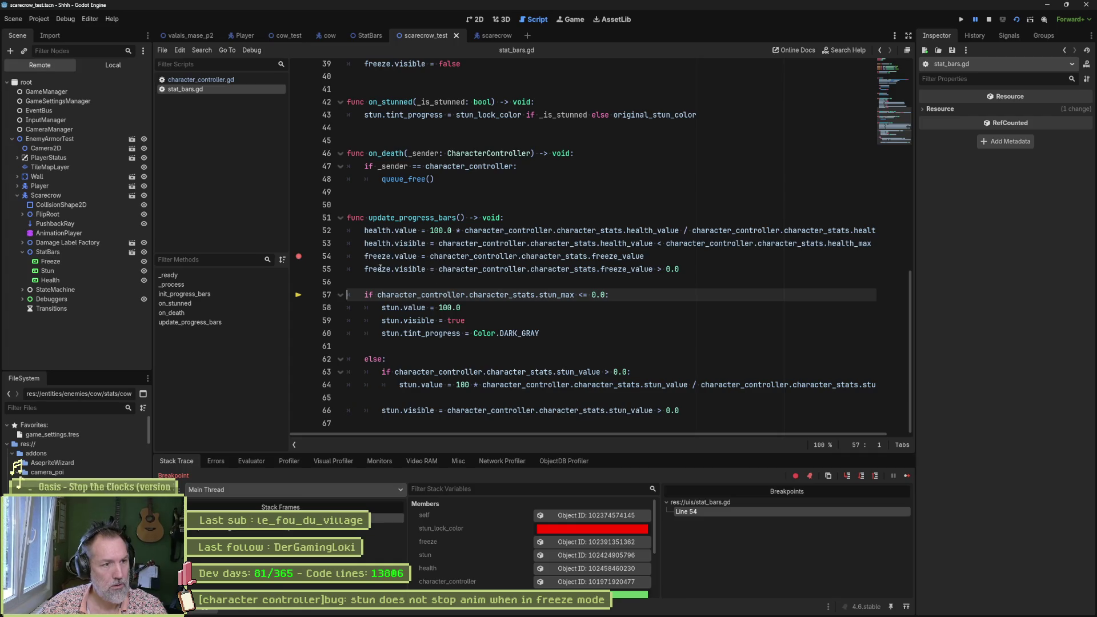
pyautogui.moveTo(365, 269); pyautogui.dragTo(424, 270)
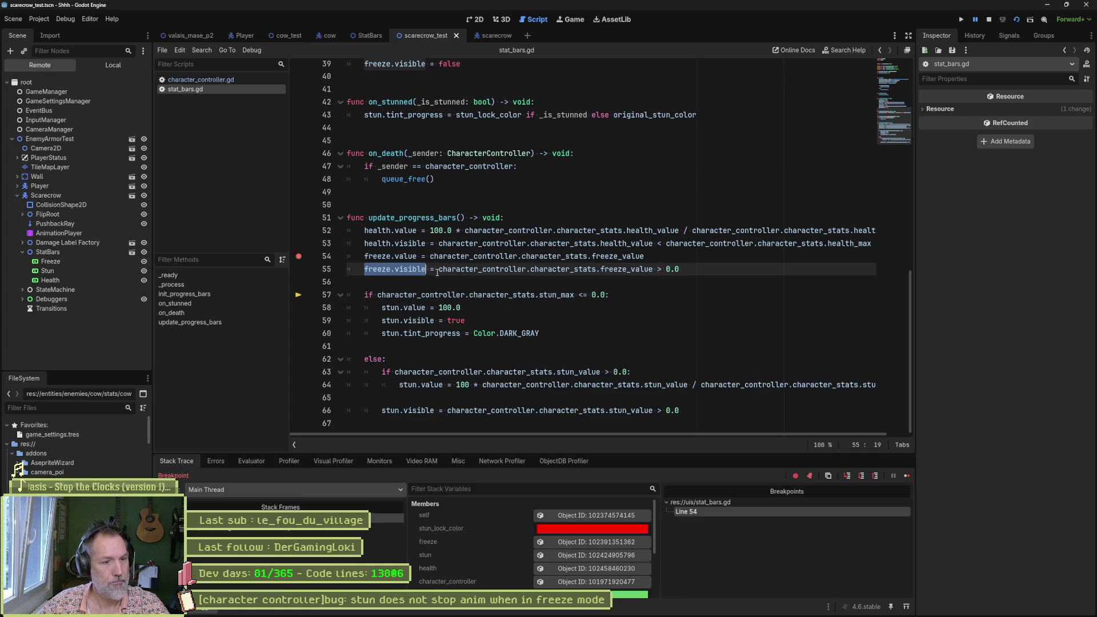
pyautogui.click(252, 460)
pyautogui.click(259, 475)
pyautogui.hotkey('ctrl', 'v')
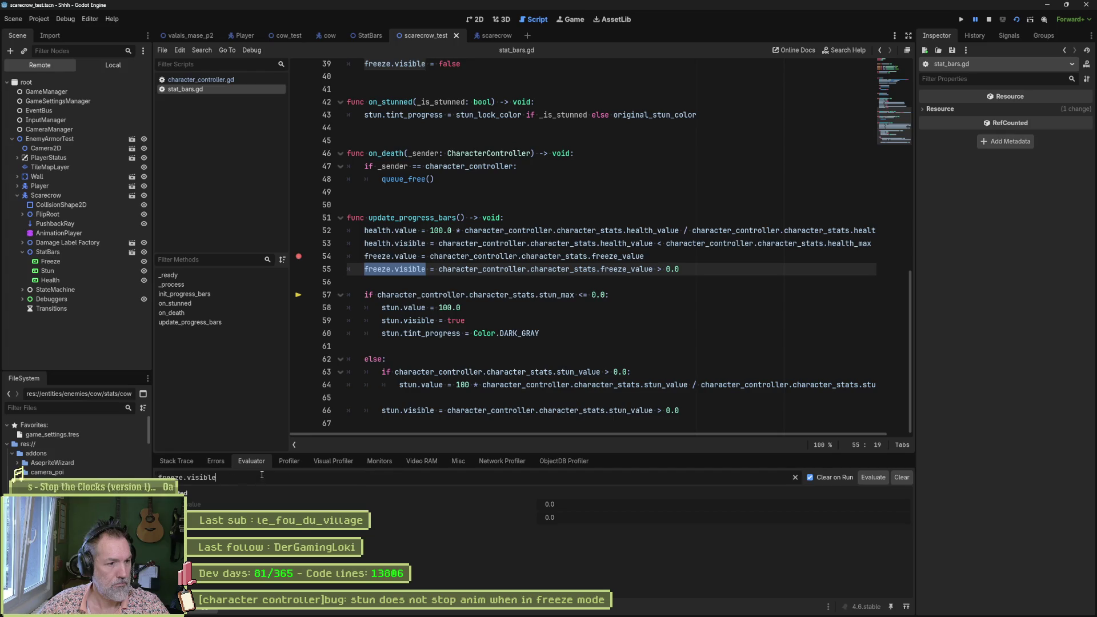
pyautogui.press('Return')
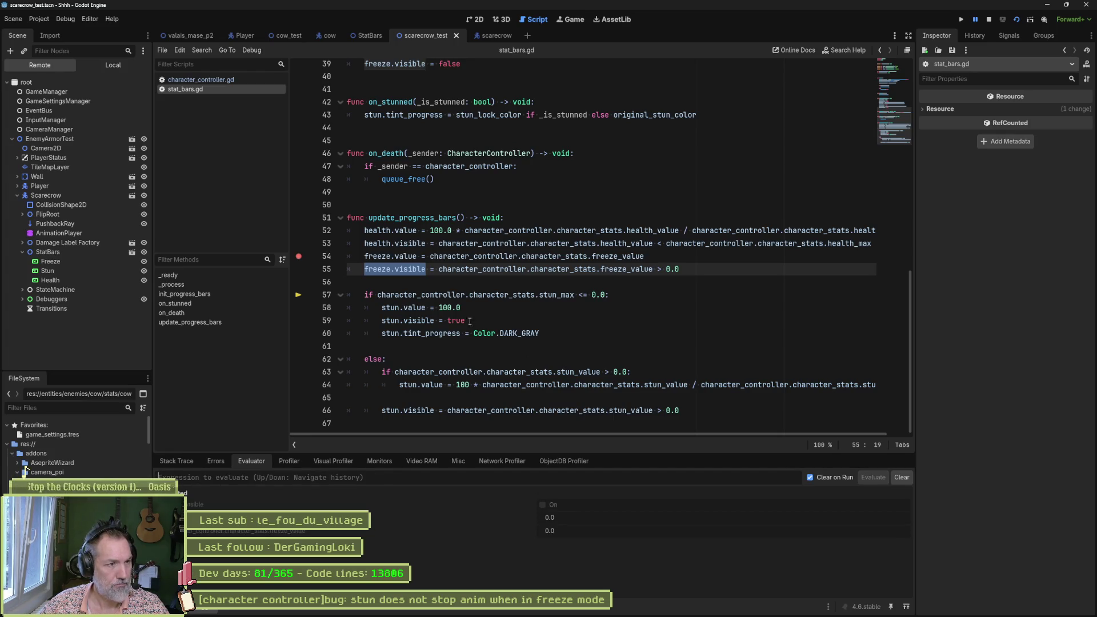
# Step: Review the live Stun bar's properties (value 82.0, red tint), then return to stat_bars.gd
pyautogui.click(570, 20)
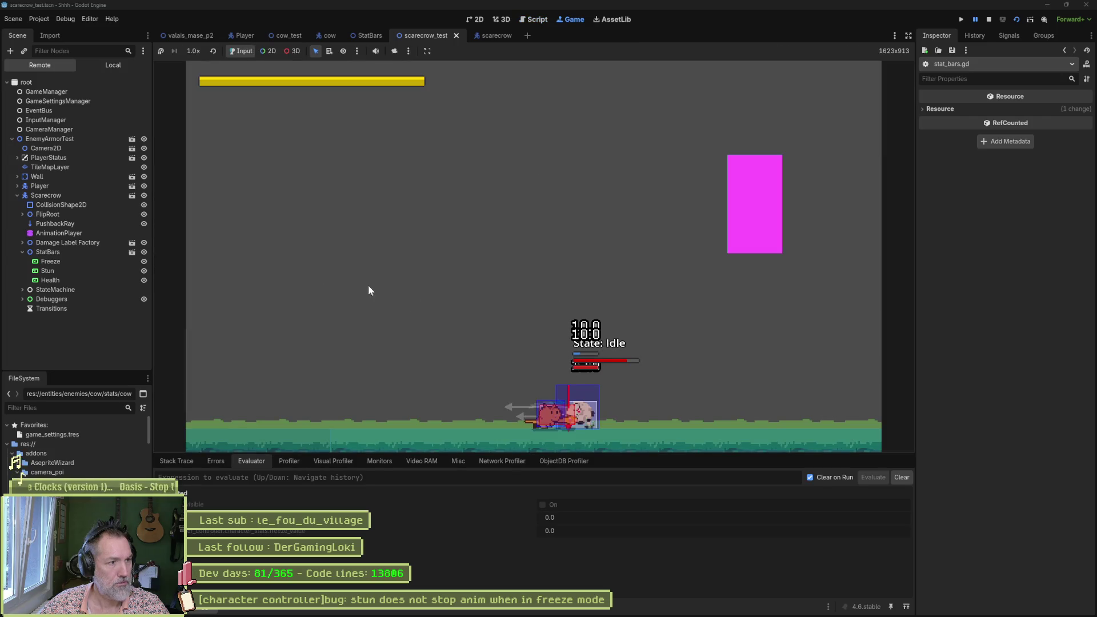
pyautogui.click(62, 273)
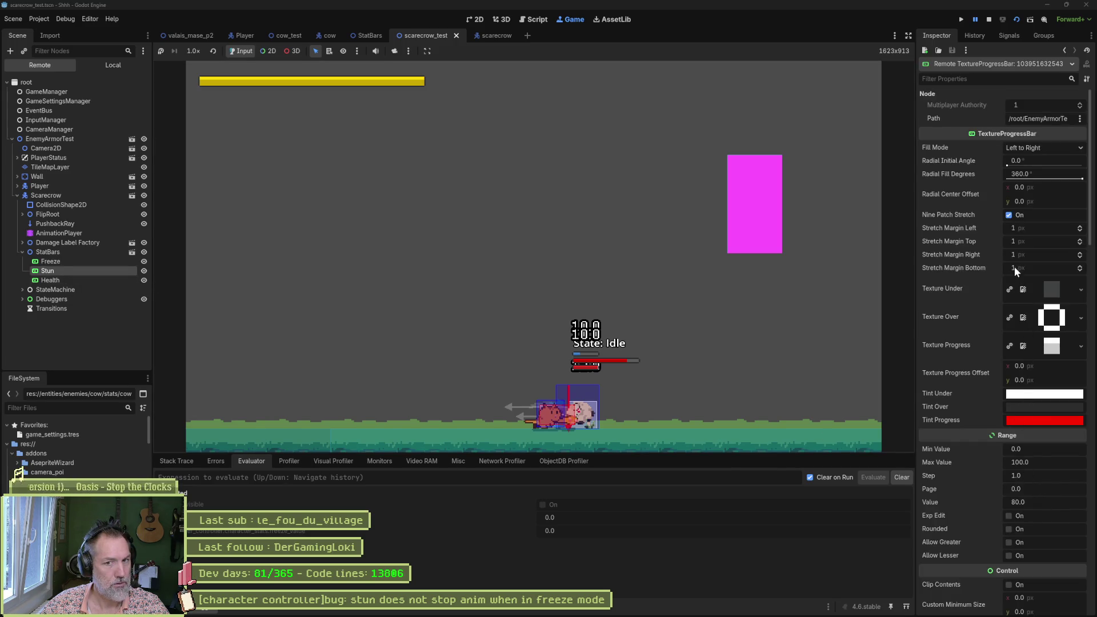
pyautogui.scroll(-3, 990, 368)
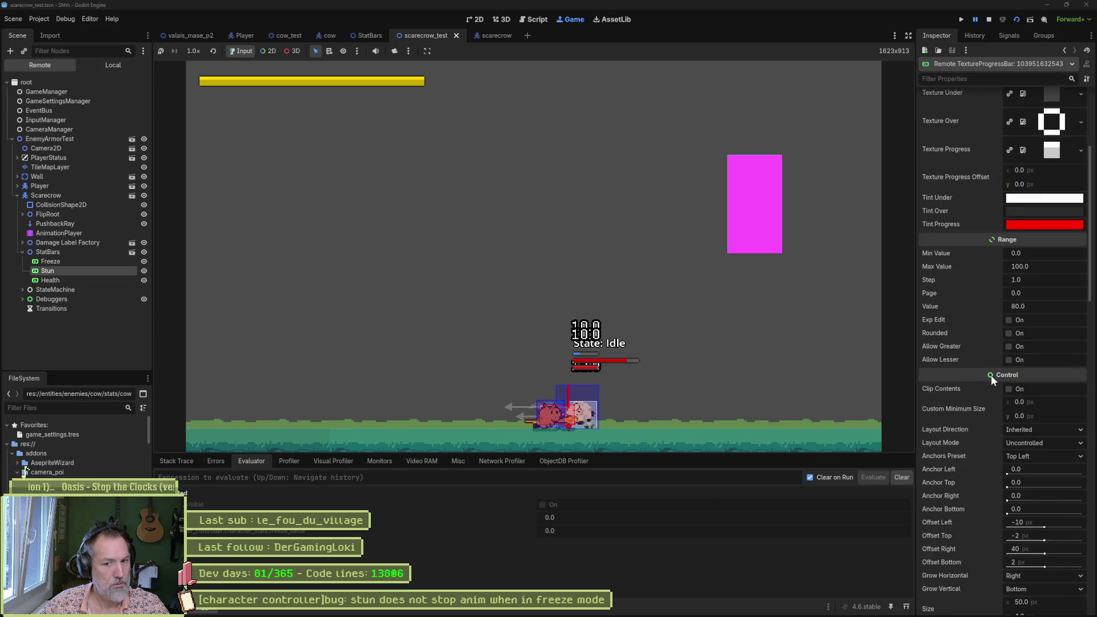
pyautogui.scroll(3, 994, 360)
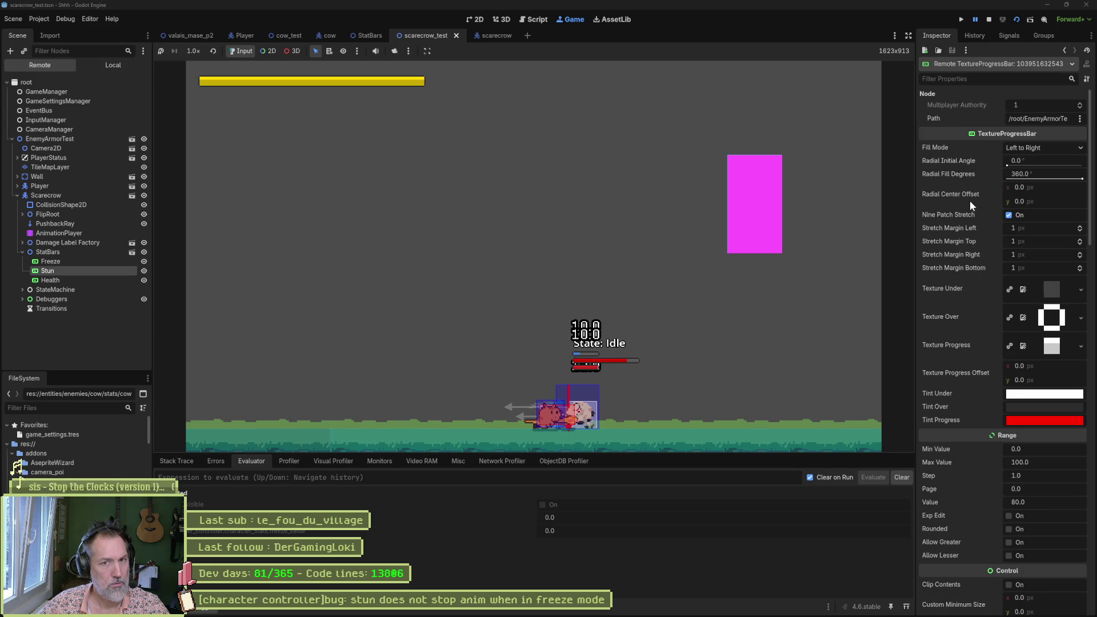
pyautogui.scroll(-2, 966, 279)
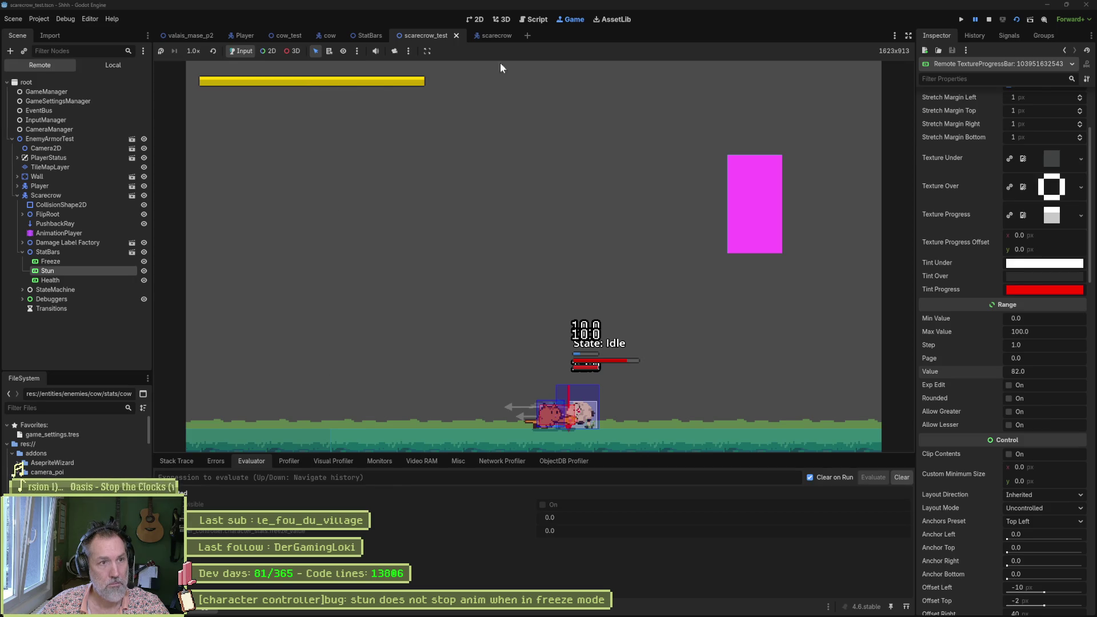
pyautogui.click(533, 19)
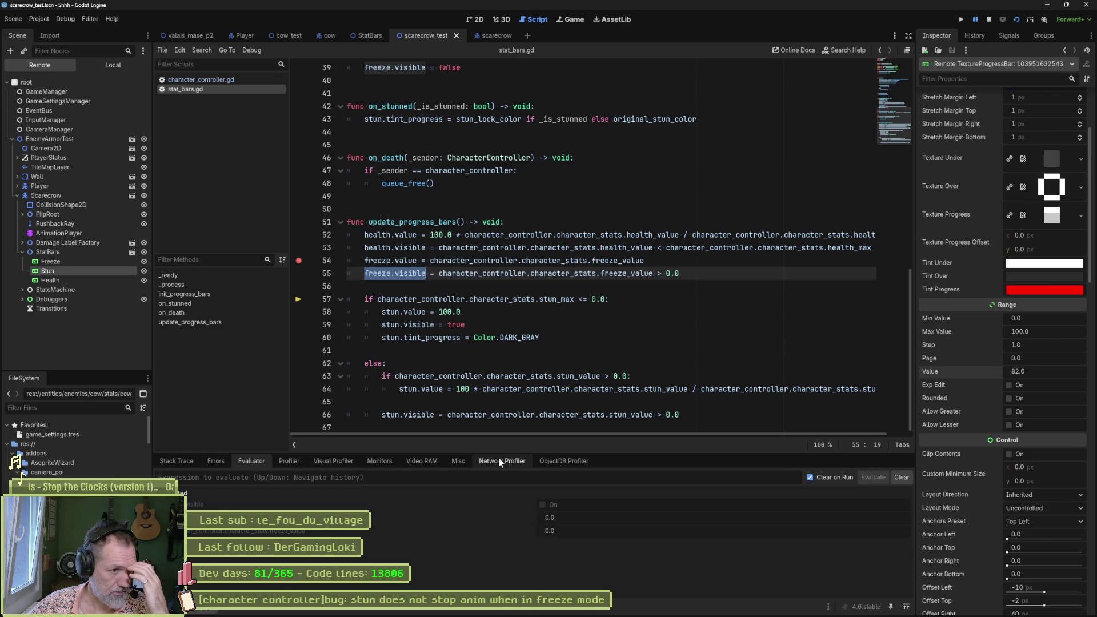
# Step: Look over StatBars' members via self in the Stack Trace, then remove the line 54 breakpoint
pyautogui.click(180, 463)
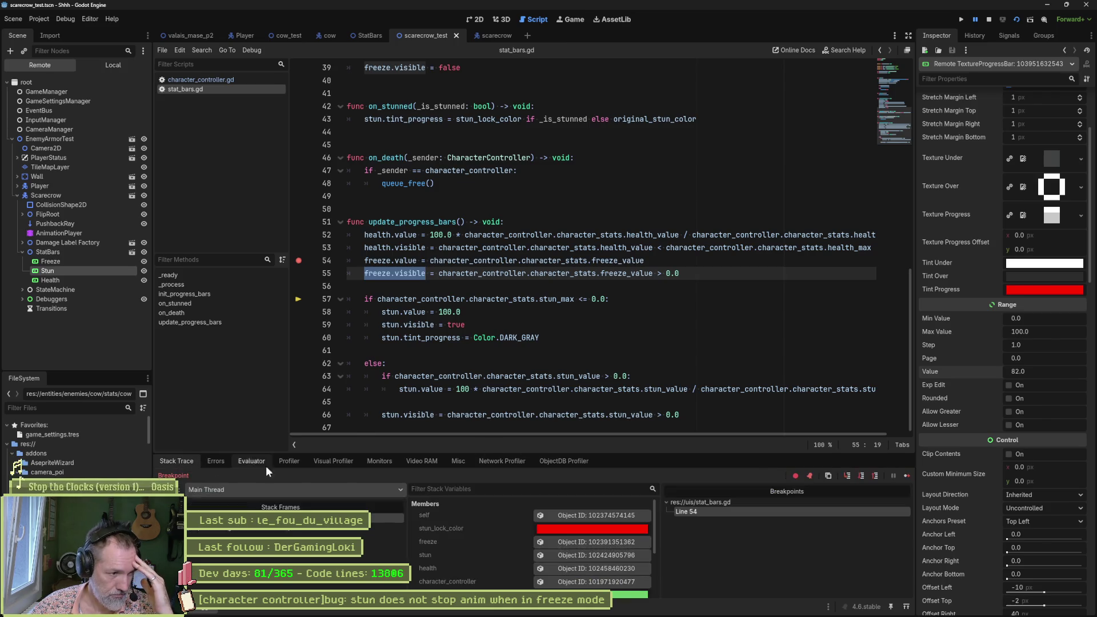
pyautogui.click(580, 514)
pyautogui.scroll(-5, 992, 467)
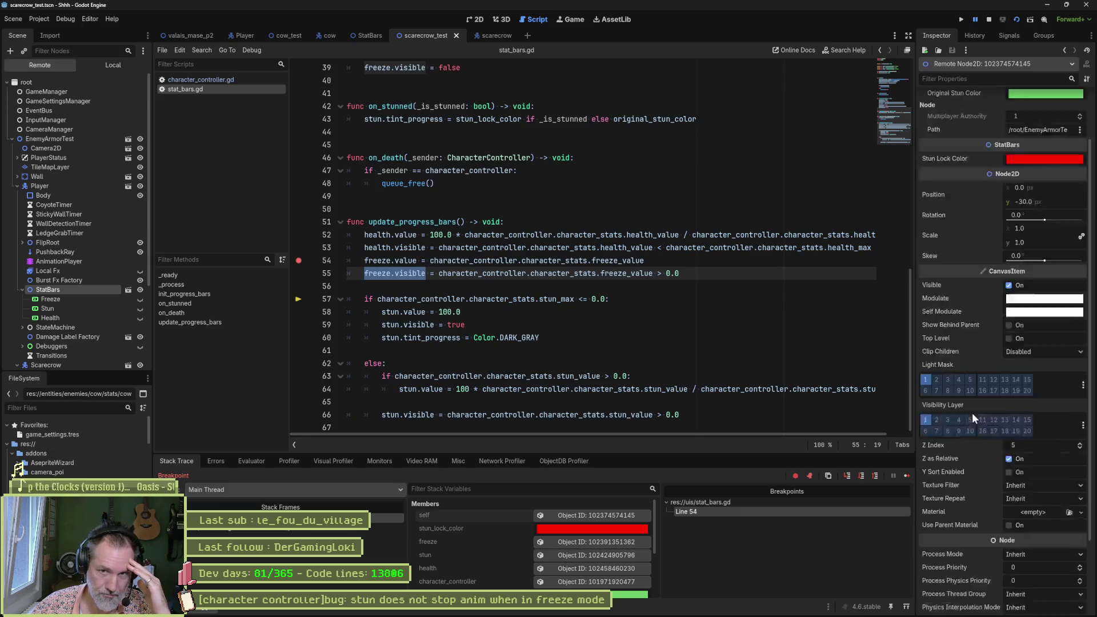
pyautogui.scroll(5, 975, 512)
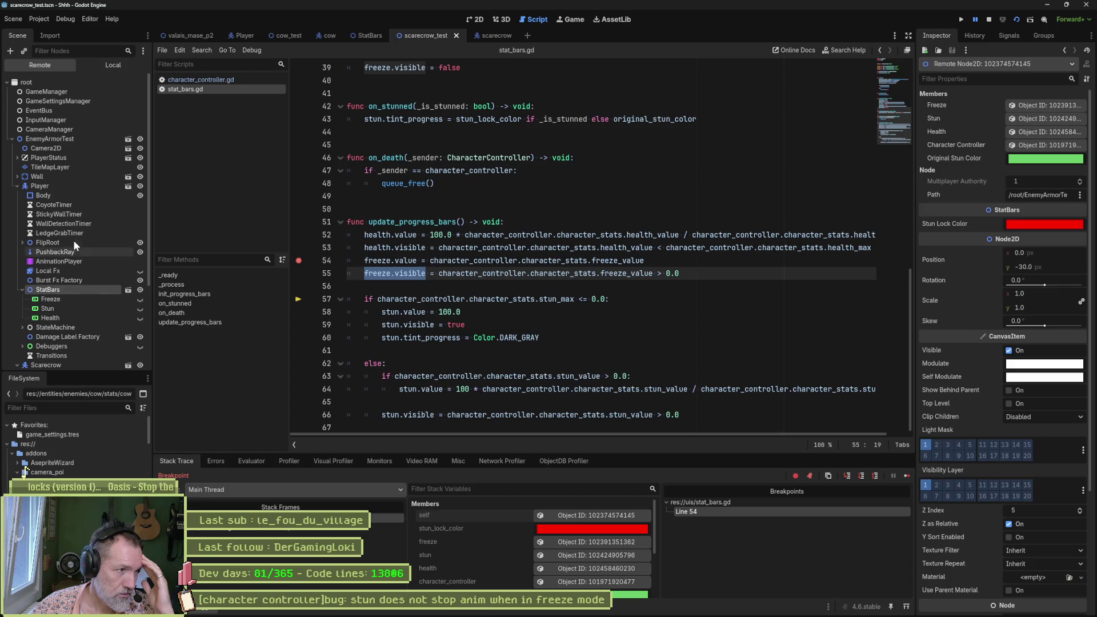
pyautogui.click(297, 264)
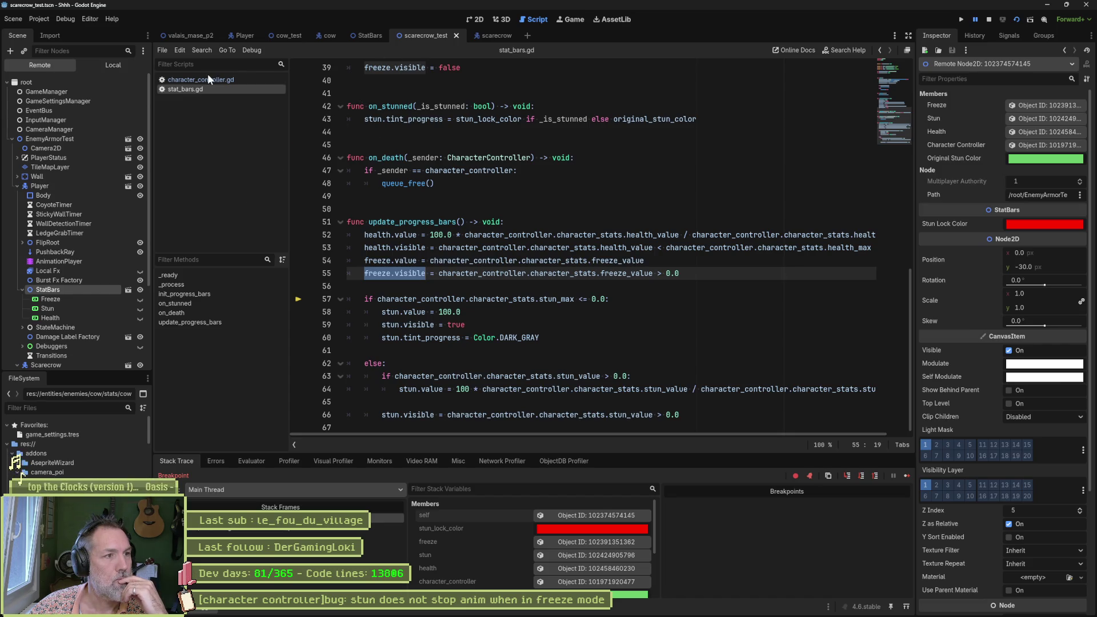
# Step: Set a breakpoint at line 358 of set_stun in character_controller.gd and continue until it hits
pyautogui.click(238, 80)
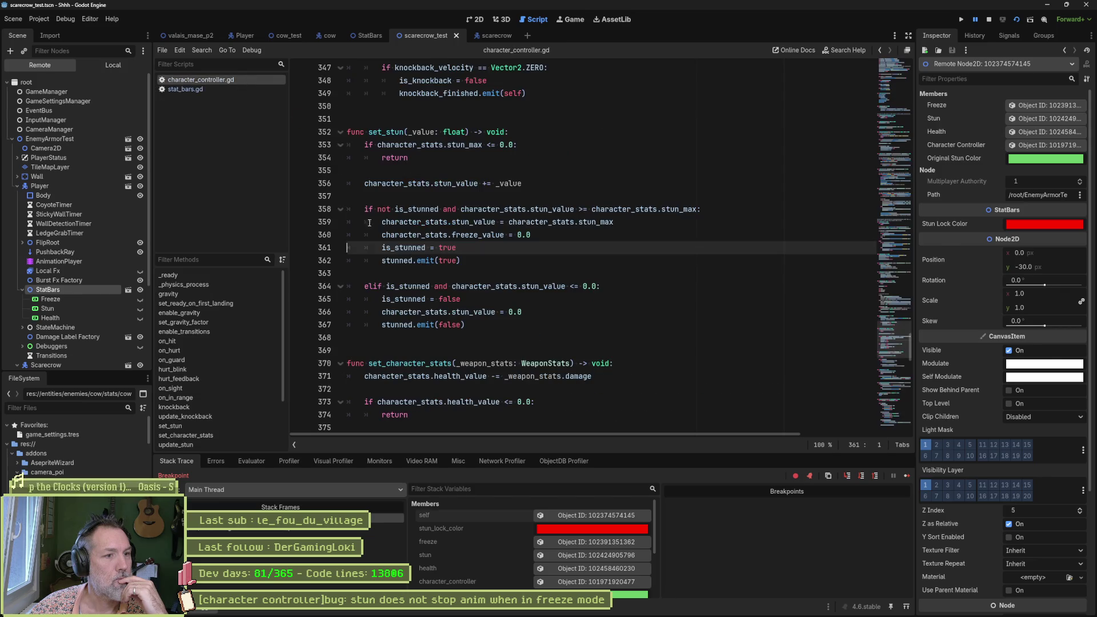
pyautogui.click(386, 133)
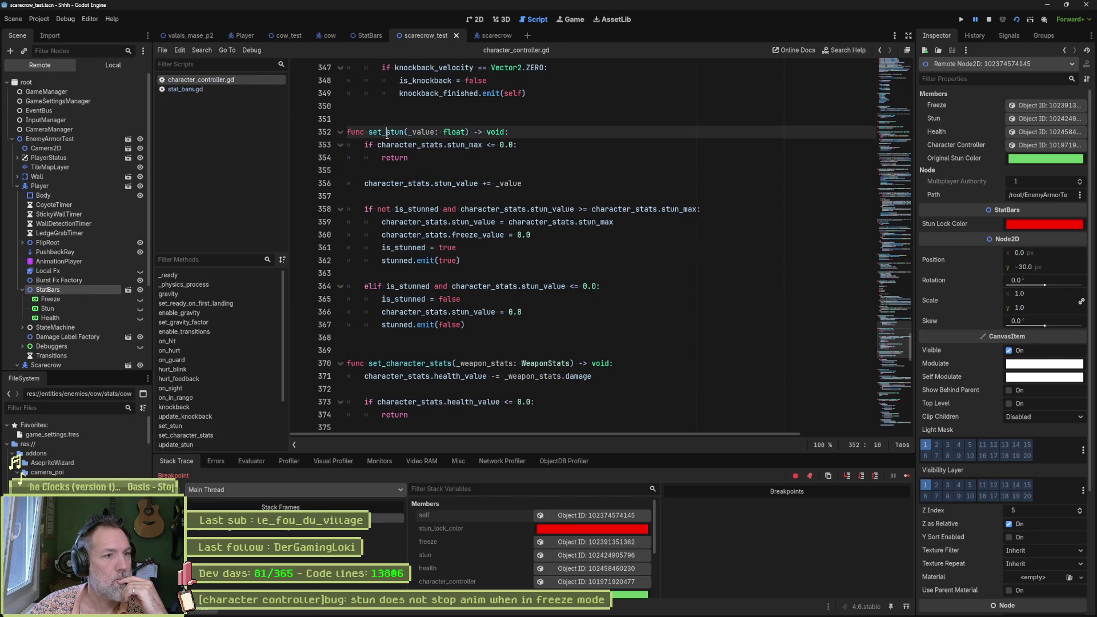
pyautogui.click(299, 210)
pyautogui.click(903, 475)
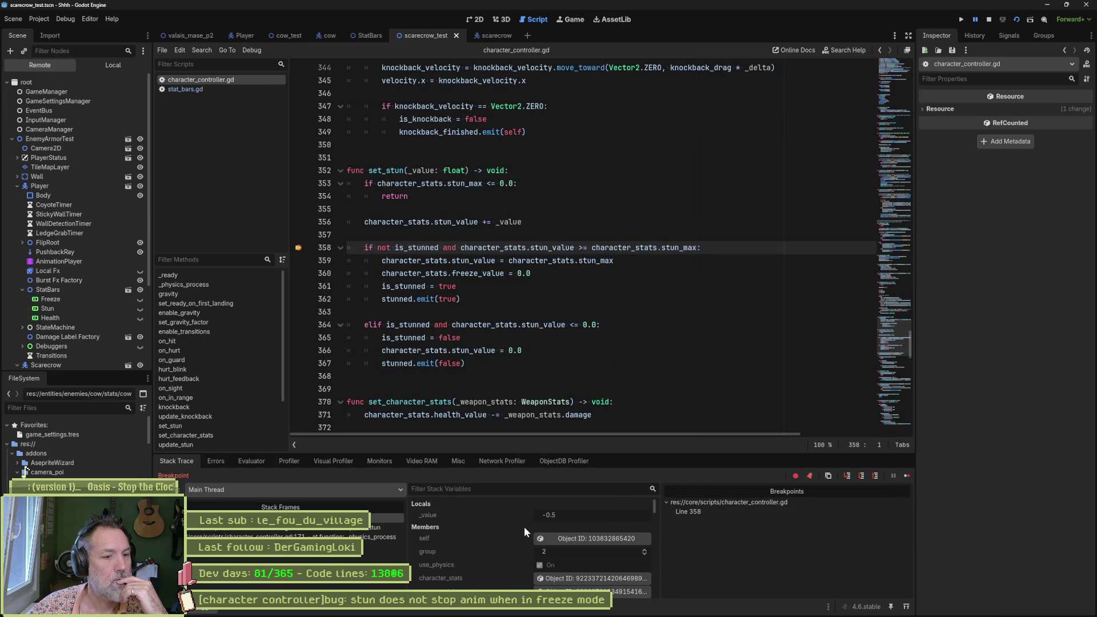
pyautogui.click(573, 537)
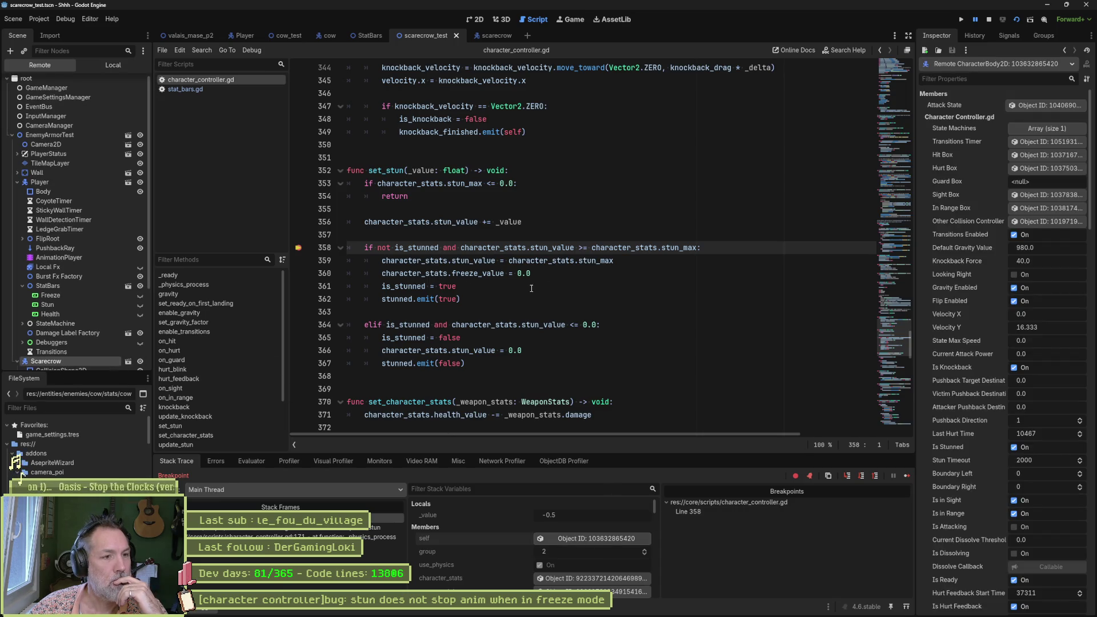
# Step: Step past the stun check and evaluate character_stats.stun_value, which is 49.0
pyautogui.click(505, 284)
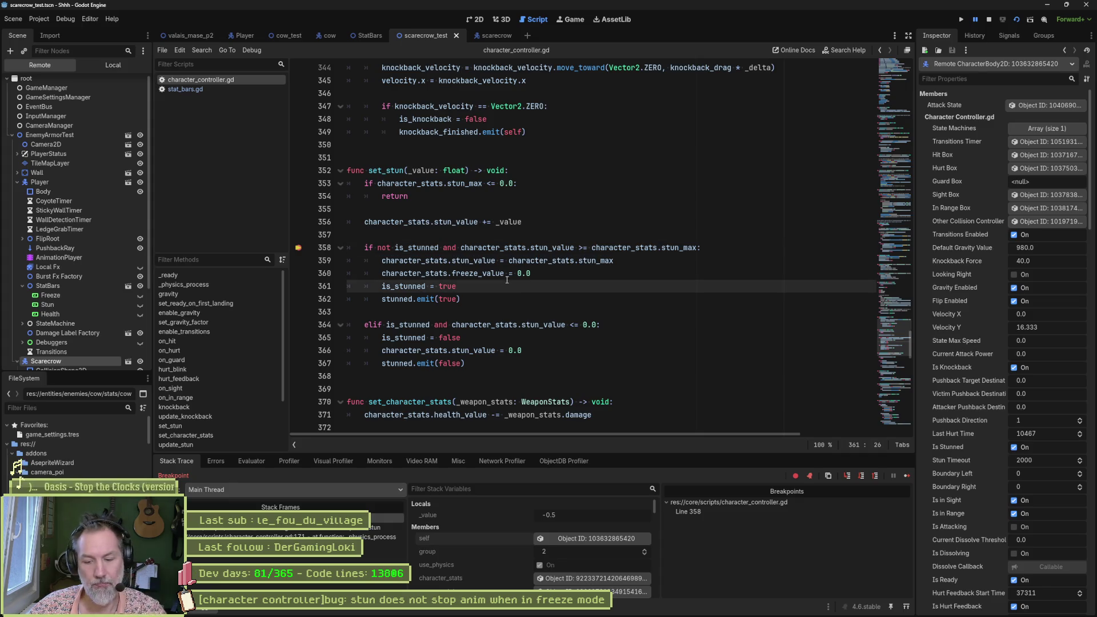
pyautogui.press('F10')
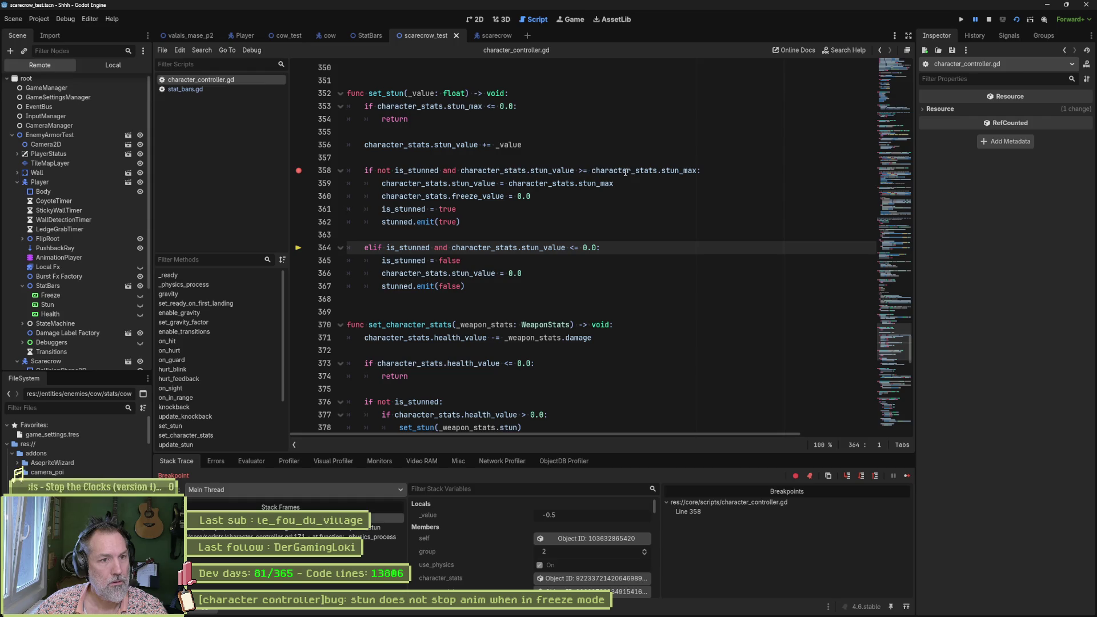
pyautogui.moveTo(626, 172)
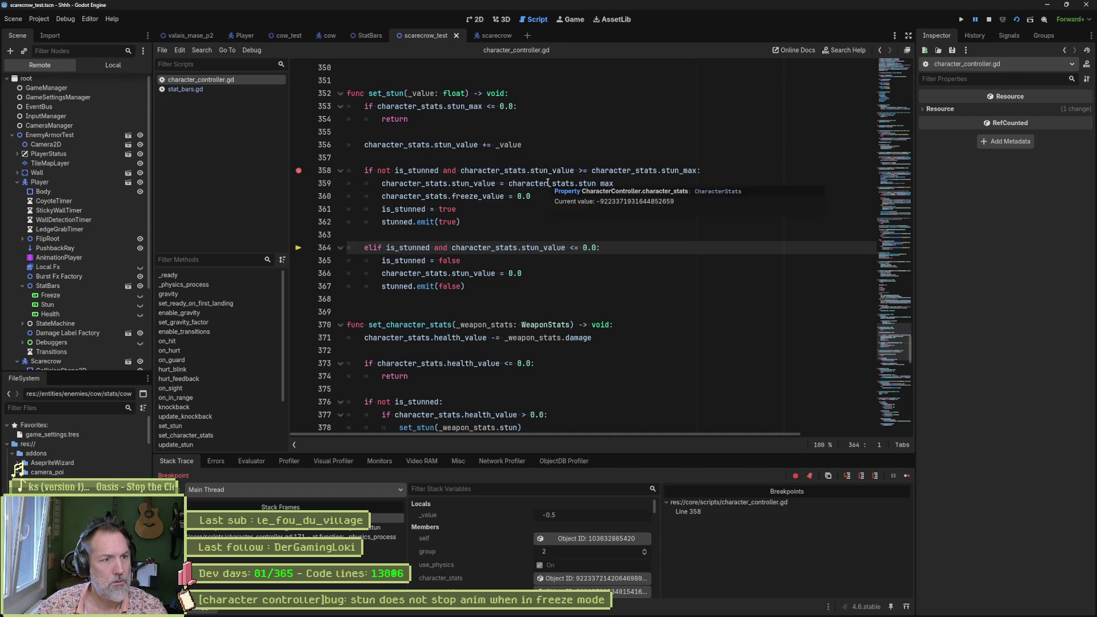
pyautogui.click(460, 171)
pyautogui.moveTo(460, 171); pyautogui.dragTo(573, 170)
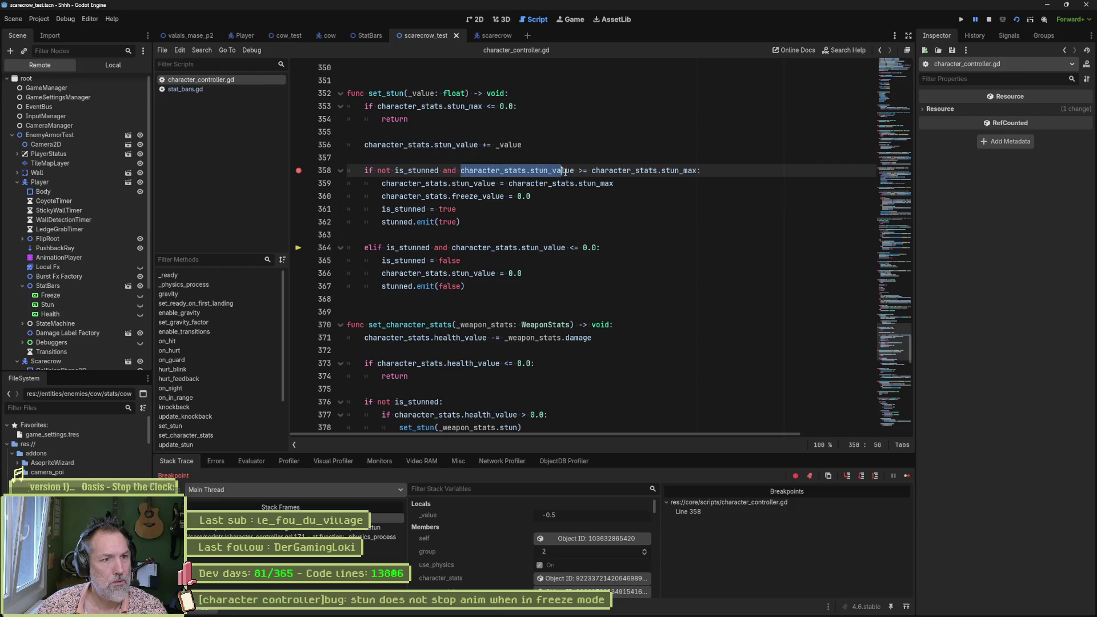
pyautogui.click(252, 460)
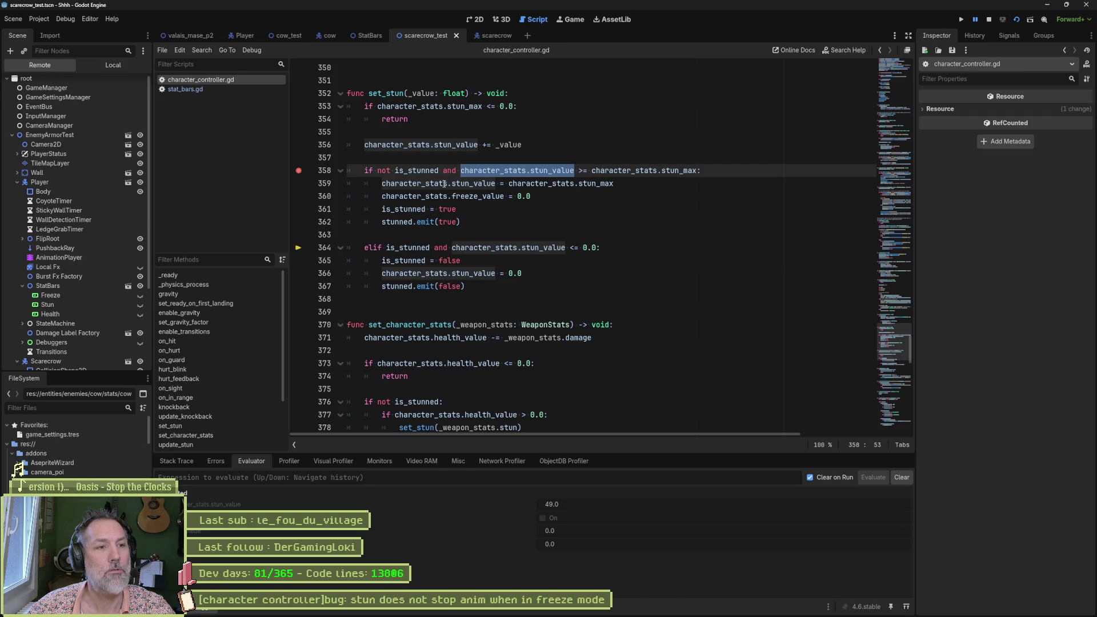
# Step: Step out of set_stun into _physics_process, then continue until line 358 breaks again with _value -0.5
pyautogui.moveTo(444, 184)
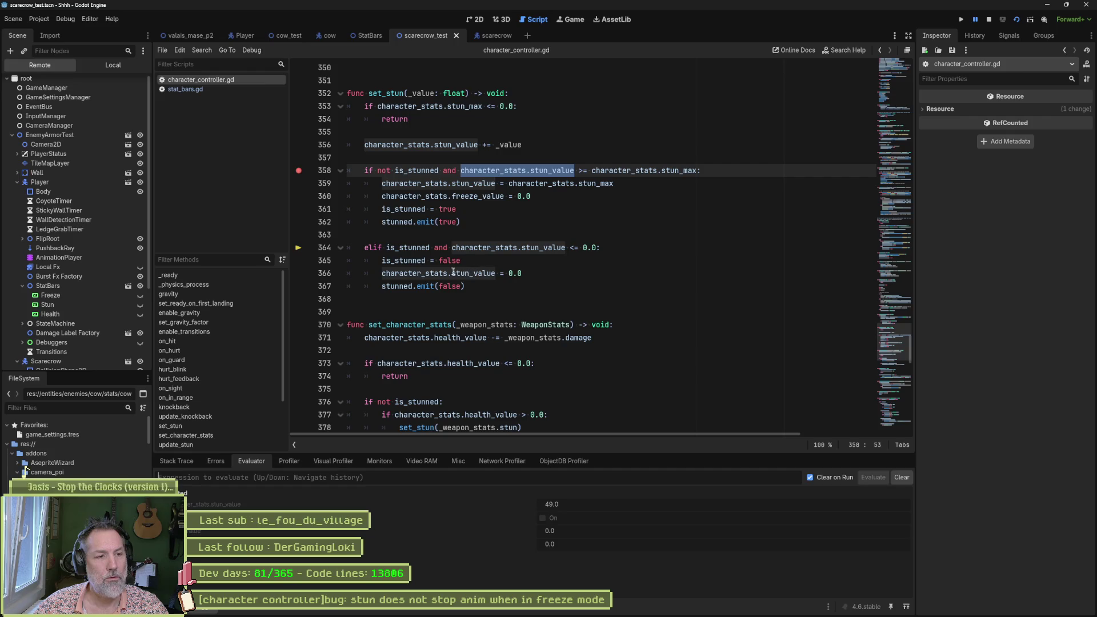
pyautogui.click(485, 275)
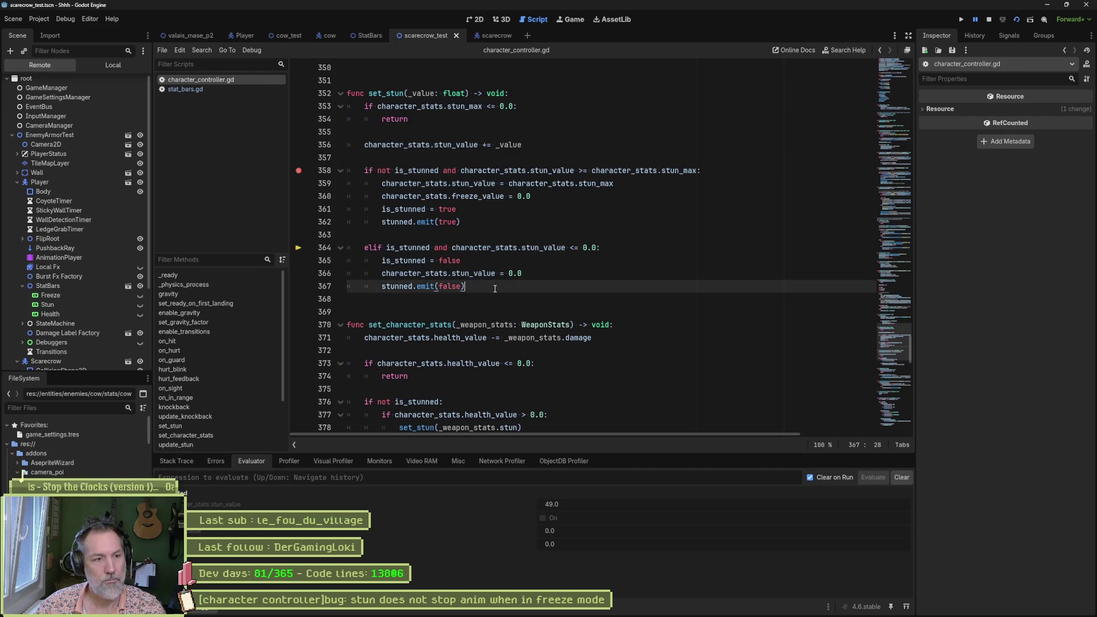
pyautogui.press('F10')
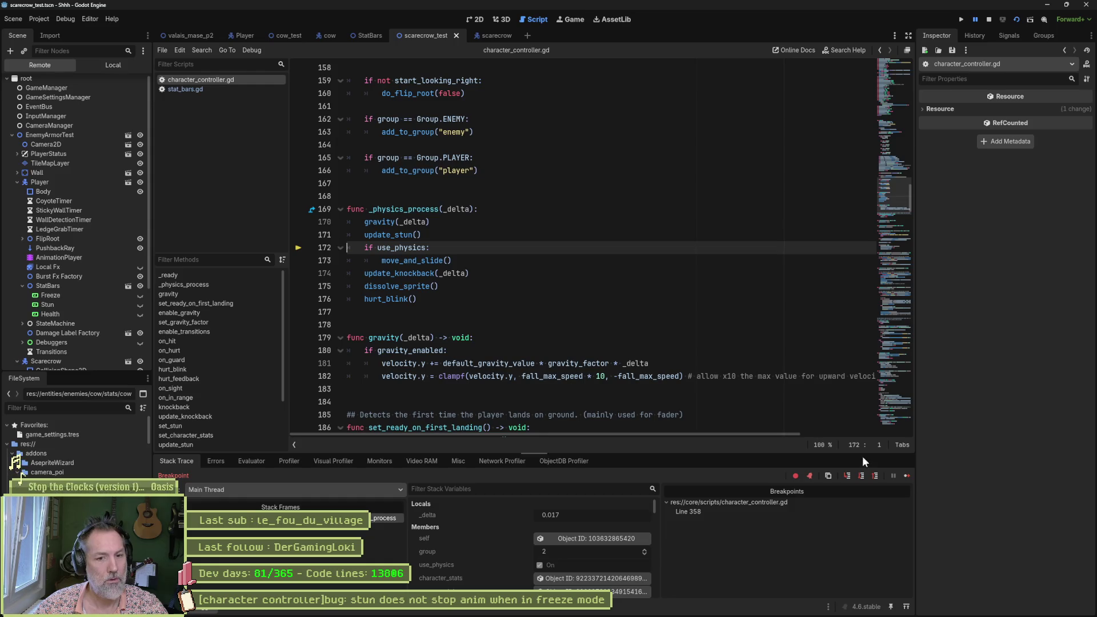
pyautogui.click(976, 18)
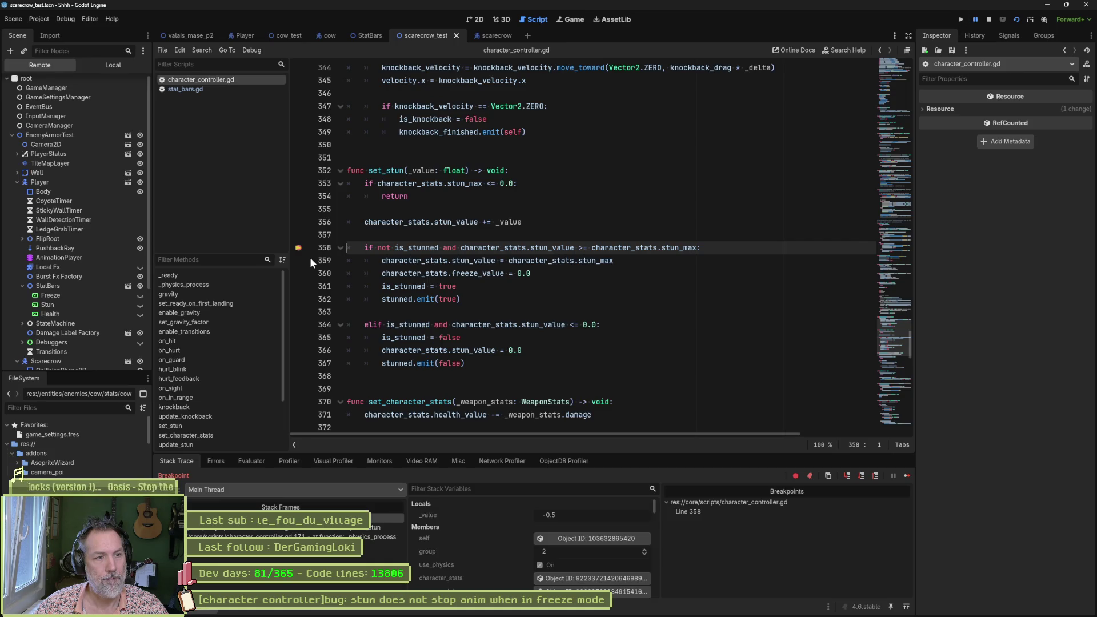
# Step: Remove the line 358 breakpoint, resume the game to see Stun return to Idle, then stop it
pyautogui.click(297, 248)
pyautogui.click(976, 19)
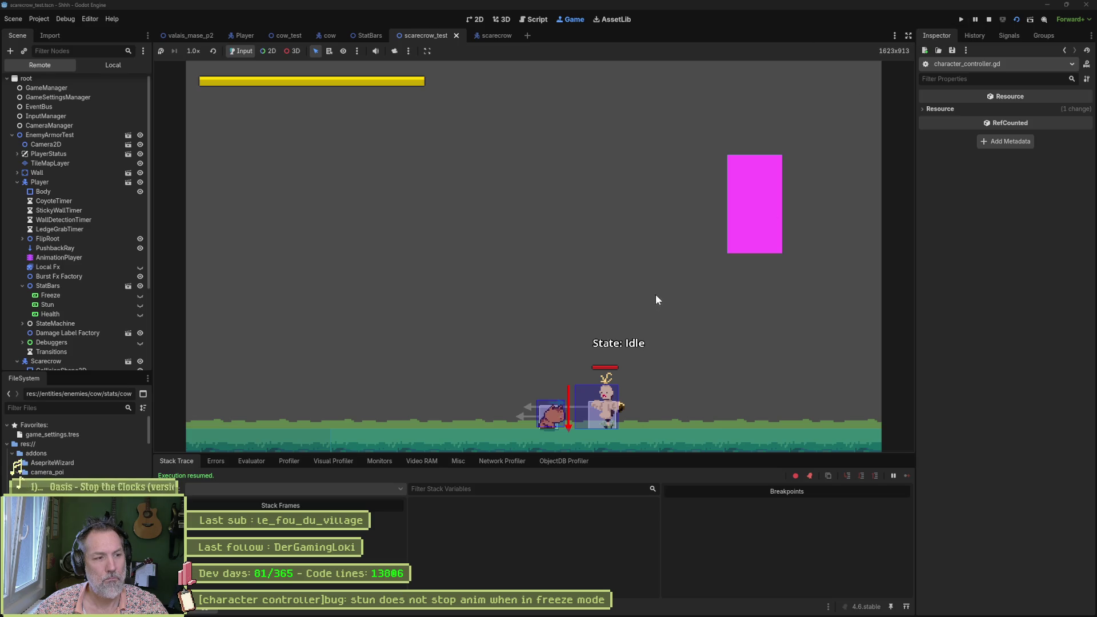
pyautogui.click(988, 19)
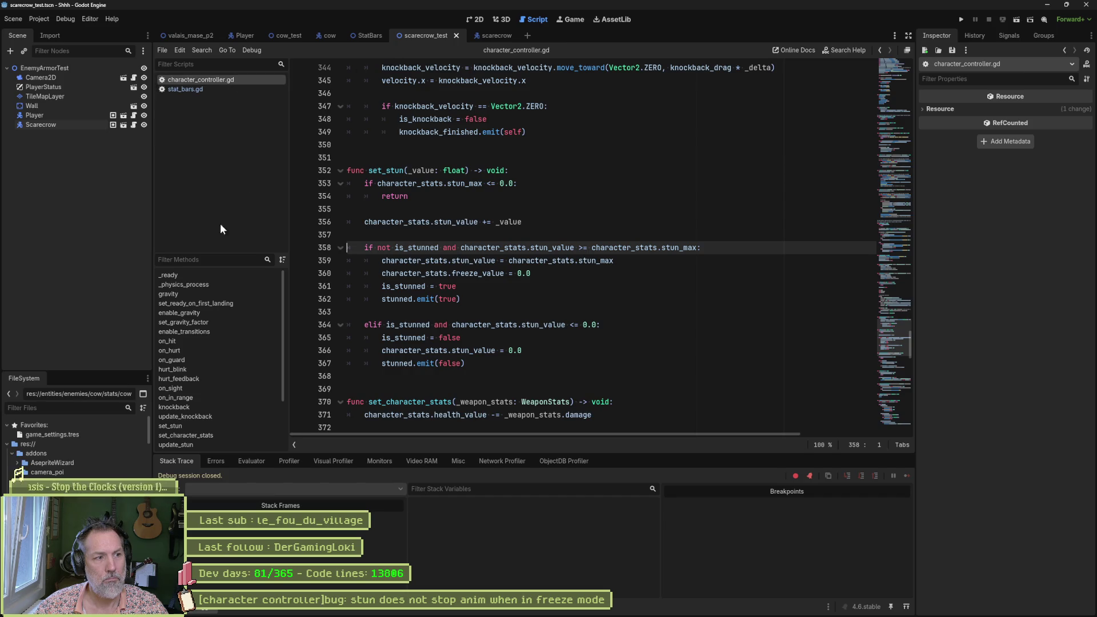
# Step: Trace on_hurt into set_character_stats and mark its 'if not is_stunned' check
pyautogui.click(188, 351)
pyautogui.click(408, 325)
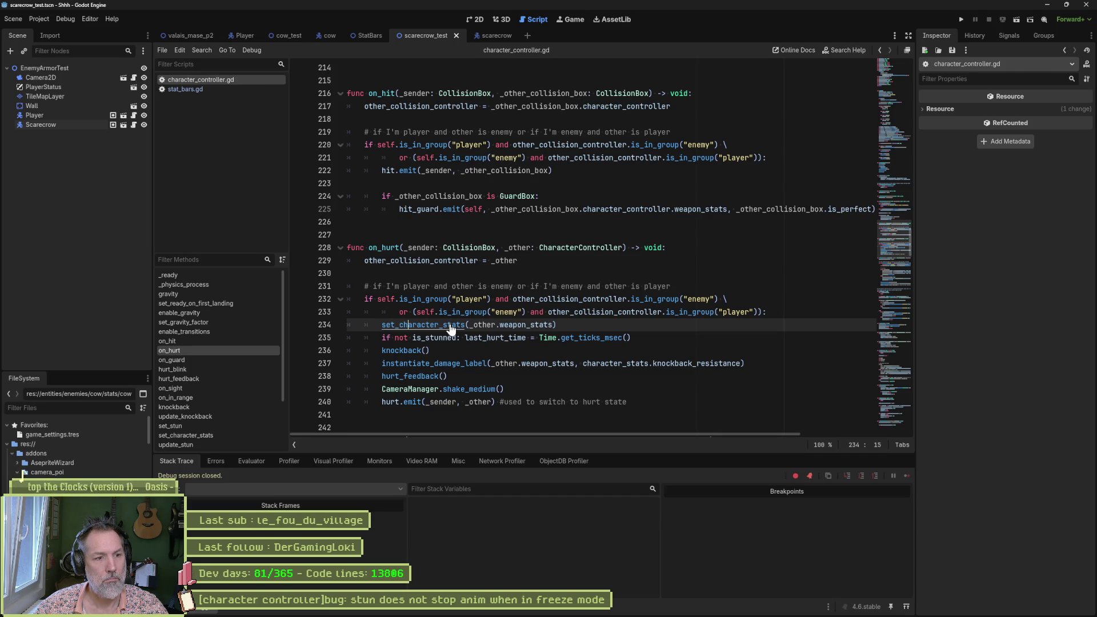
pyautogui.keyDown('ctrl'); pyautogui.click(451, 325); pyautogui.keyUp('ctrl')
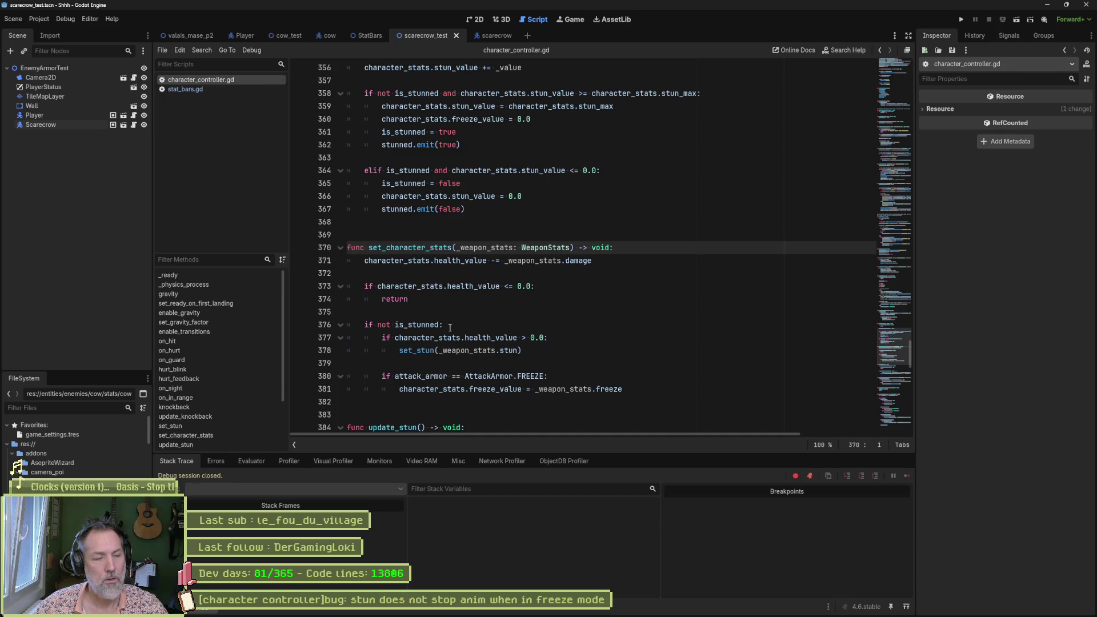
pyautogui.hotkey('alt', 'Left')
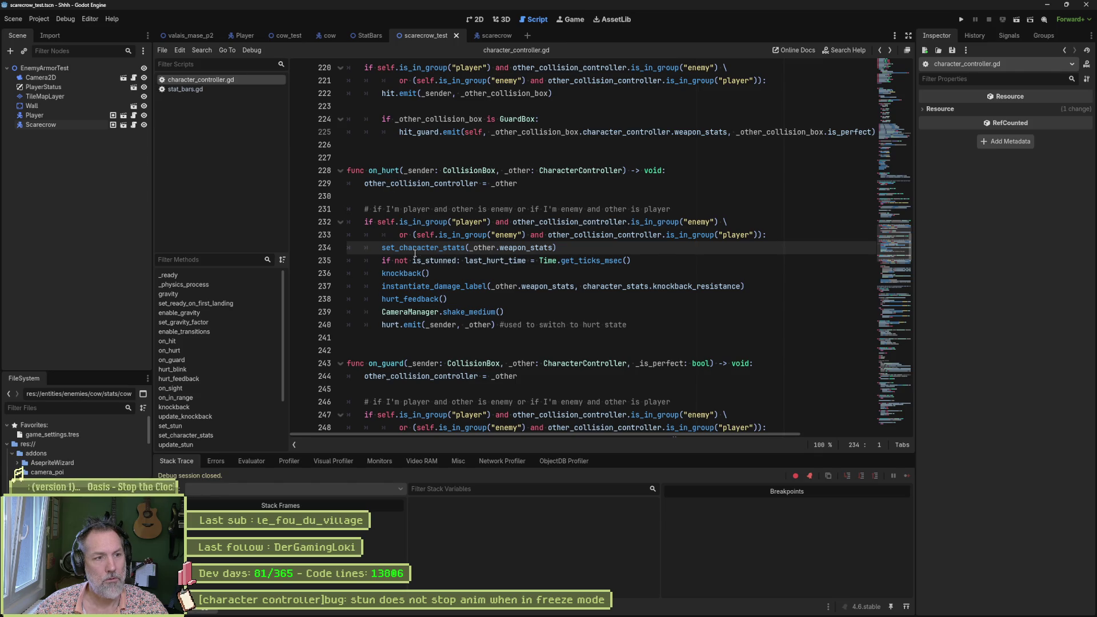
pyautogui.moveTo(423, 249)
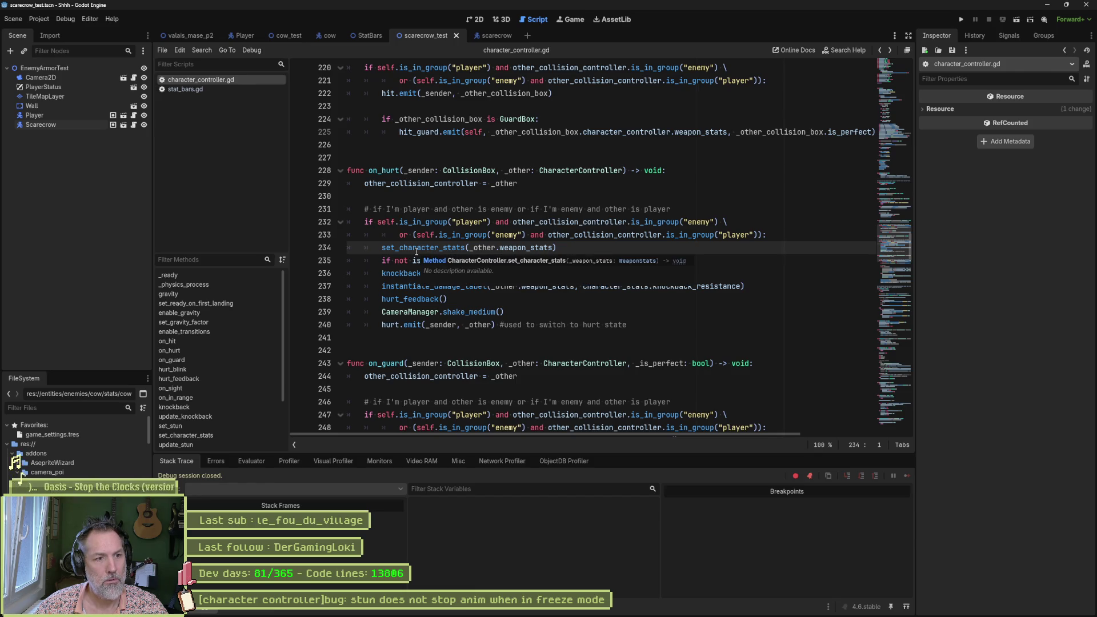
pyautogui.keyDown('ctrl'); pyautogui.click(417, 250); pyautogui.keyUp('ctrl')
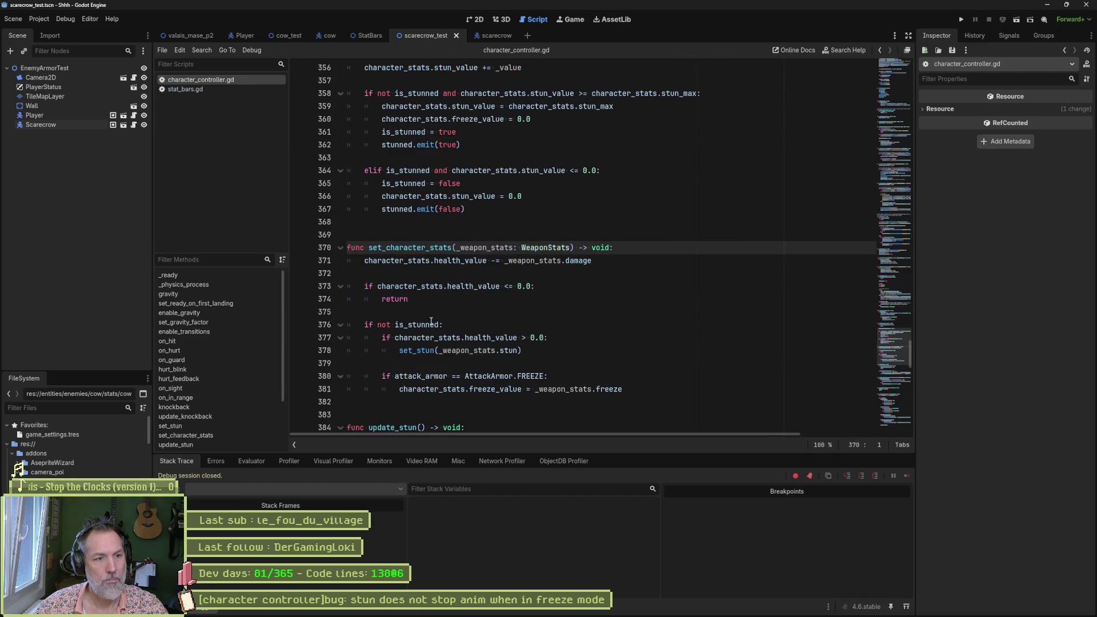
pyautogui.moveTo(378, 327); pyautogui.dragTo(444, 326)
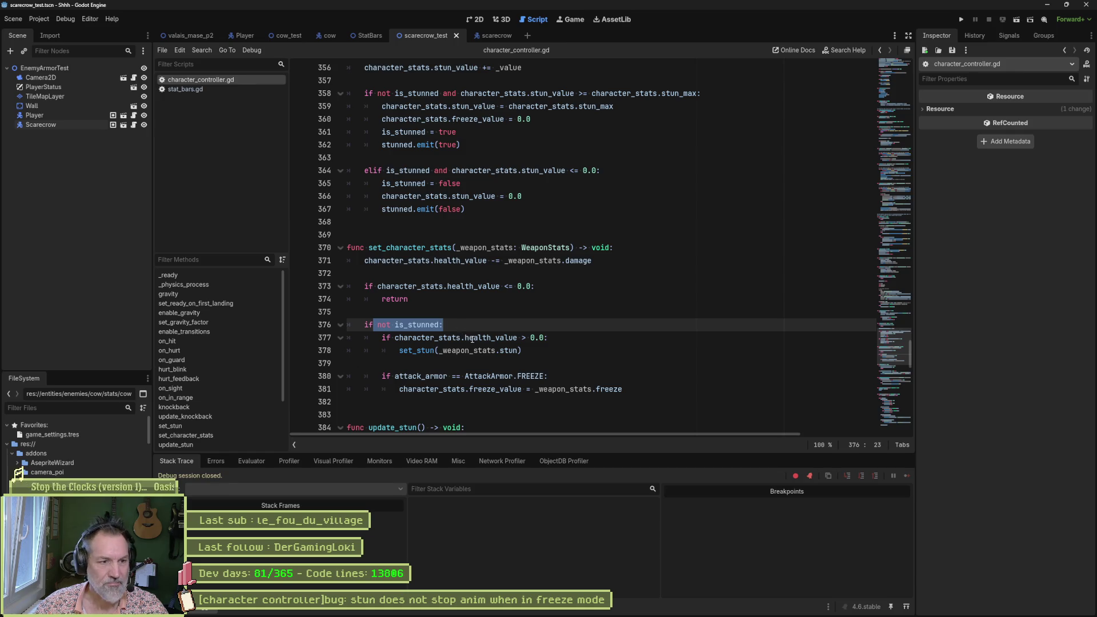
# Step: Jump to set_stun and mark the line that adds to stun_value
pyautogui.moveTo(609, 401)
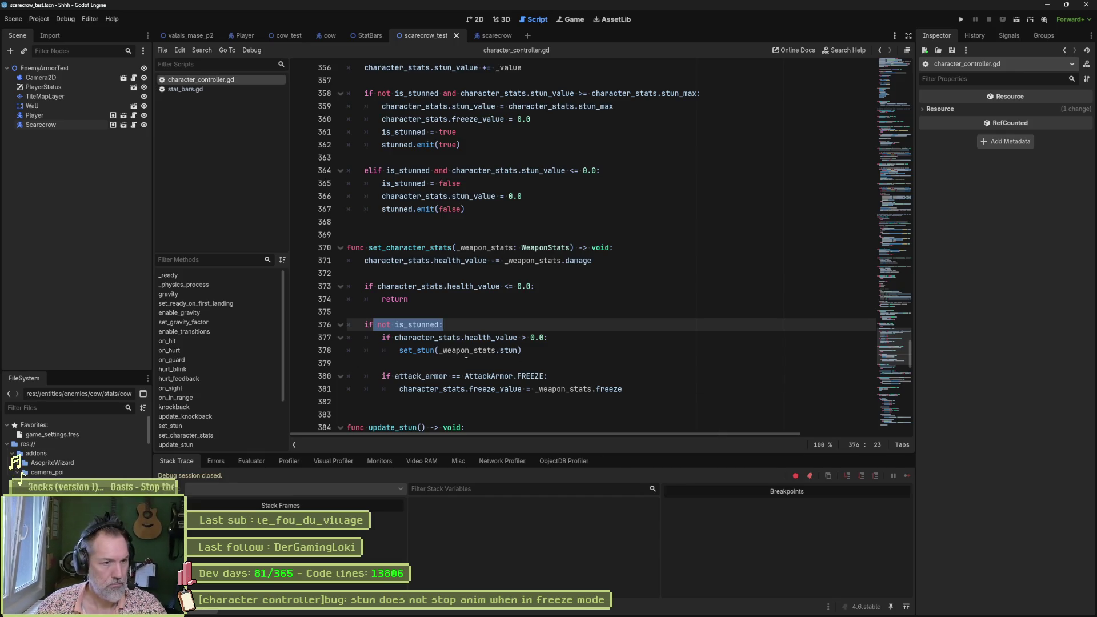
pyautogui.keyDown('ctrl'); pyautogui.click(421, 353); pyautogui.keyUp('ctrl')
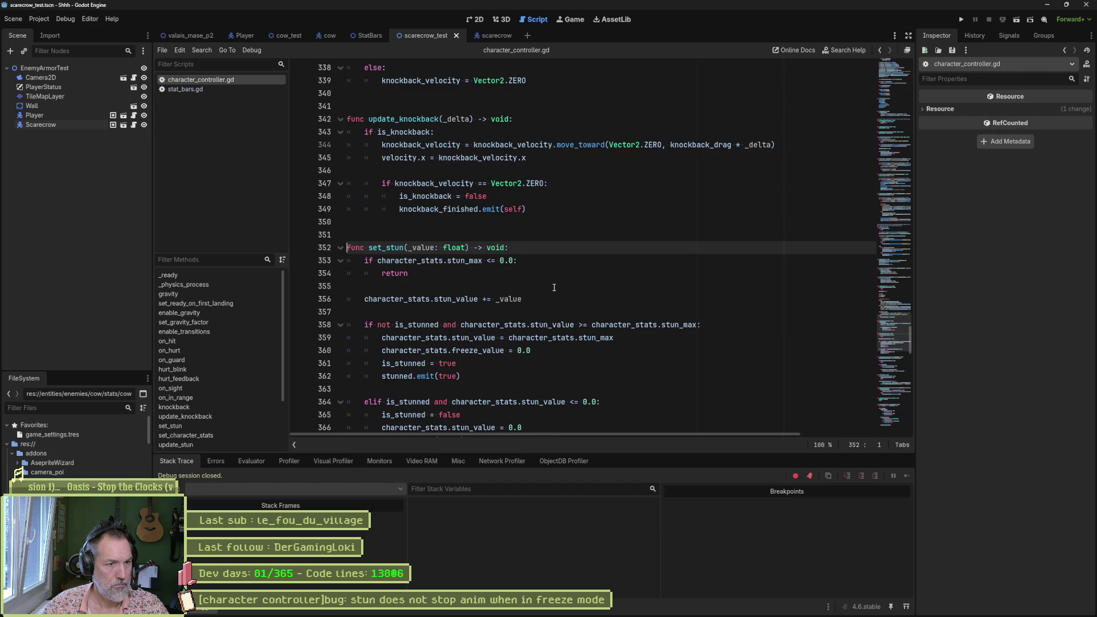
pyautogui.scroll(-1, 553, 287)
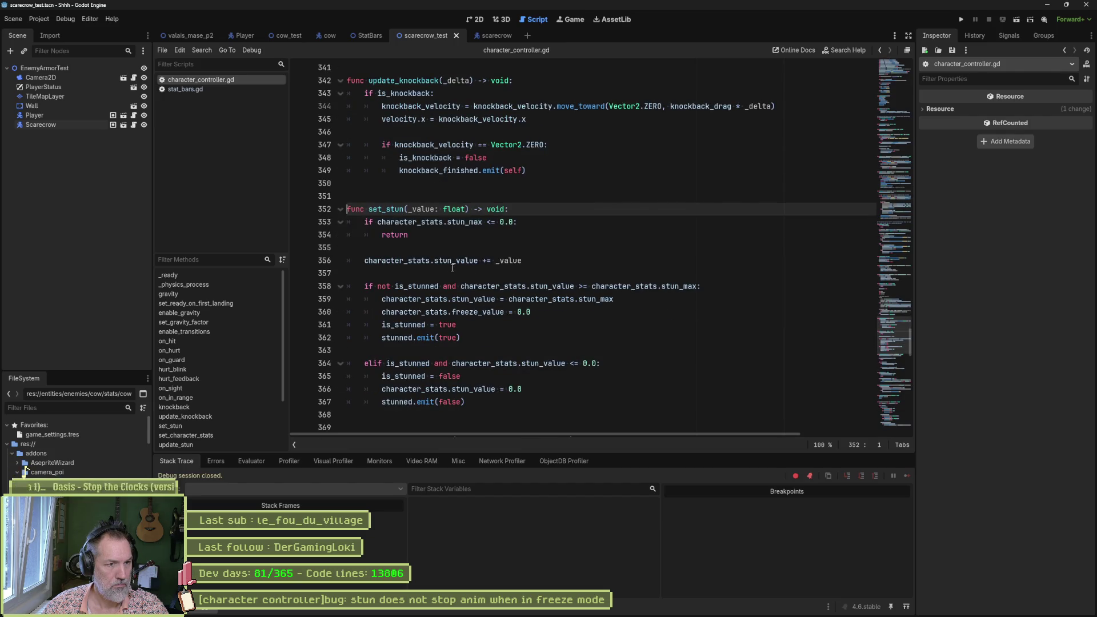
pyautogui.moveTo(434, 261); pyautogui.dragTo(523, 260)
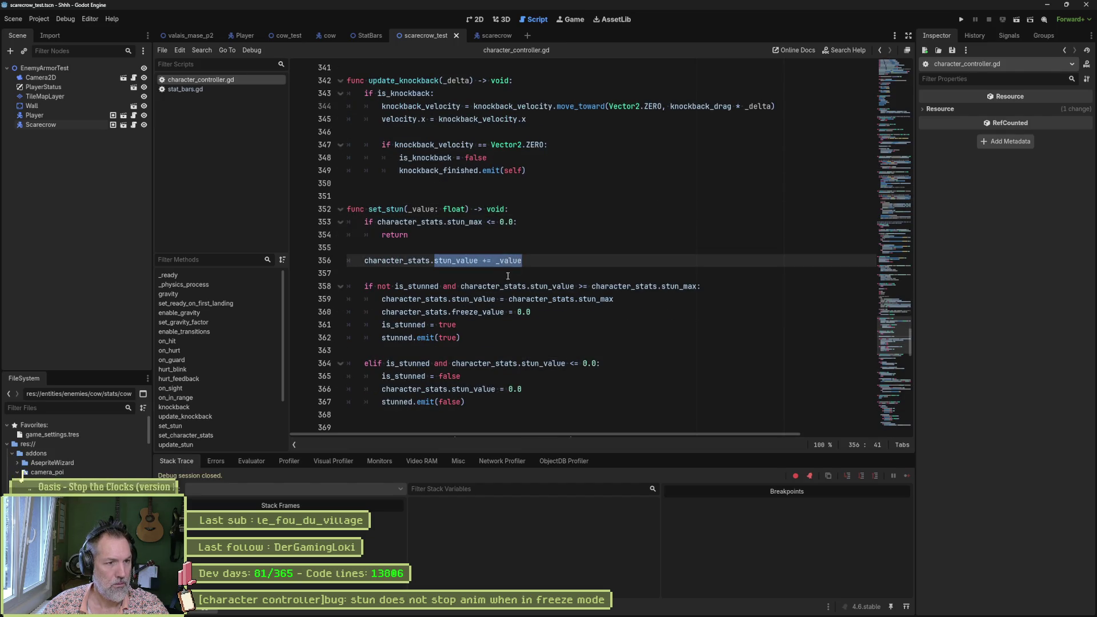
pyautogui.click(707, 283)
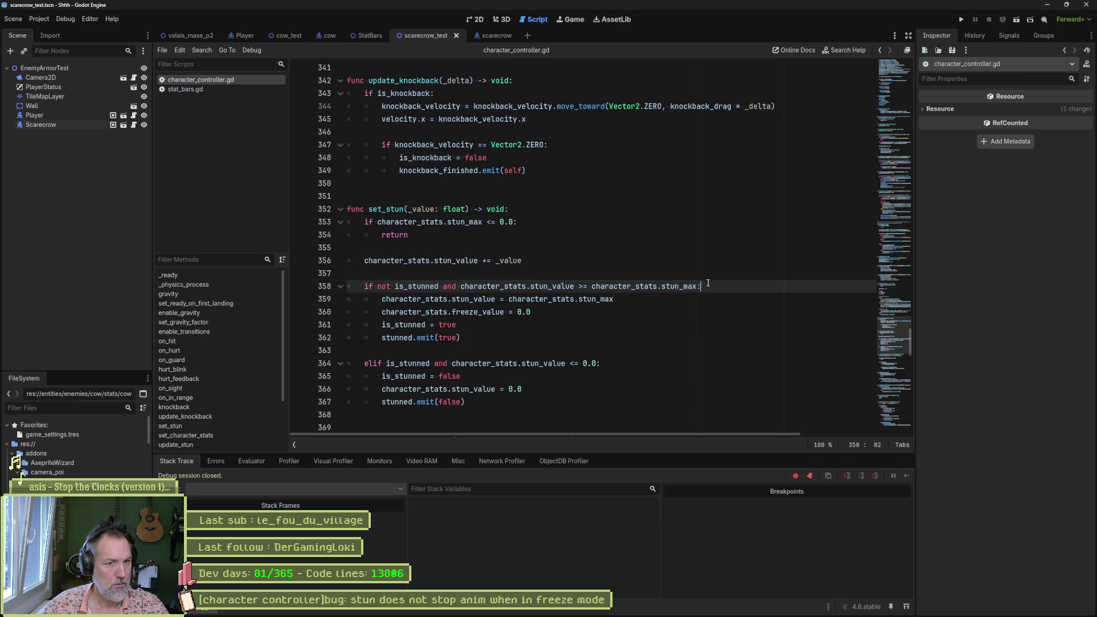
# Step: Add print_debug(self, " stun value: ", character_stats.stun_value) at line 359 and run the scene with F6
pyautogui.press('Return')
pyautogui.write('print')
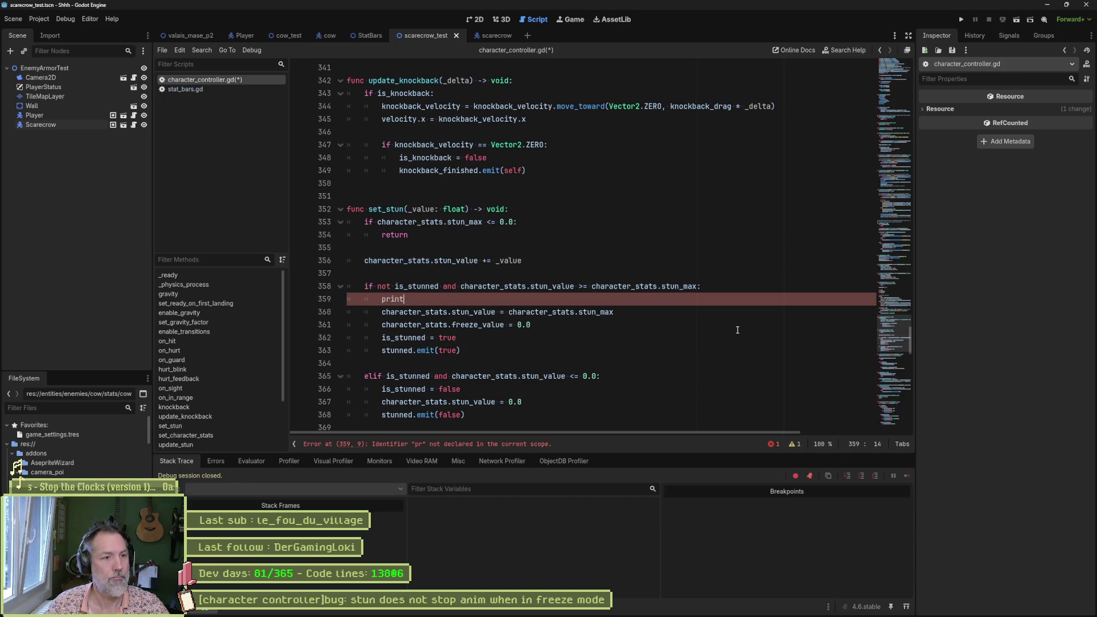
pyautogui.write('_debug(self, " ')
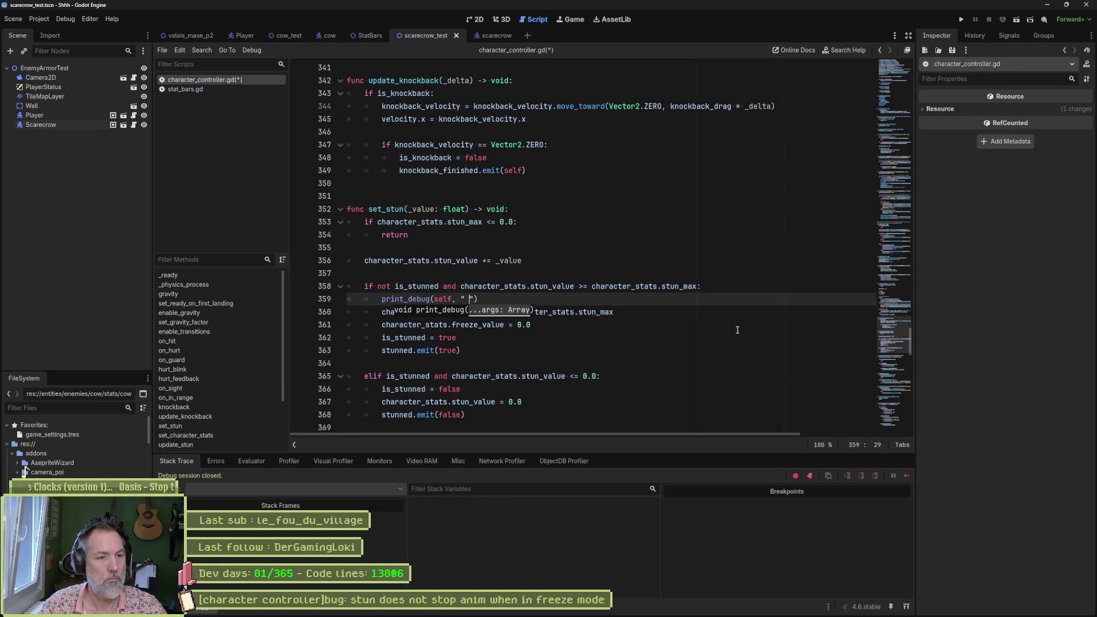
pyautogui.write('stunv')
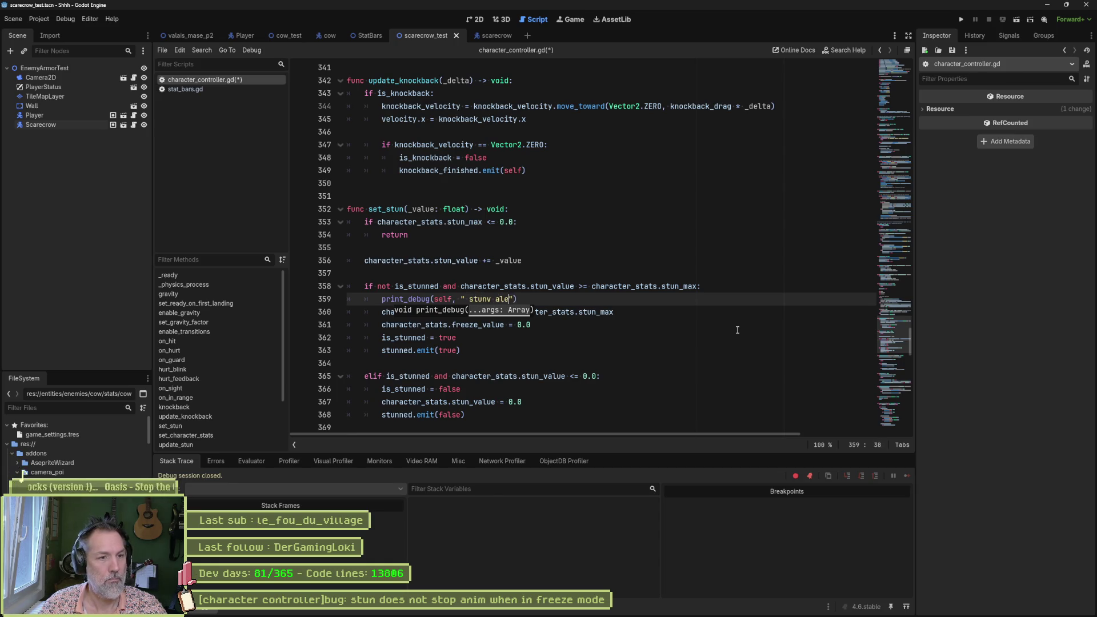
pyautogui.press('BackSpace')
pyautogui.write('value: "')
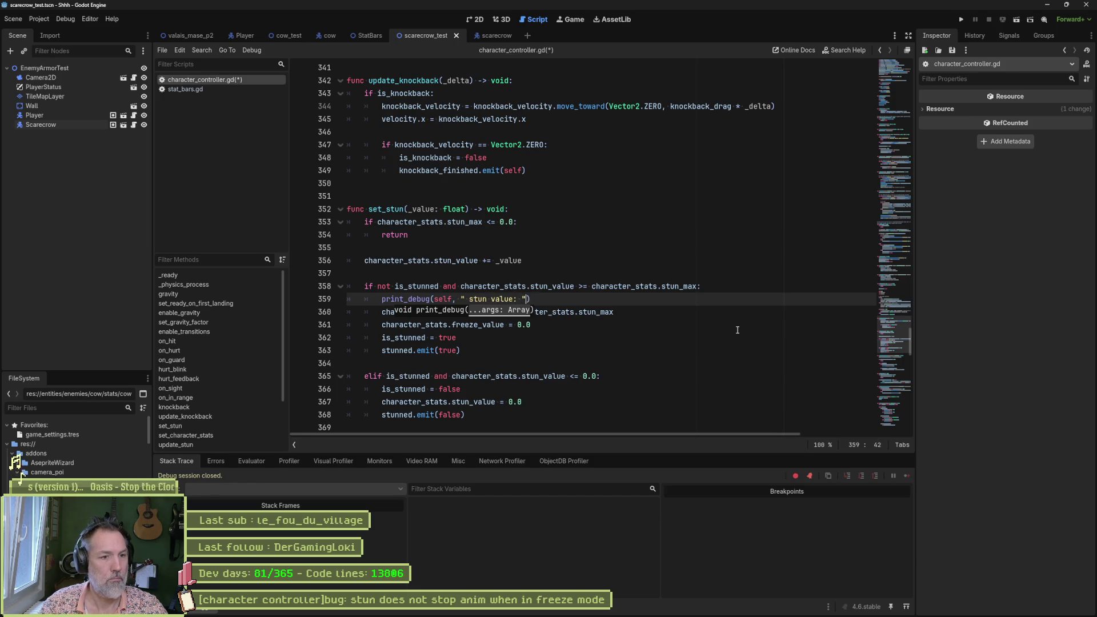
pyautogui.press('Up')
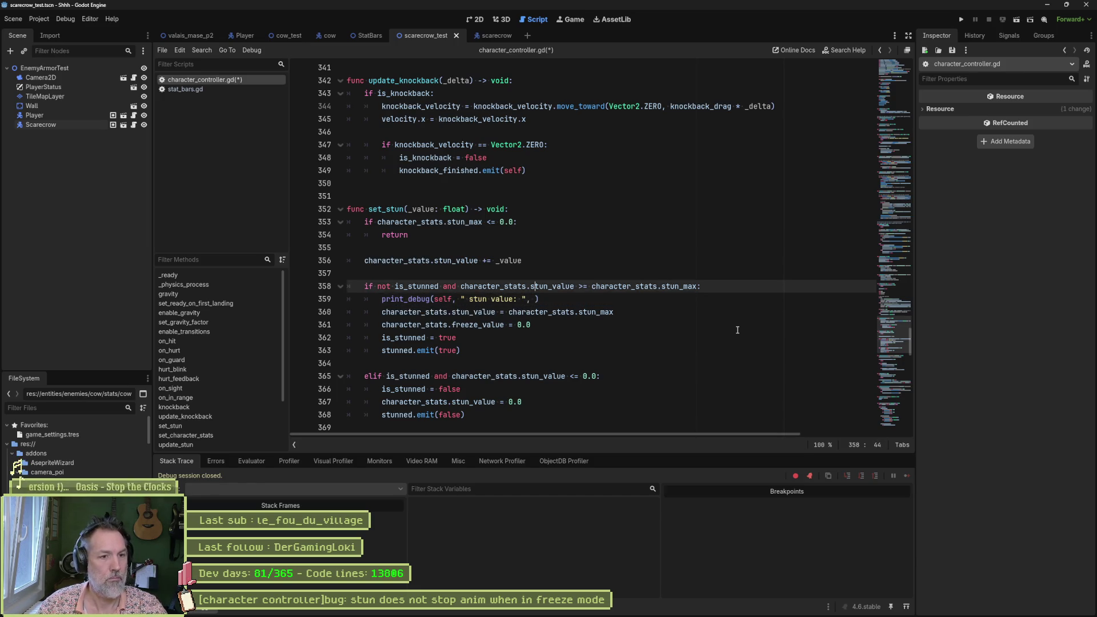
pyautogui.hotkey('ctrl', 'shift', 'Right')
pyautogui.hotkey('ctrl', 'shift', 'Right')
pyautogui.hotkey('ctrl', 'shift', 'Right')
pyautogui.hotkey('ctrl', 'c')
pyautogui.press('Down')
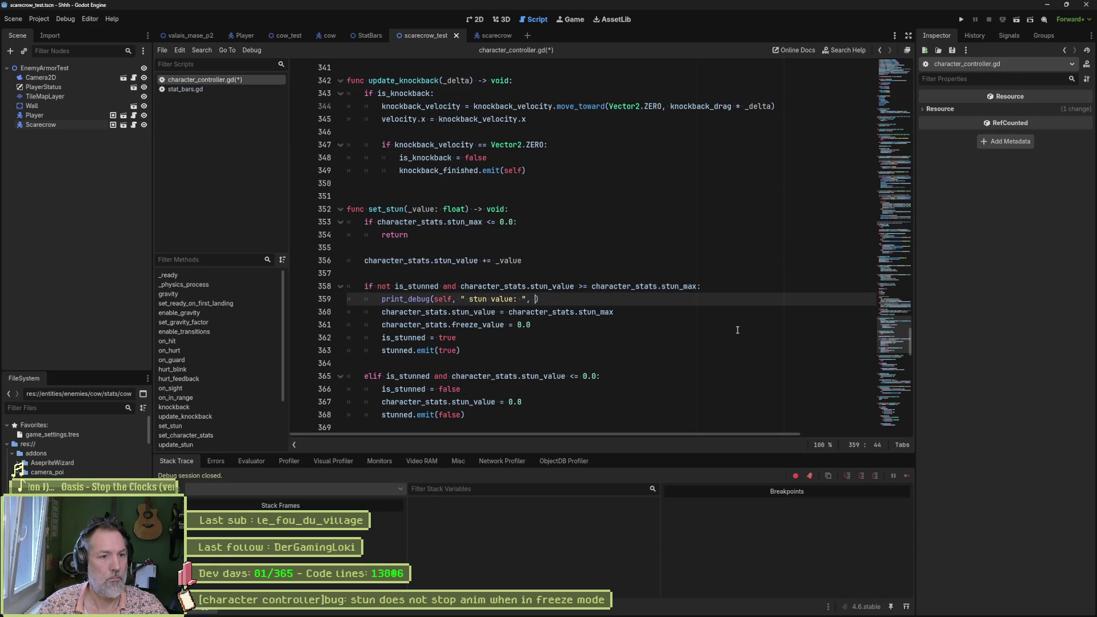
pyautogui.hotkey('ctrl', 'v')
pyautogui.press('F6')
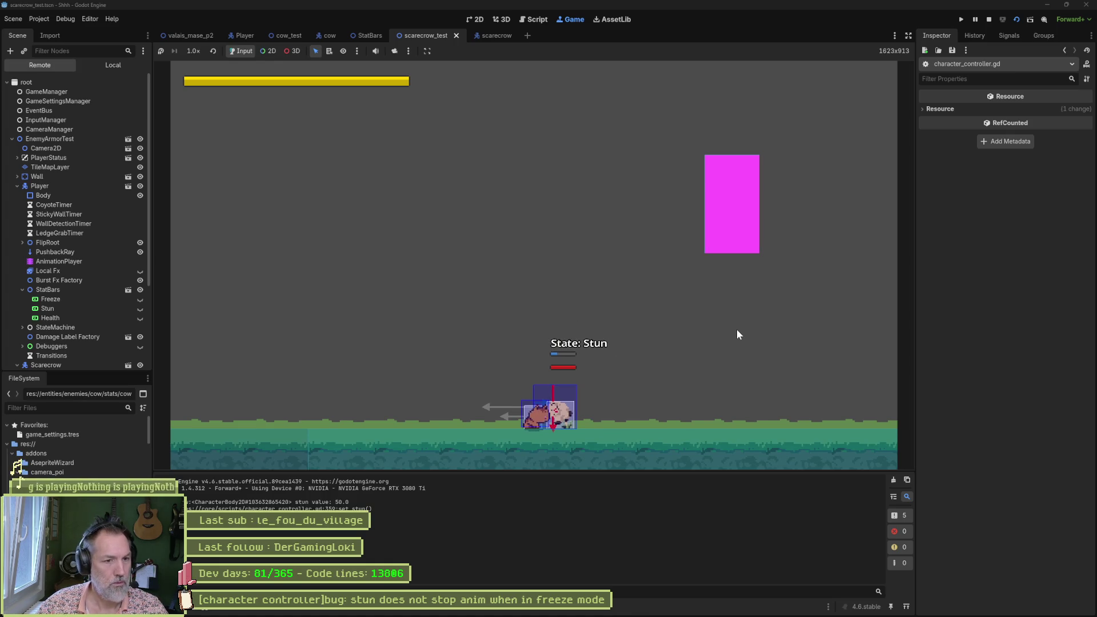
# Step: Stop the game and duplicate the print_debug line below the stun_max assignment
pyautogui.press('F8')
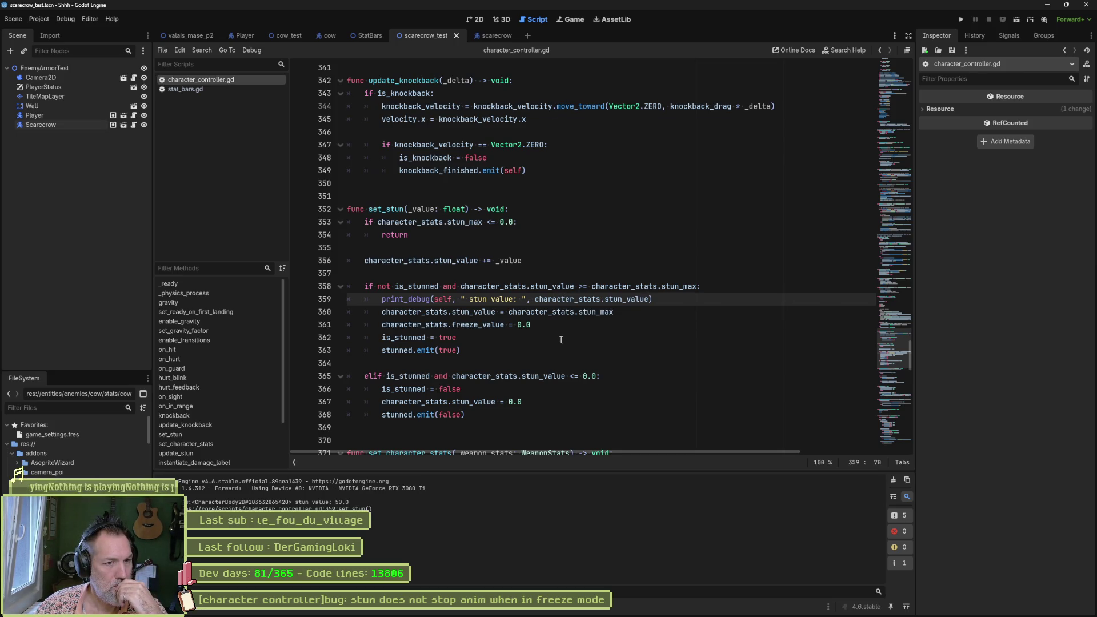
pyautogui.tripleClick(696, 297)
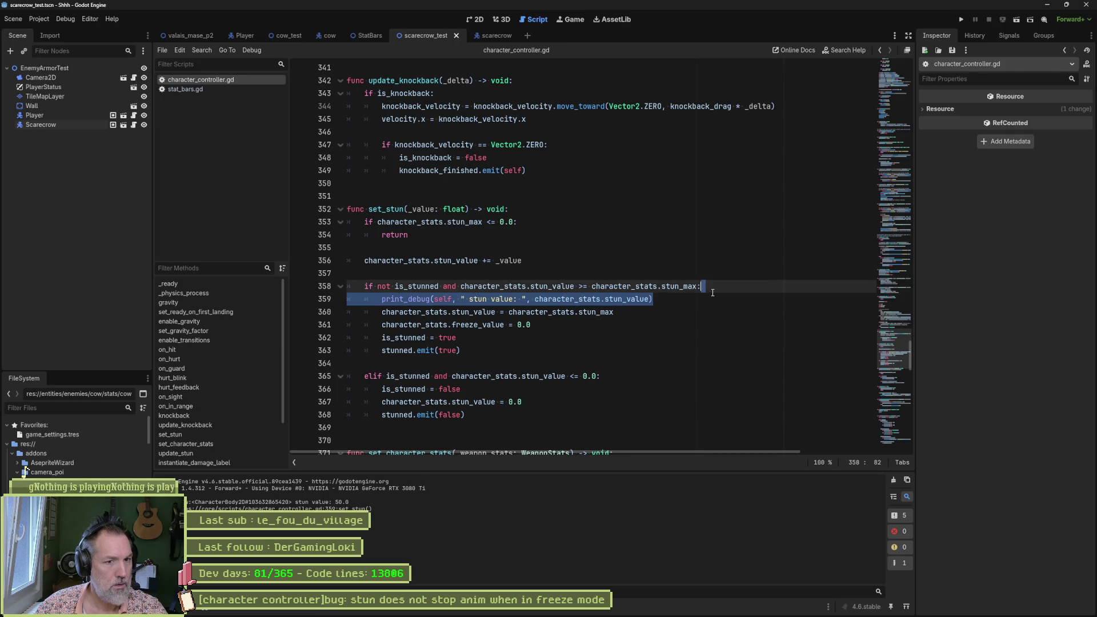
pyautogui.click(654, 312)
pyautogui.press('Return')
pyautogui.hotkey('ctrl', 'v')
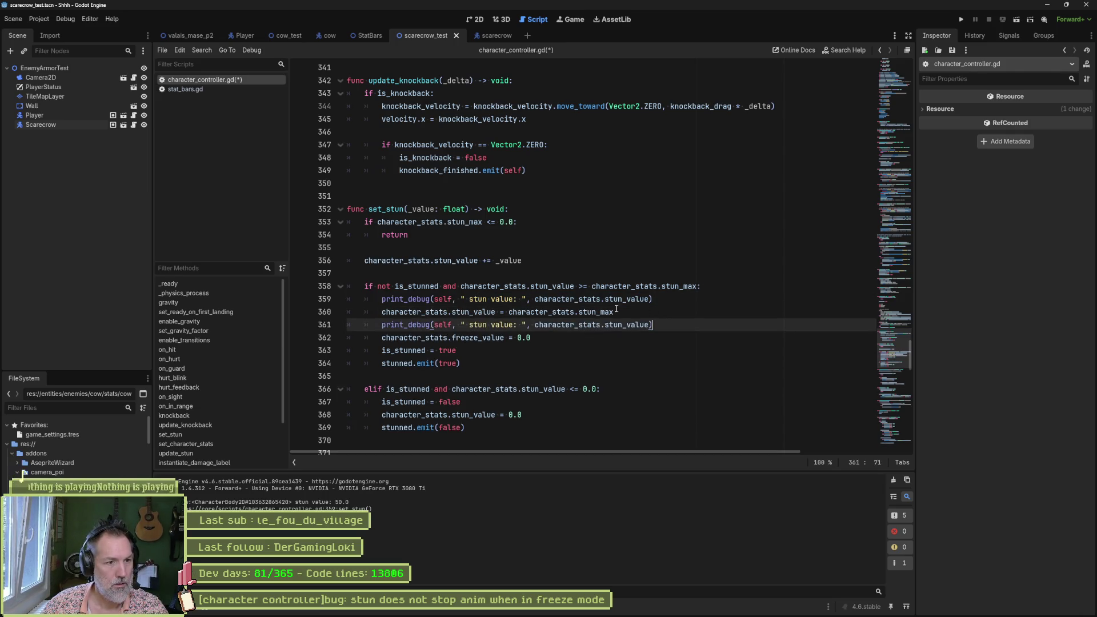
# Step: Label the copy 'after' to log freeze_value after reset, then rerun the scene (prints 47.13, then 0.0)
pyautogui.click(512, 325)
pyautogui.write('after')
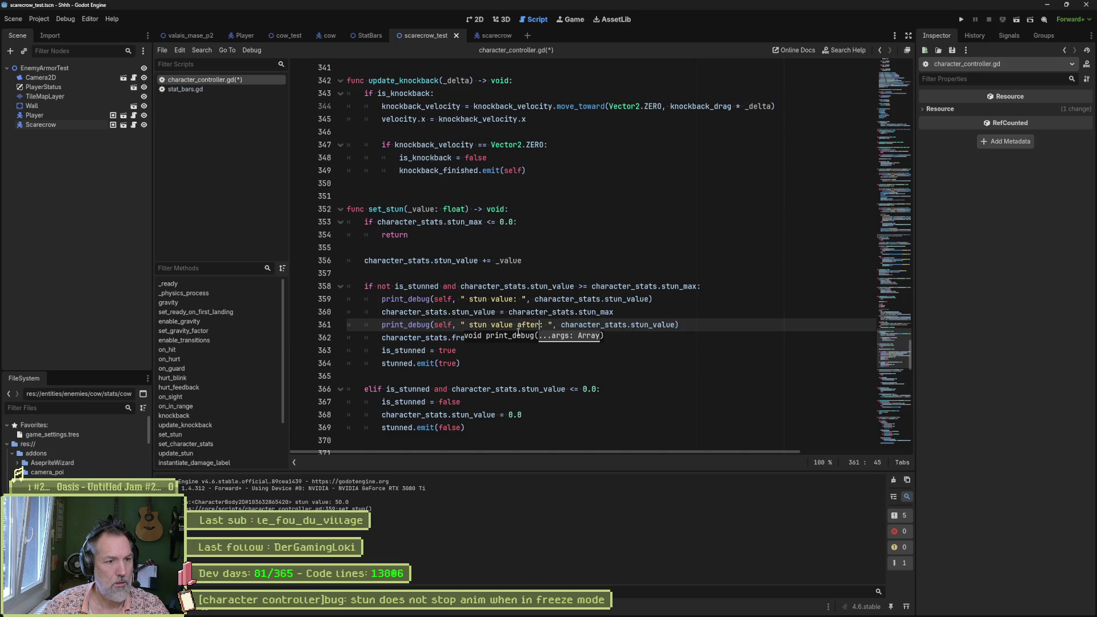
pyautogui.write(':')
pyautogui.click(460, 363)
pyautogui.click(582, 325)
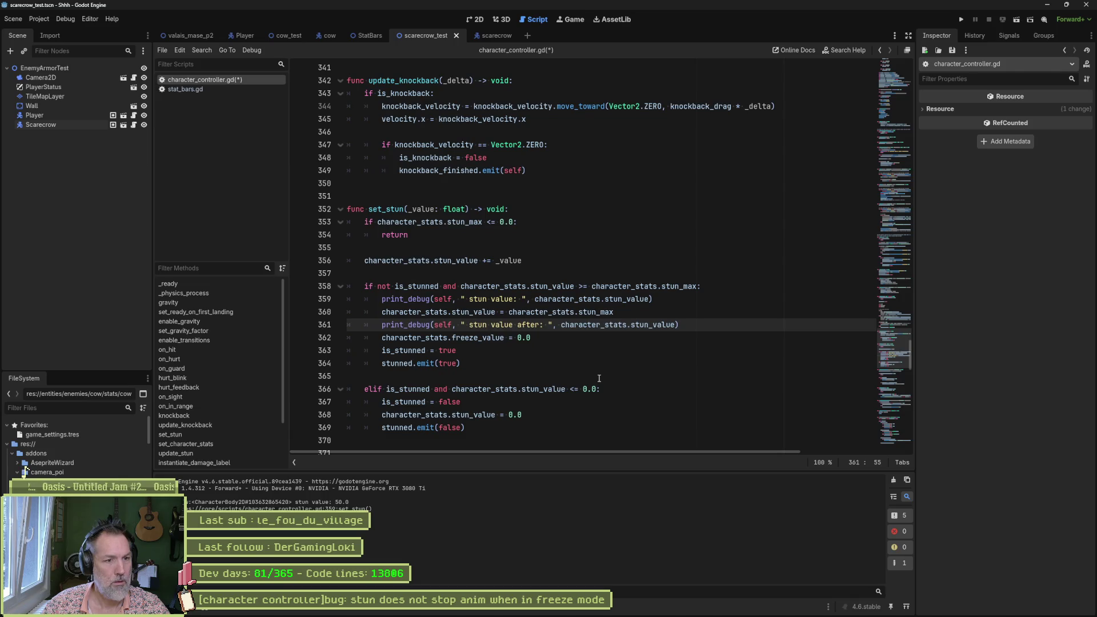
pyautogui.press('F6')
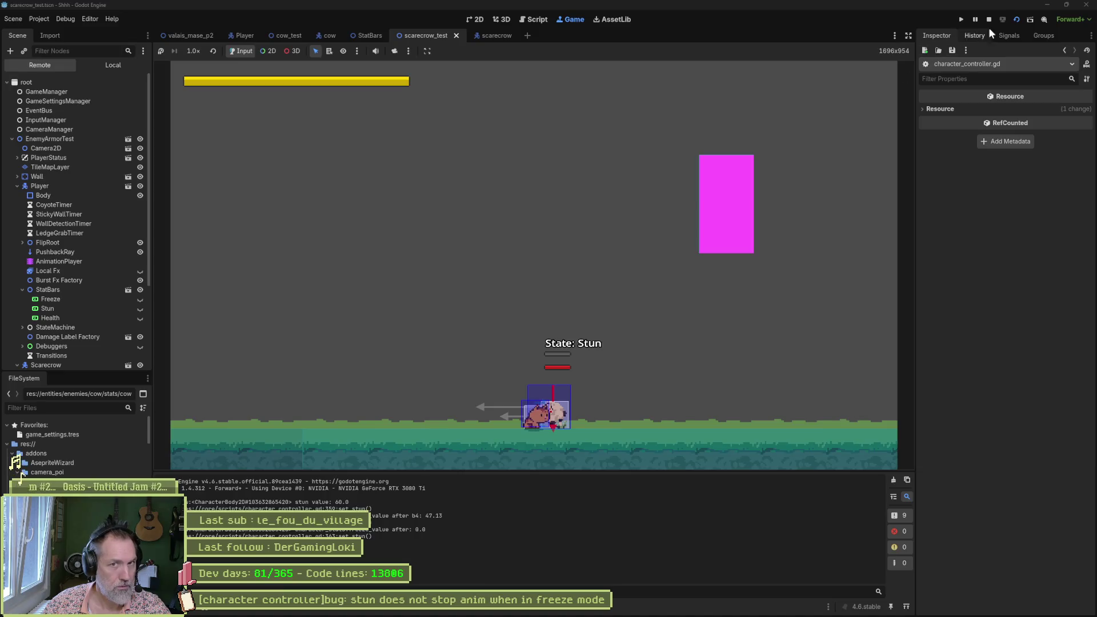
pyautogui.click(989, 19)
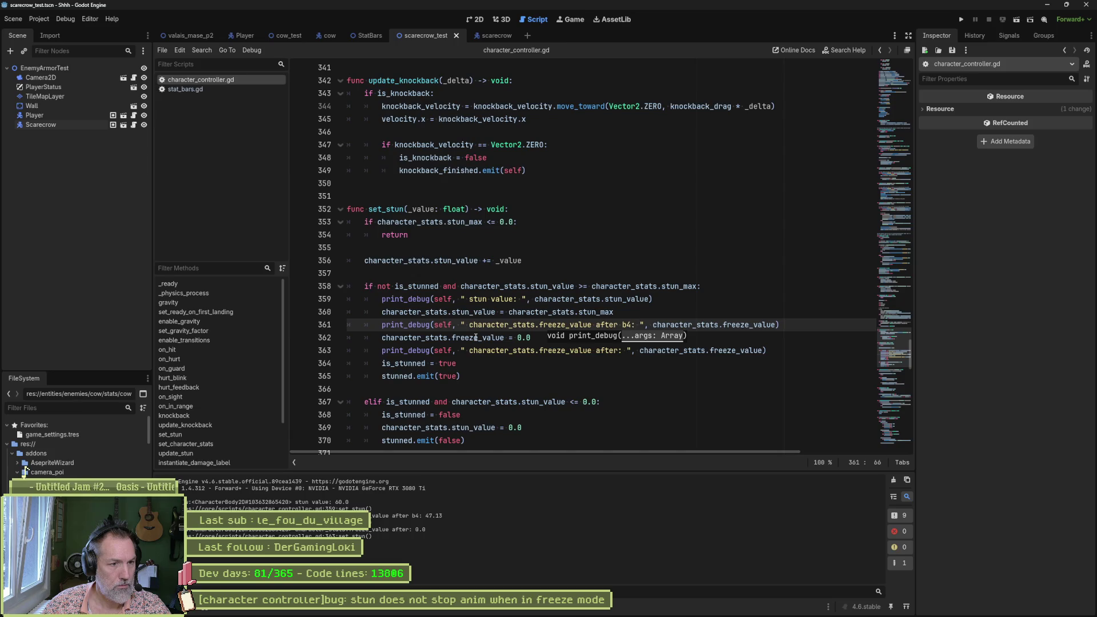
# Step: Search all scripts for 'stunned' and open stat_bars.gd at line 18, where it connects to on_stunned
pyautogui.click(406, 377)
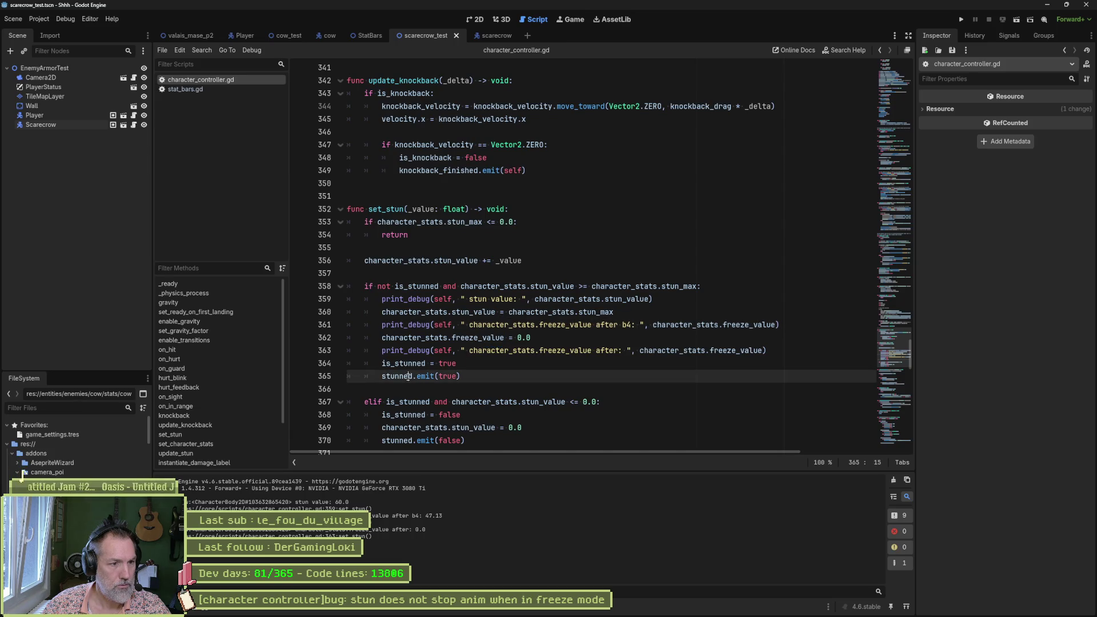
pyautogui.doubleClick(406, 377)
pyautogui.hotkey('ctrl', 'shift', 'f')
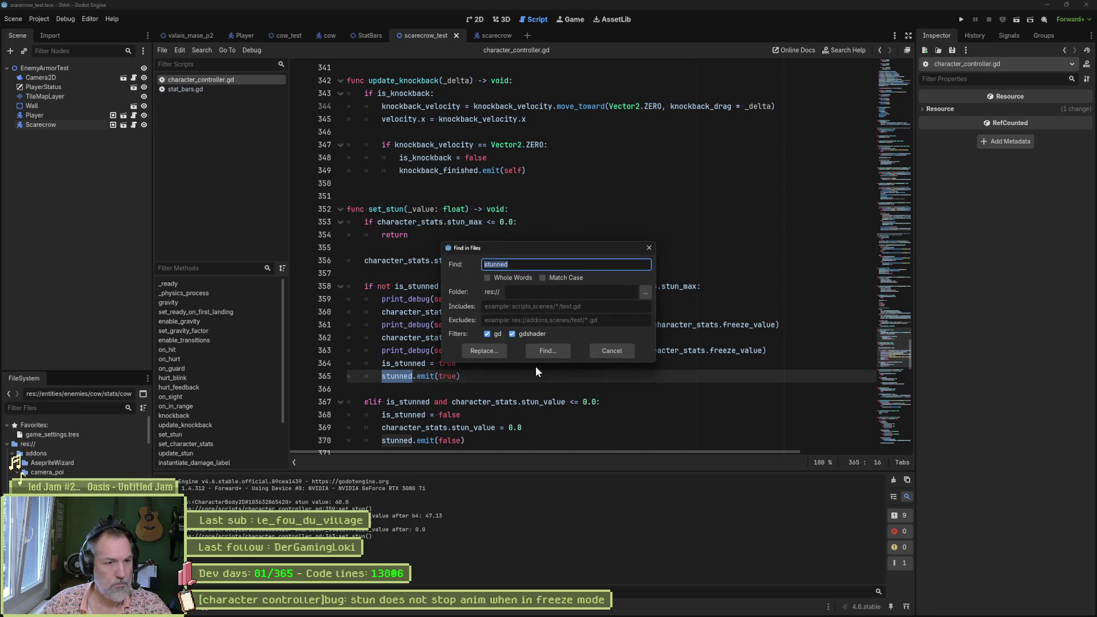
pyautogui.click(557, 344)
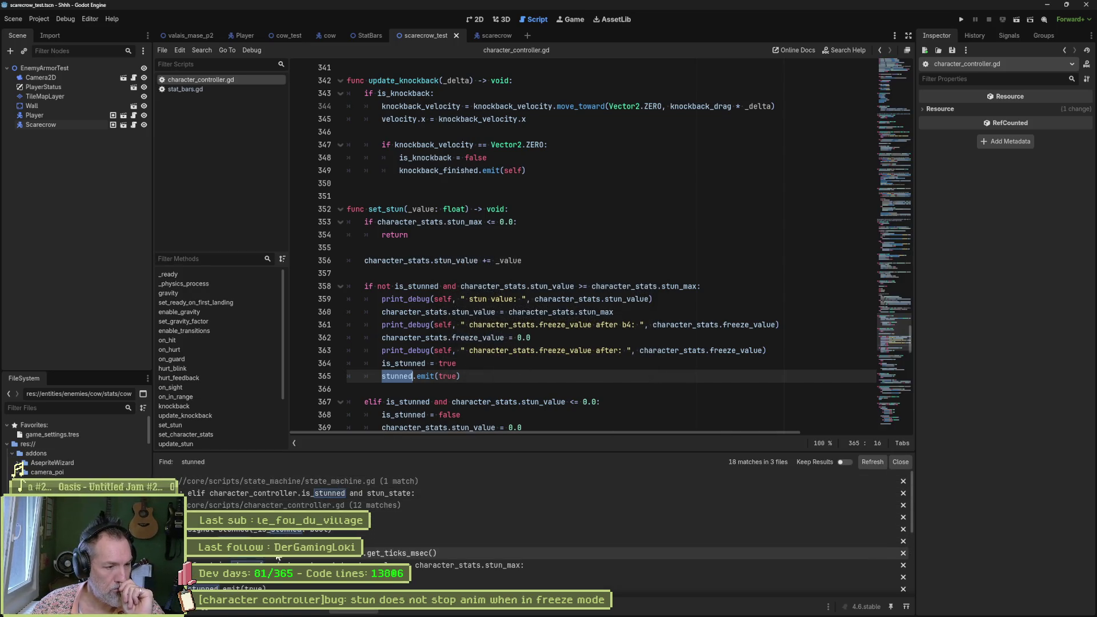
pyautogui.scroll(-5, 422, 557)
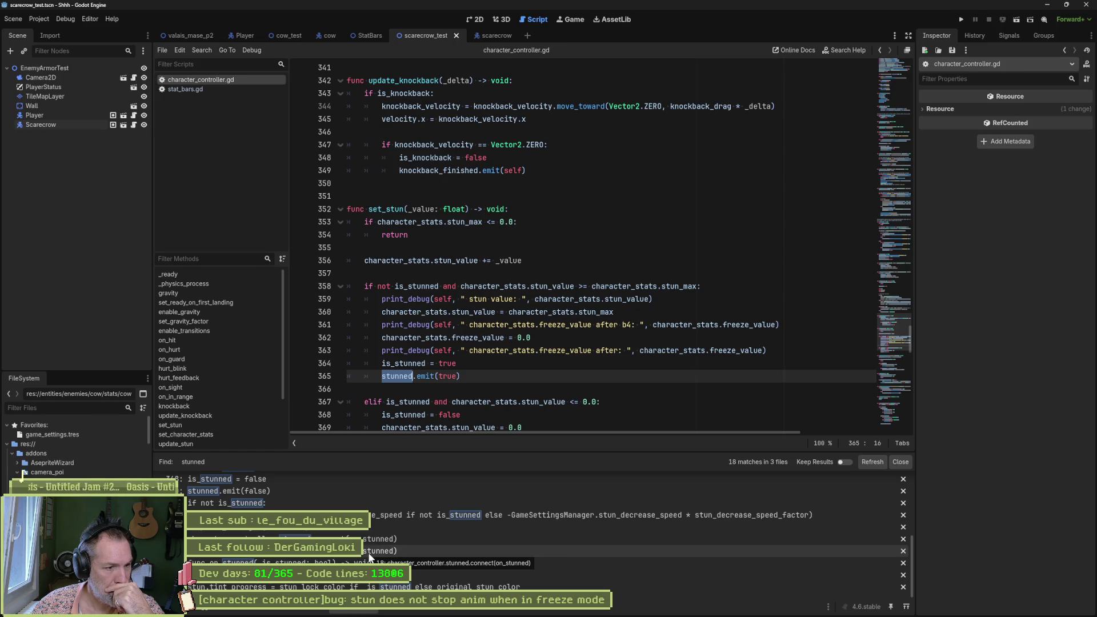
pyautogui.click(369, 551)
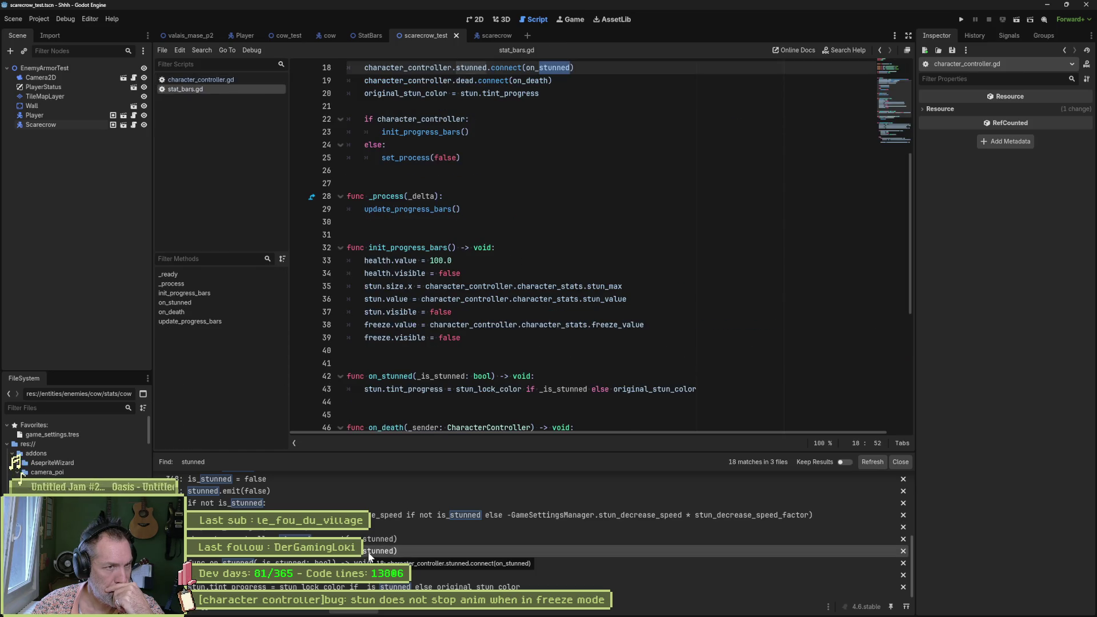
pyautogui.click(547, 68)
pyautogui.keyDown('ctrl'); pyautogui.click(547, 67); pyautogui.keyUp('ctrl')
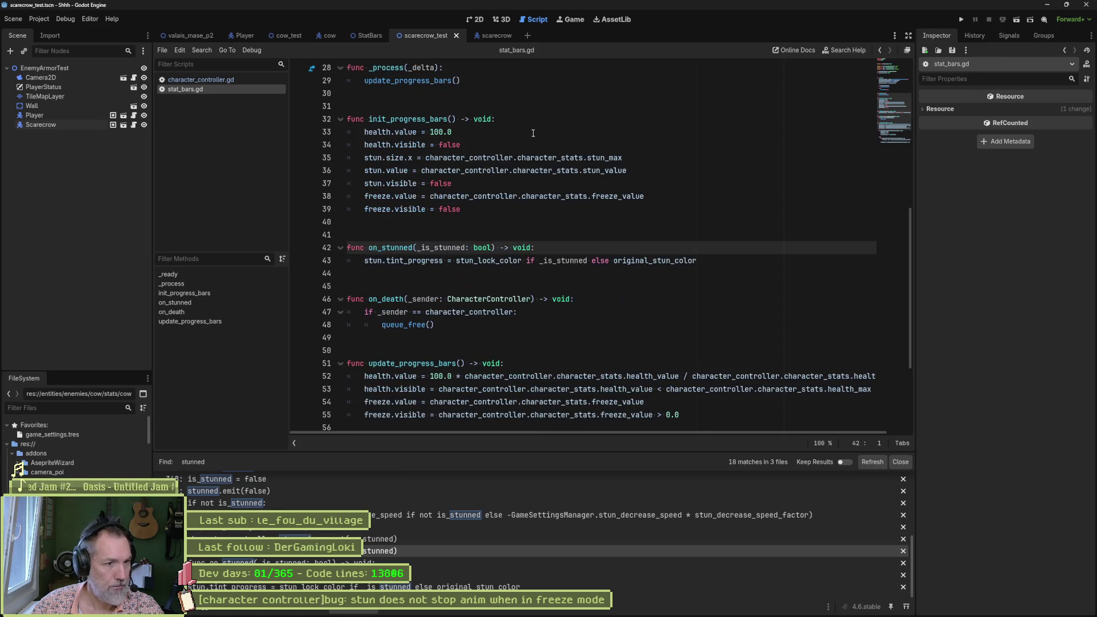
pyautogui.moveTo(365, 261); pyautogui.dragTo(698, 260)
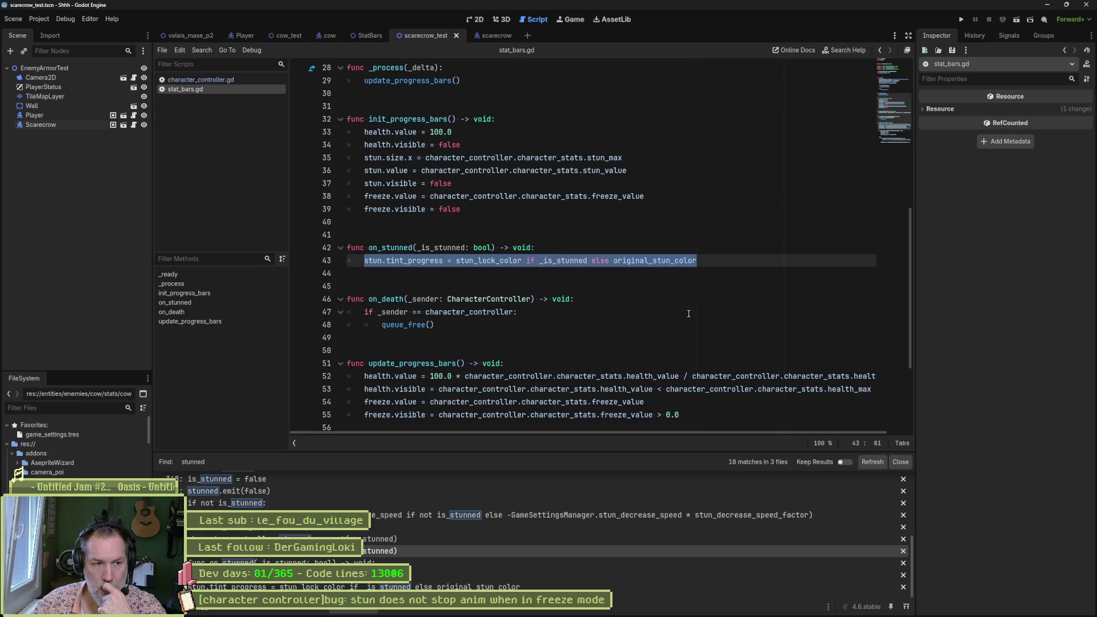
pyautogui.scroll(-3, 688, 313)
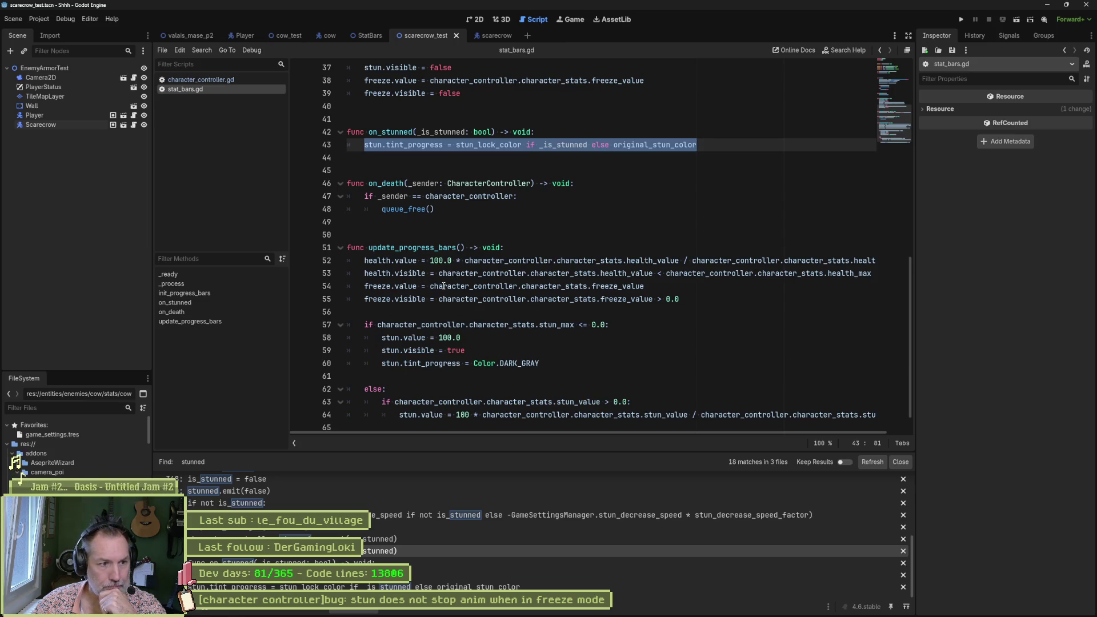
pyautogui.moveTo(430, 287); pyautogui.dragTo(645, 287)
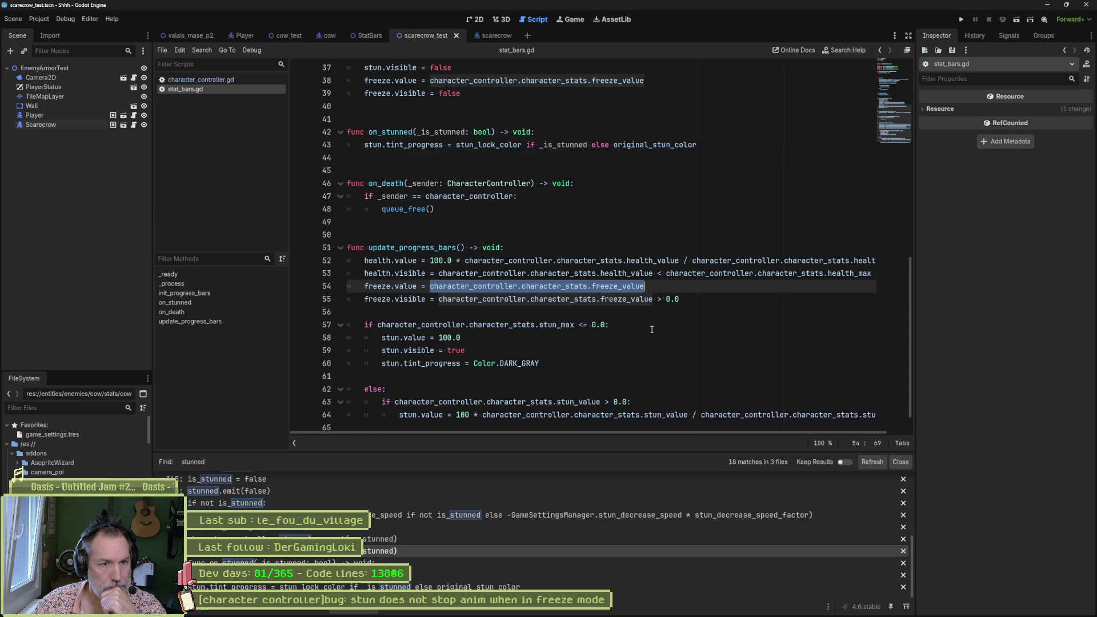
pyautogui.scroll(-1, 660, 332)
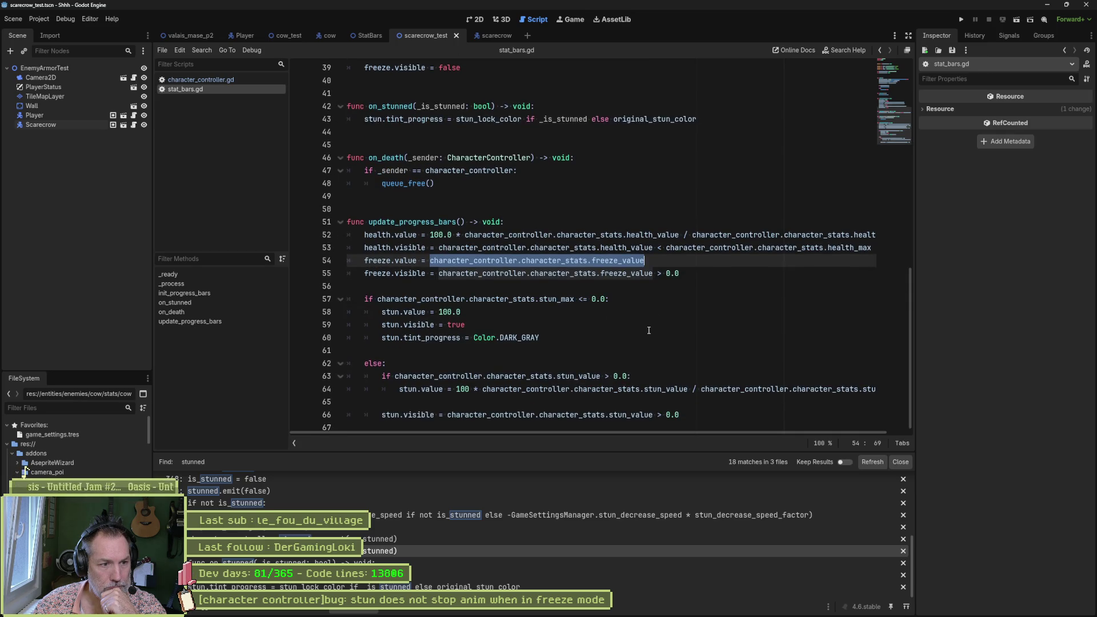
pyautogui.scroll(3, 648, 330)
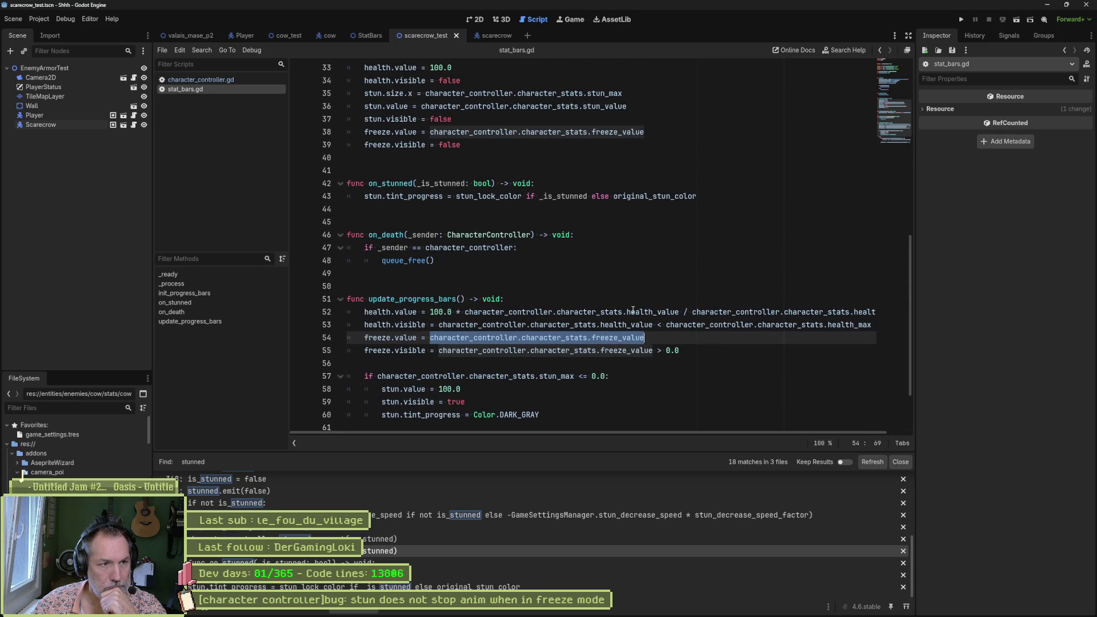
# Step: After the tint line in on_stunned, add print_debug(self, " on stunned: ", _is_stunned, " freeze.value: ", freeze.value)
pyautogui.click(705, 198)
pyautogui.press('Return')
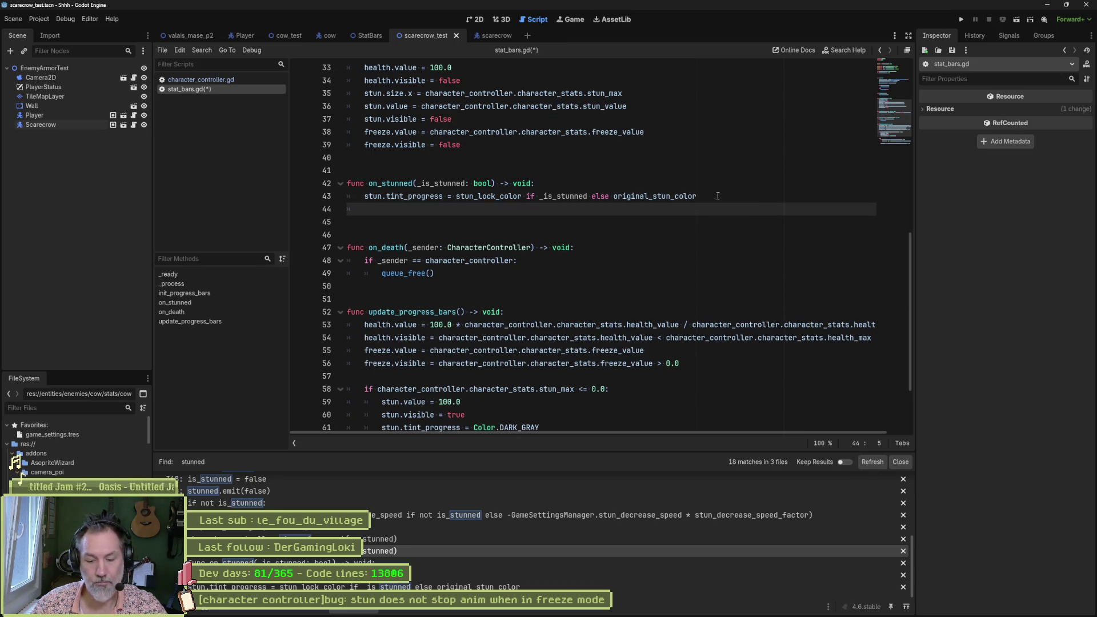
pyautogui.write('print_debug(self, "')
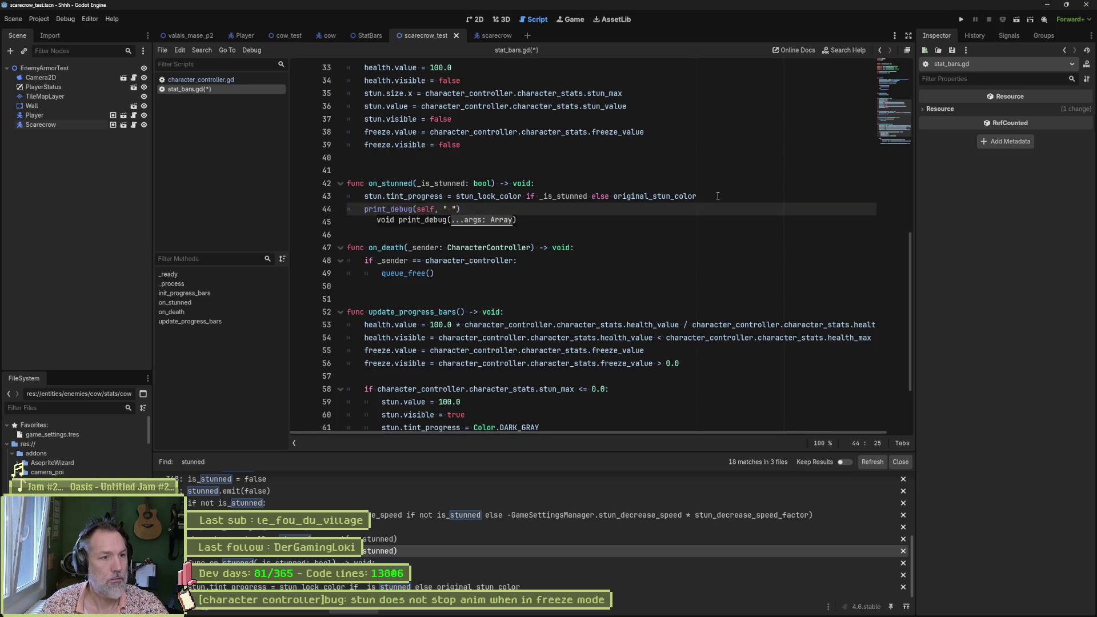
pyautogui.write(' on stunned:')
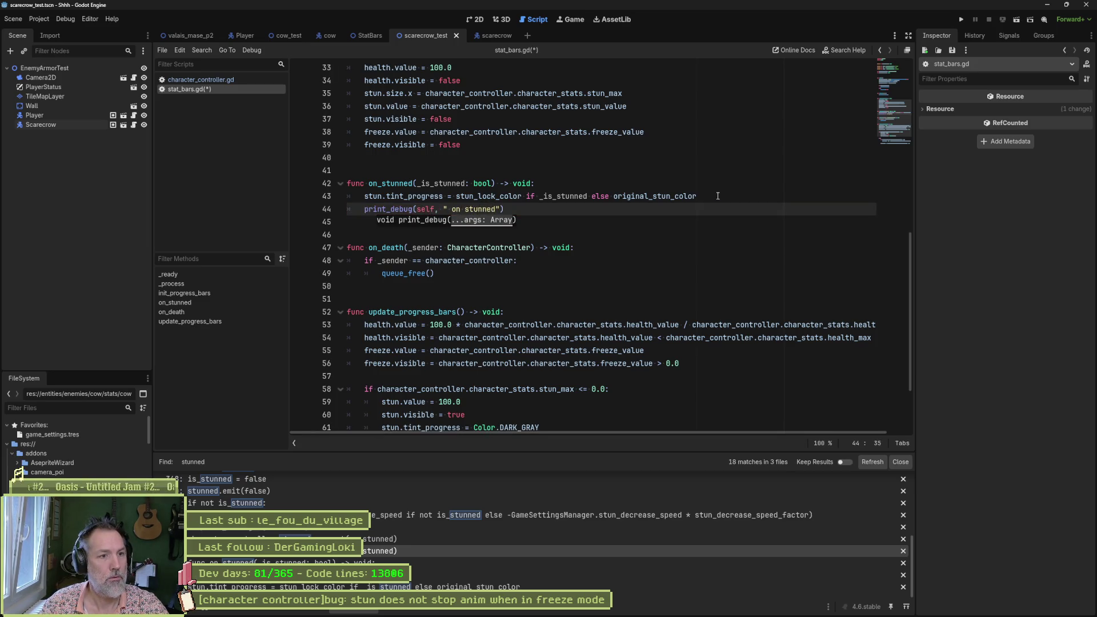
pyautogui.write(' ", _is')
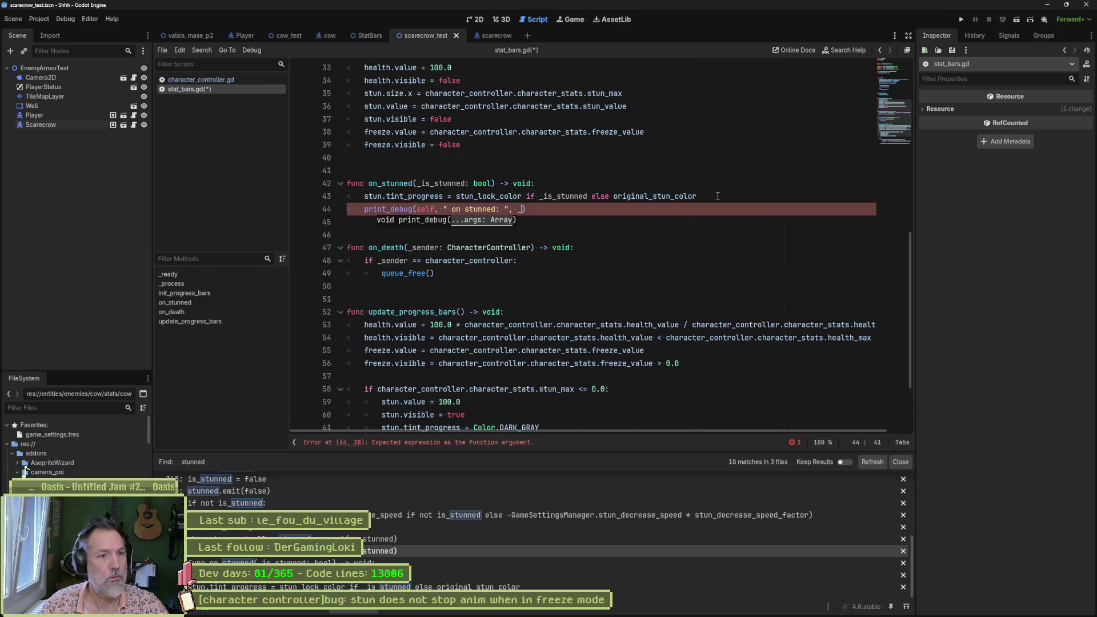
pyautogui.press('Return')
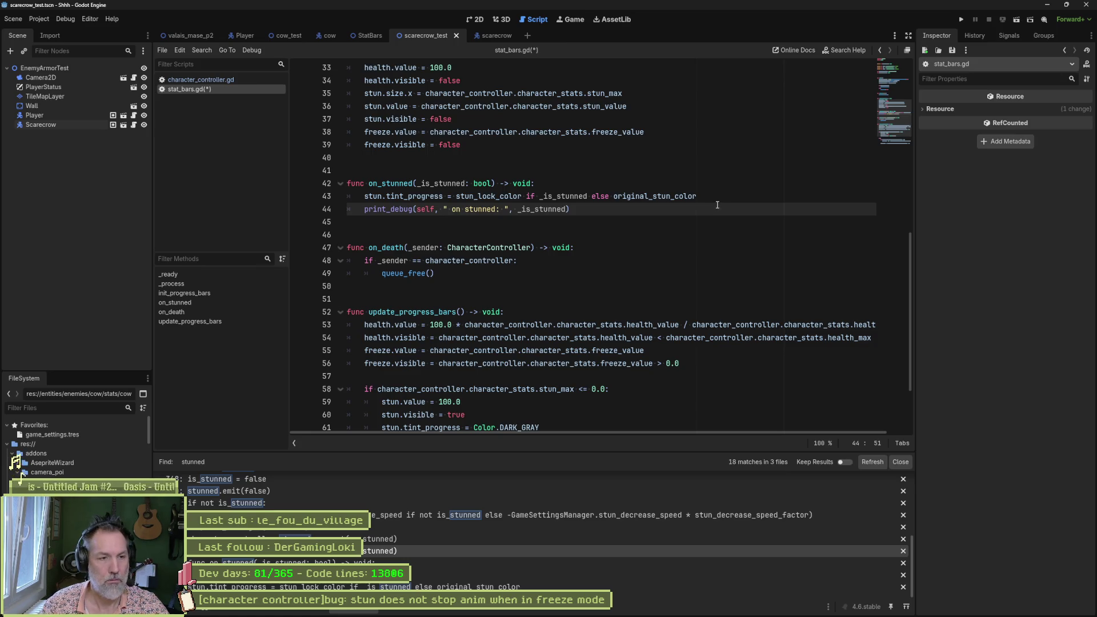
pyautogui.write(',')
pyautogui.moveTo(366, 353); pyautogui.dragTo(418, 351)
pyautogui.click(572, 209)
pyautogui.write('" freeze.value: "')
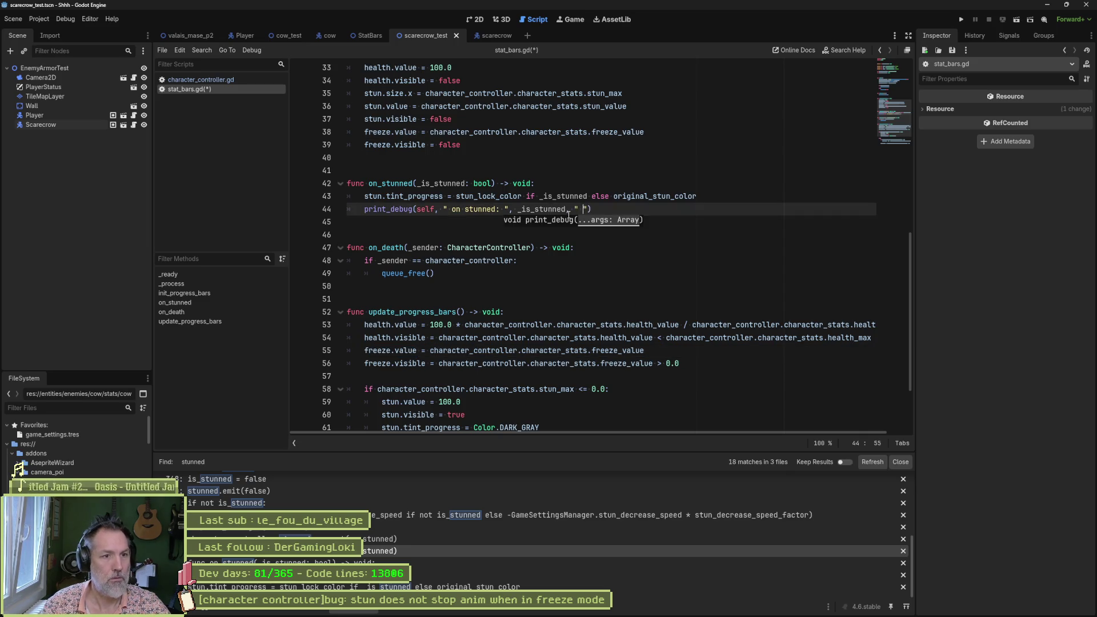
pyautogui.write(', freeze.value')
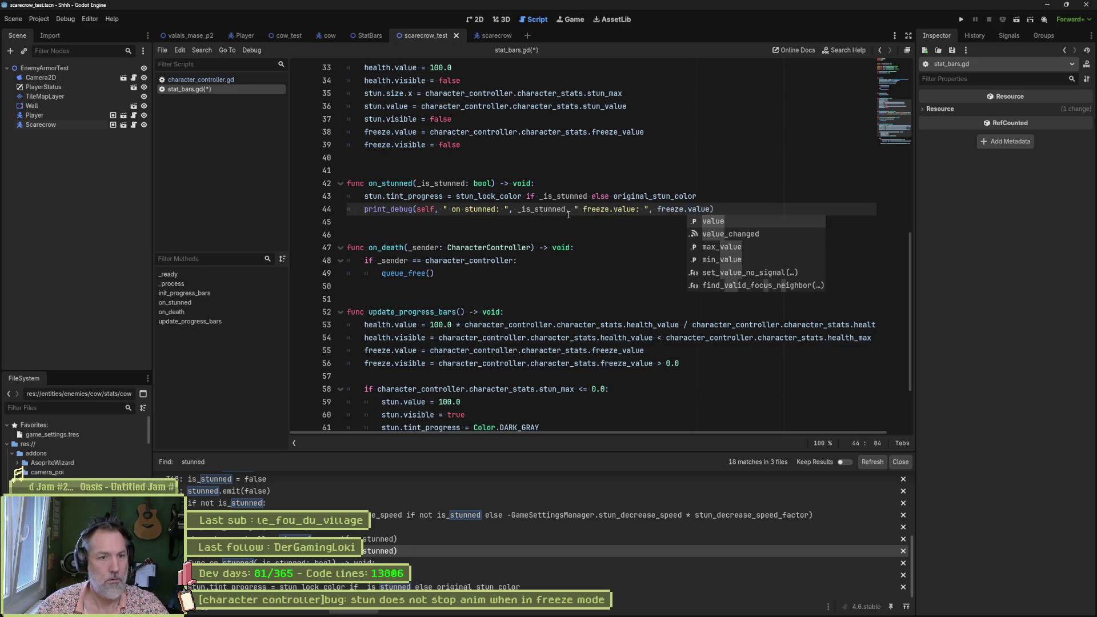
pyautogui.press('Escape')
pyautogui.hotkey('shift', 'Up')
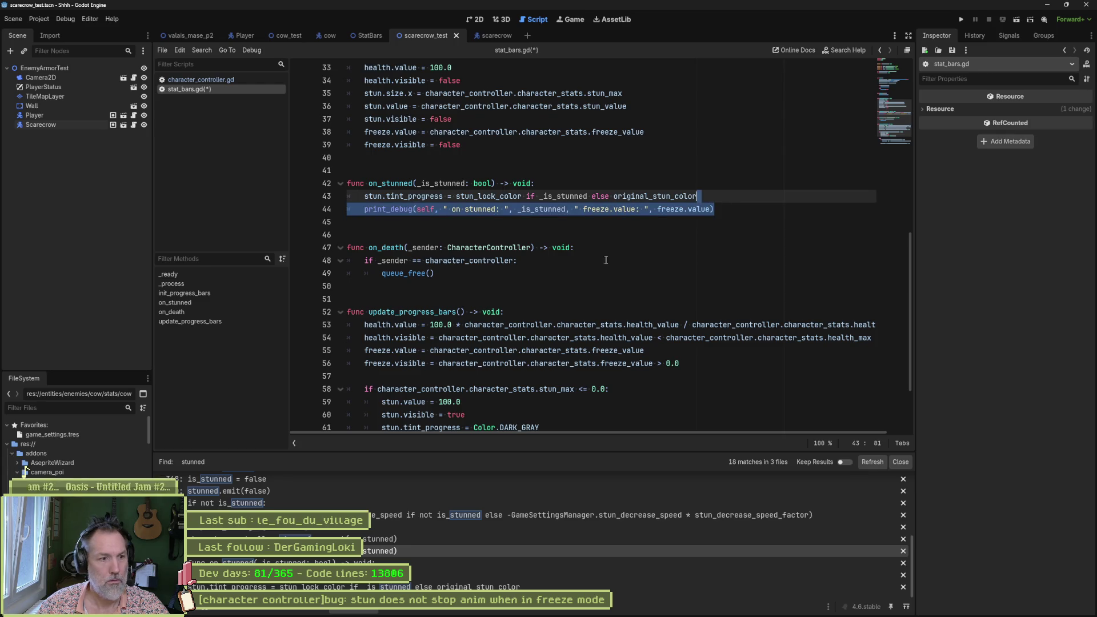
# Step: Paste the debug print above and below the freeze.value assignment in update_progress_bars
pyautogui.hotkey('ctrl', 'c')
pyautogui.click(365, 352)
pyautogui.press('Return')
pyautogui.press('Up')
pyautogui.hotkey('ctrl', 'v')
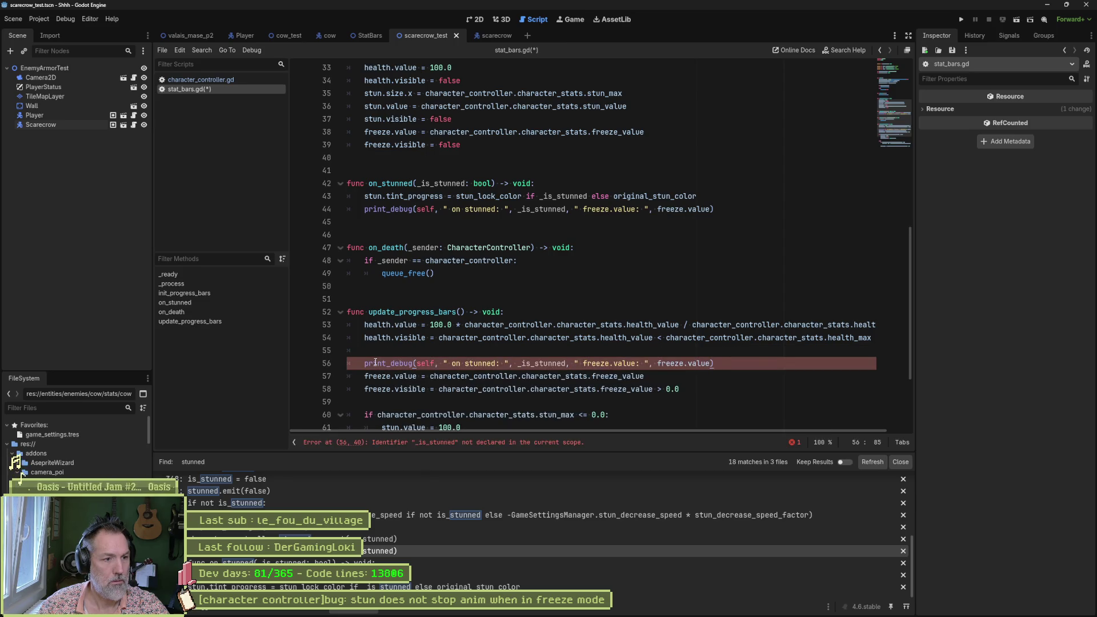
pyautogui.press('Home')
pyautogui.hotkey('shift', 'Up')
pyautogui.press('BackSpace')
pyautogui.hotkey('shift', 'Down')
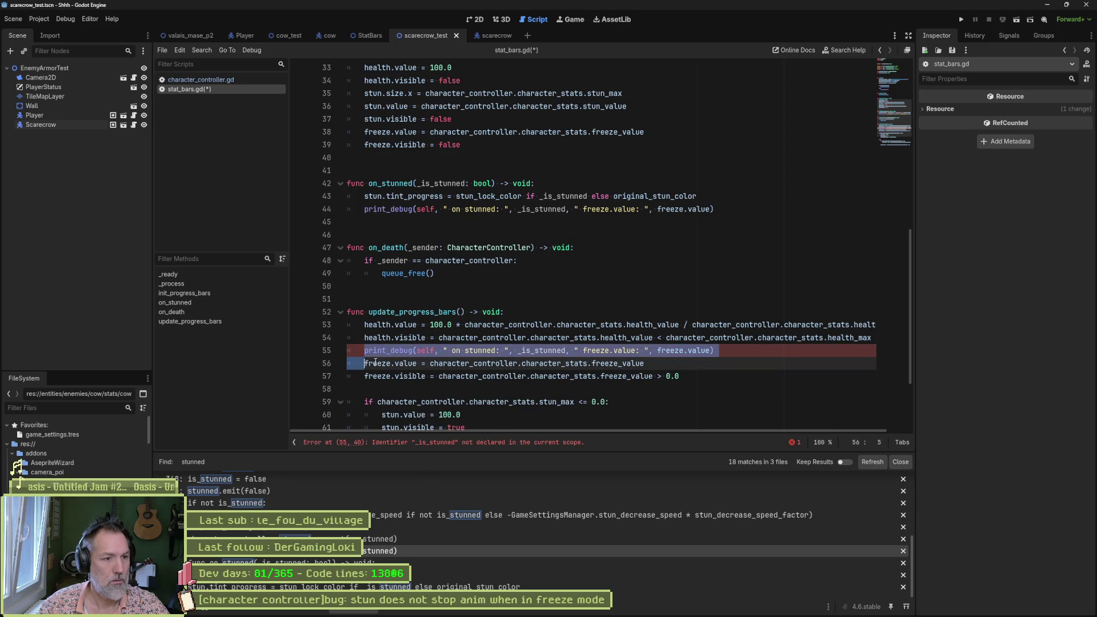
pyautogui.hotkey('ctrl', 'c')
pyautogui.press('Down')
pyautogui.hotkey('ctrl', 'v')
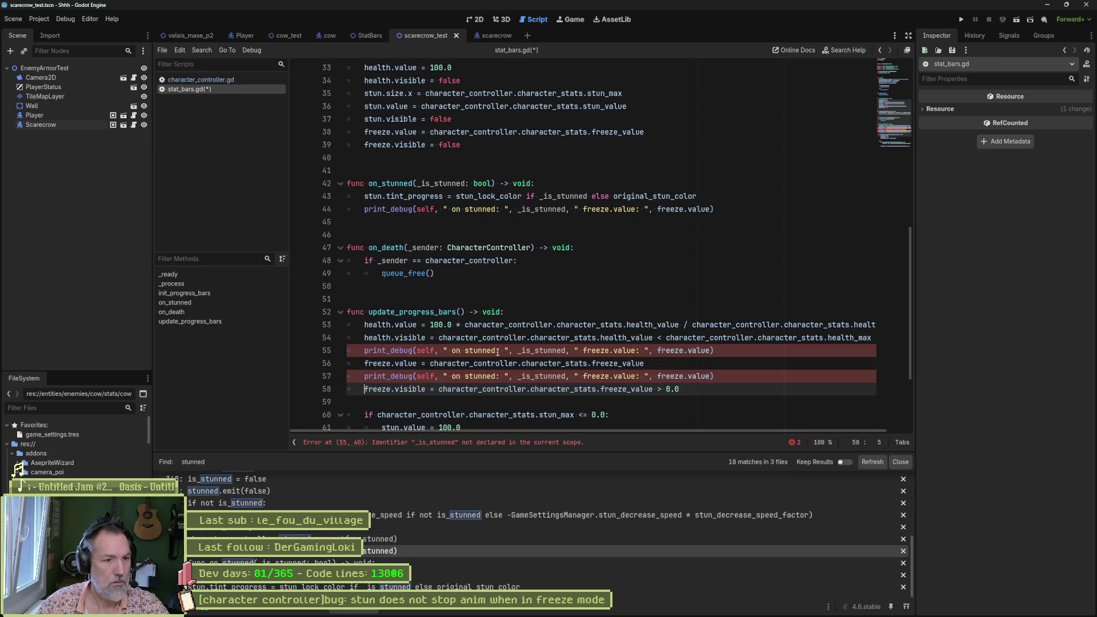
# Step: Relabel both copied prints from 'on stunned' to 'update_progress_bars'
pyautogui.doubleClick(434, 312)
pyautogui.doubleClick(480, 350)
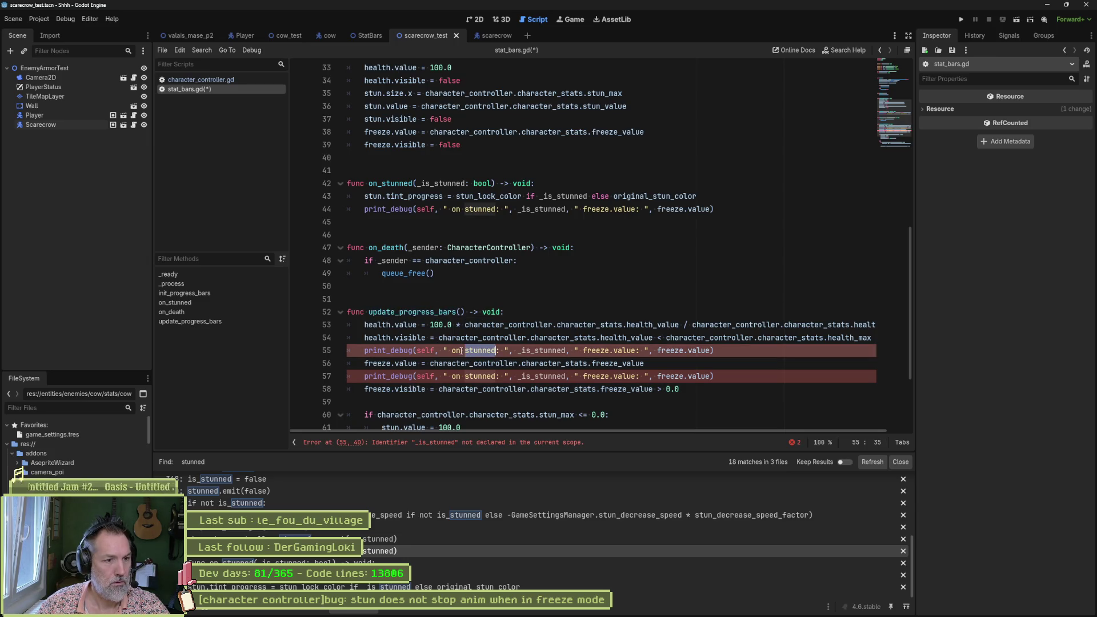
pyautogui.moveTo(452, 351)
pyautogui.mouseDown()
pyautogui.moveTo(497, 353)
pyautogui.moveTo(488, 376)
pyautogui.moveTo(498, 372)
pyautogui.mouseUp()
pyautogui.hotkey('ctrl', 'v')
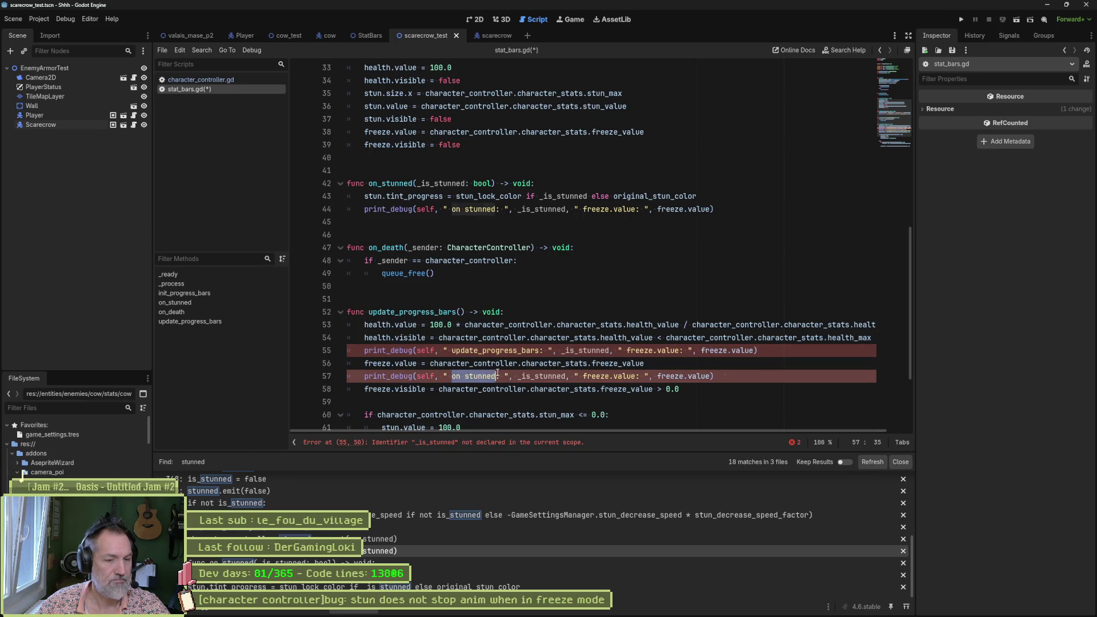
pyautogui.hotkey('ctrl', 'v')
# Step: Delete the _is_stunned argument from the prints on lines 55 and 57
pyautogui.click(553, 351)
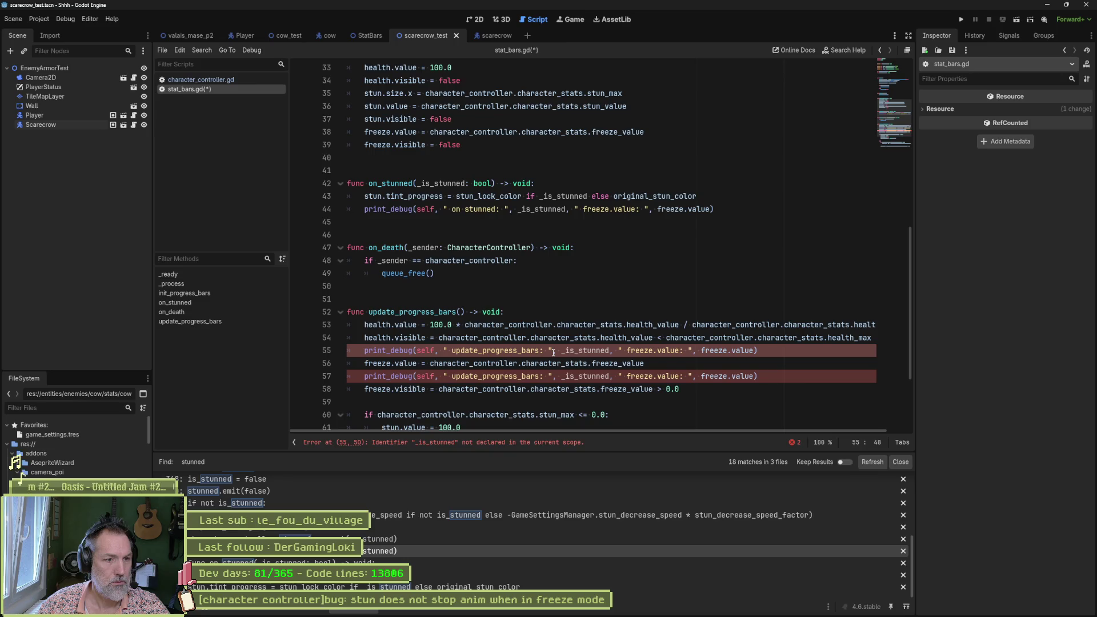
pyautogui.moveTo(553, 351)
pyautogui.mouseDown()
pyautogui.moveTo(645, 351)
pyautogui.moveTo(620, 353)
pyautogui.mouseUp()
pyautogui.press('Delete')
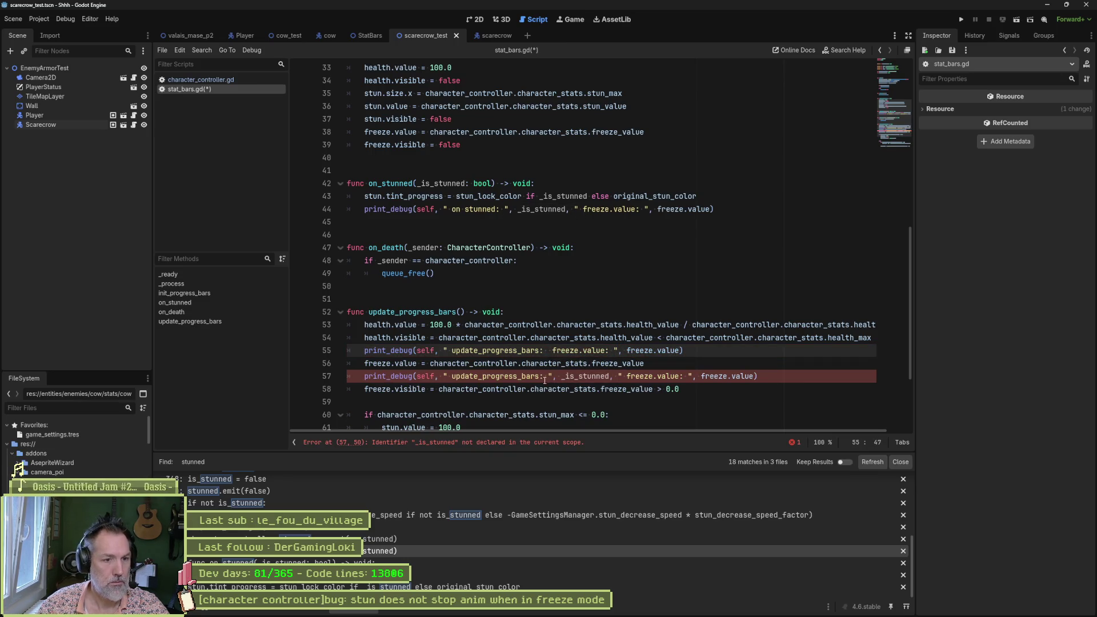
pyautogui.moveTo(548, 377); pyautogui.dragTo(628, 376)
pyautogui.press('Delete')
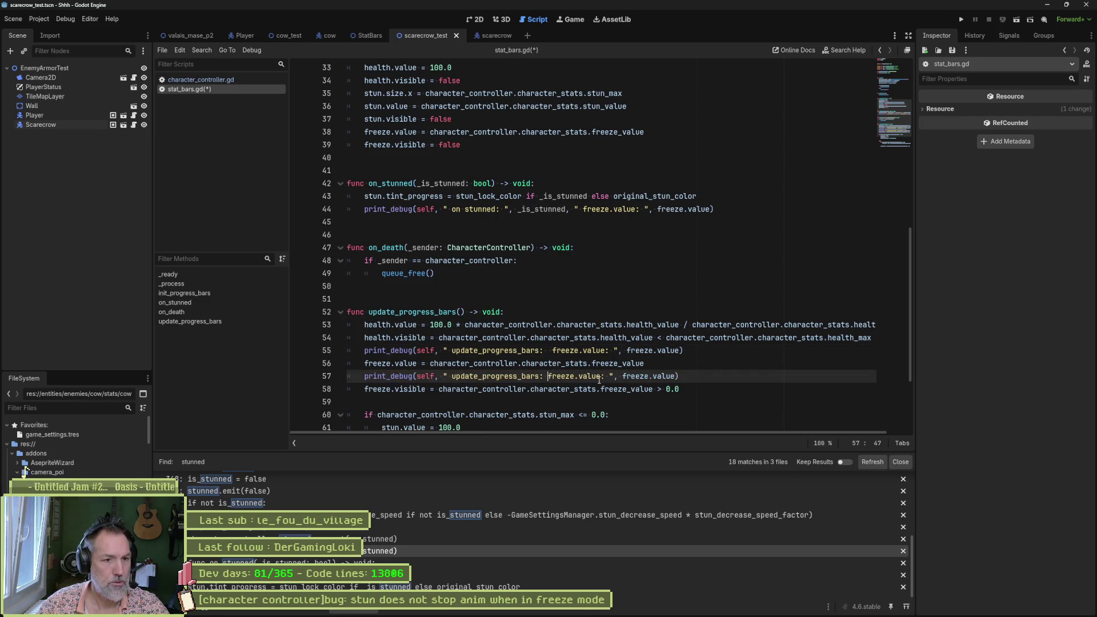
# Step: Tag the freeze prints 'after' and 'b4', then run the game briefly and stop it
pyautogui.write('after')
pyautogui.click(605, 351)
pyautogui.write('b4')
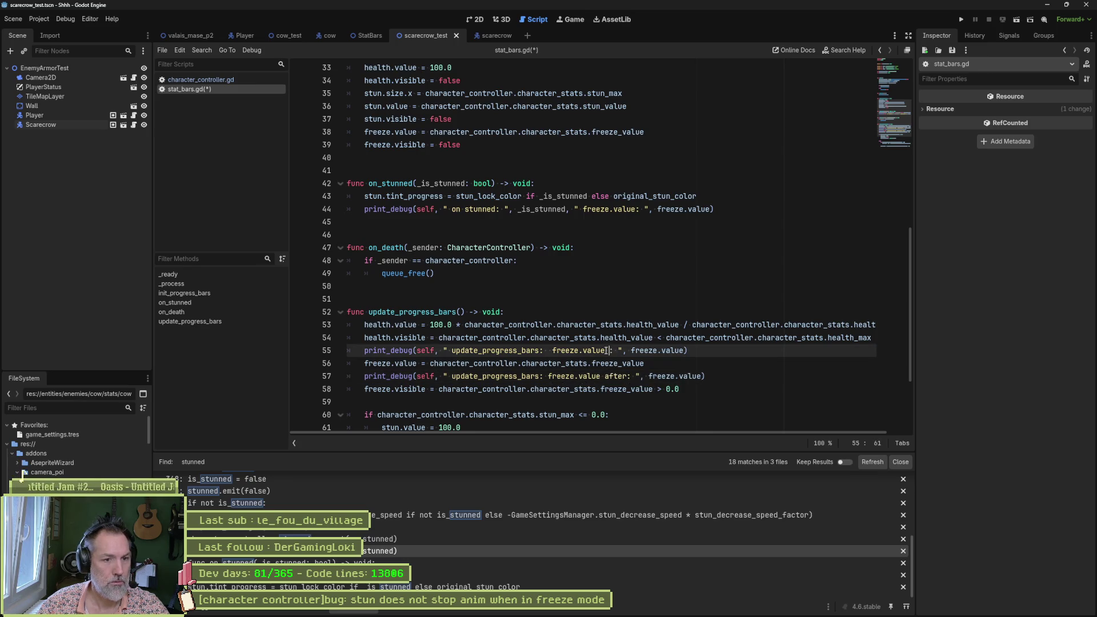
pyautogui.press('F6')
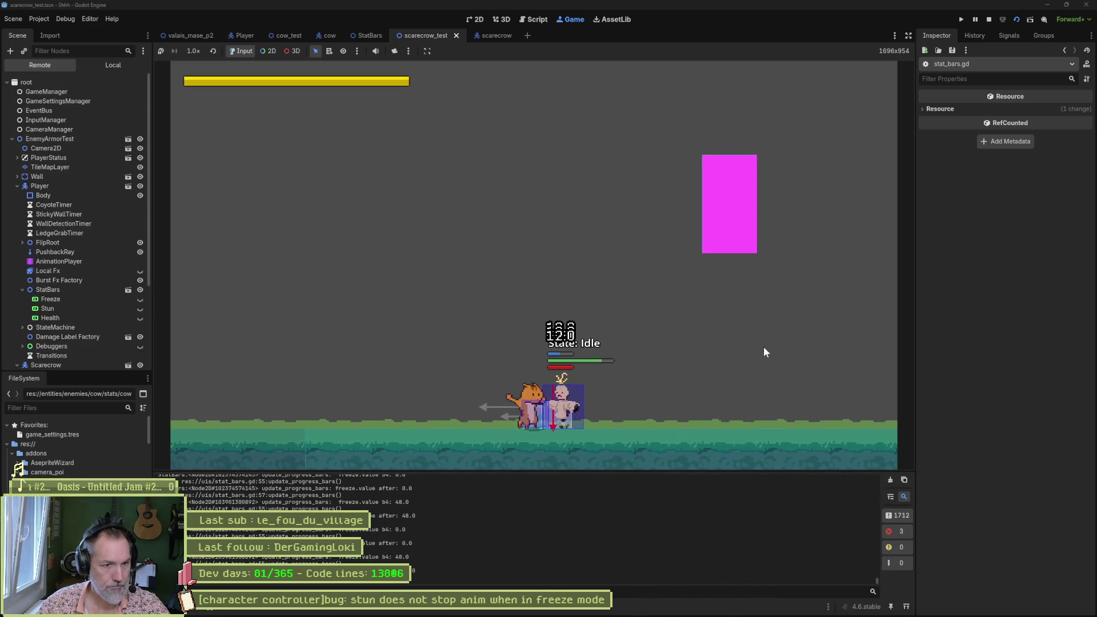
pyautogui.click(987, 19)
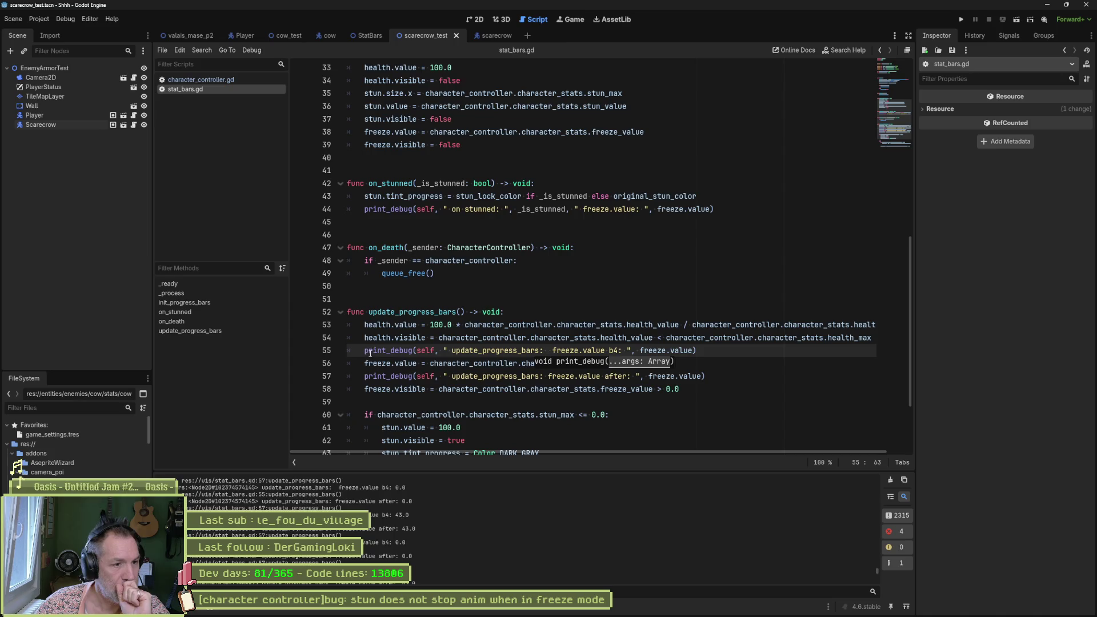
# Step: Append .character_controller.name after self in the print_debug calls on lines 55 and 57
pyautogui.moveTo(367, 352)
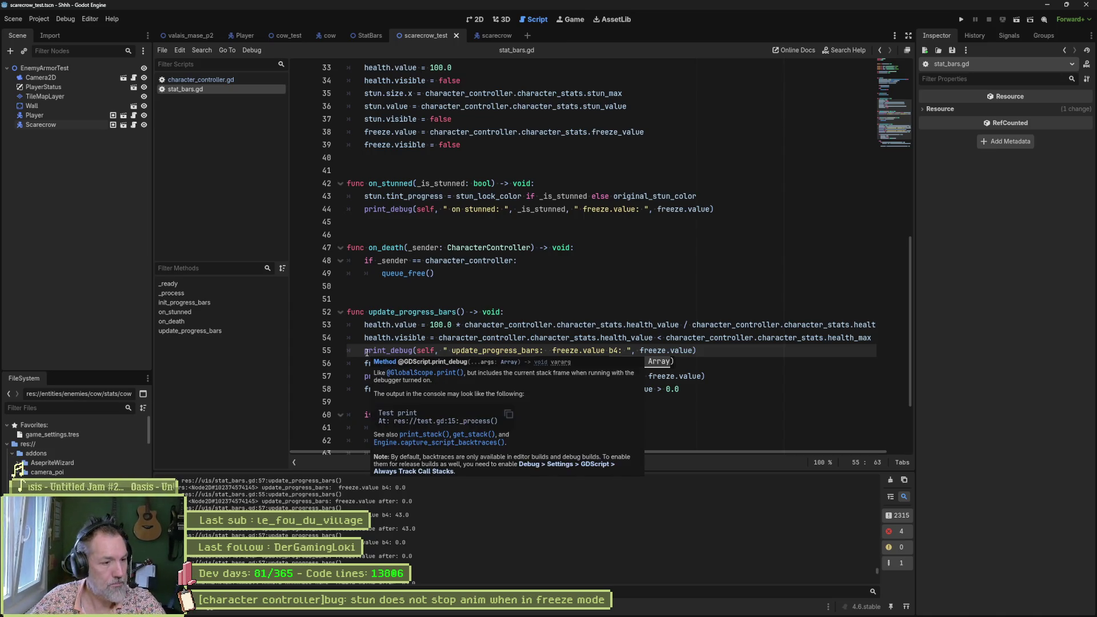
pyautogui.click(434, 351)
pyautogui.write('.character_controller.name')
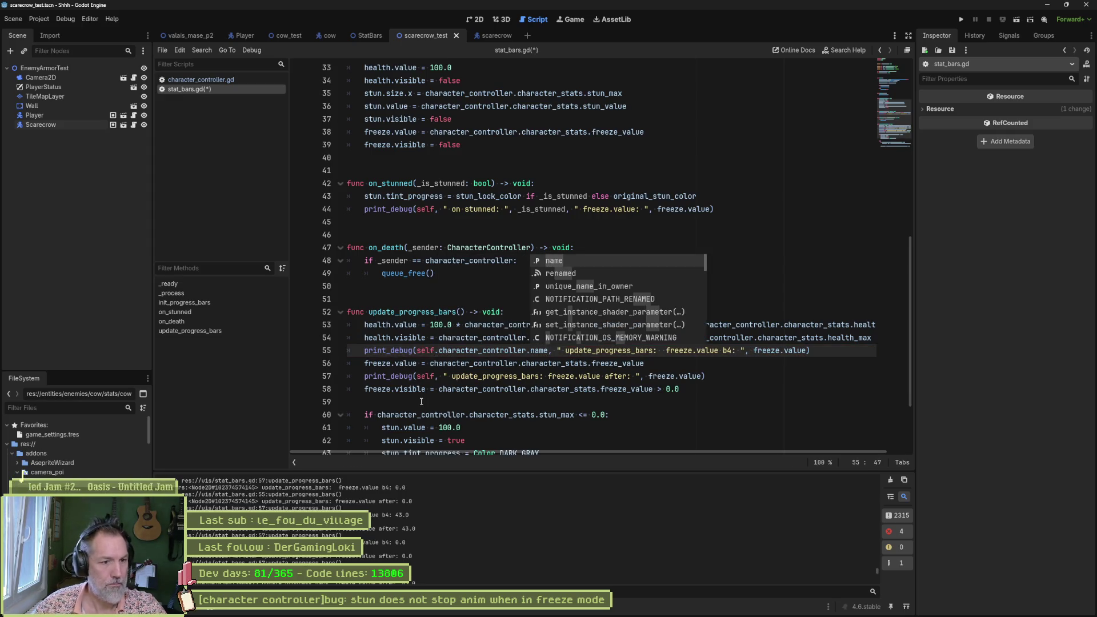
pyautogui.keyDown('shift'); pyautogui.click(436, 350); pyautogui.keyUp('shift')
pyautogui.hotkey('ctrl', 'c')
pyautogui.click(435, 376)
pyautogui.hotkey('ctrl', 'v')
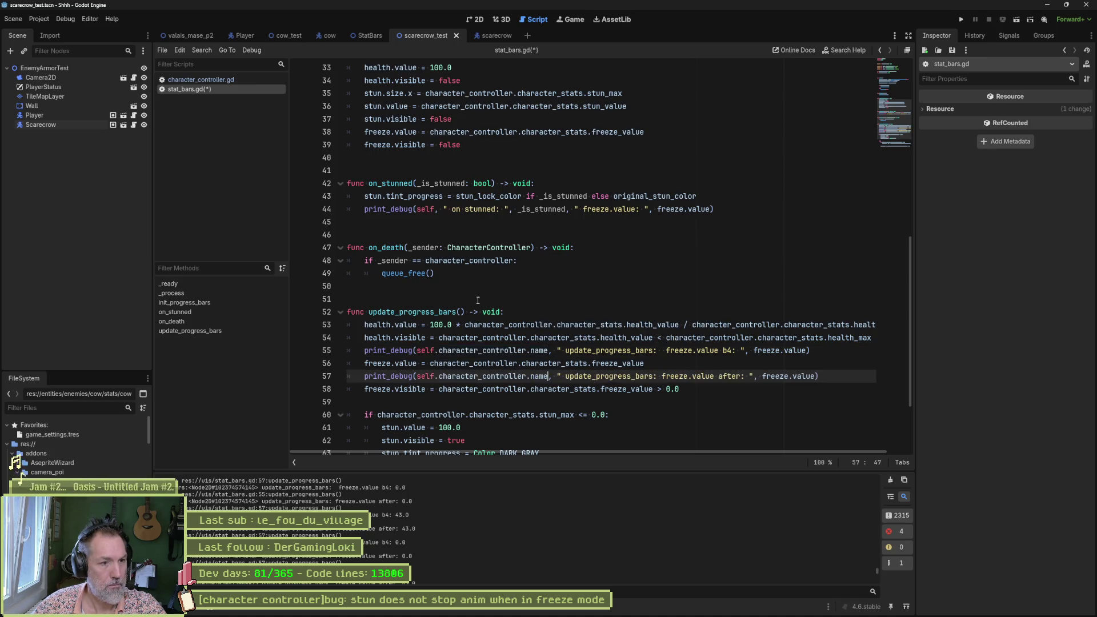
# Step: Add the same .character_controller.name reference to the on_stunned print and run the scene
pyautogui.click(434, 210)
pyautogui.hotkey('ctrl', 'v')
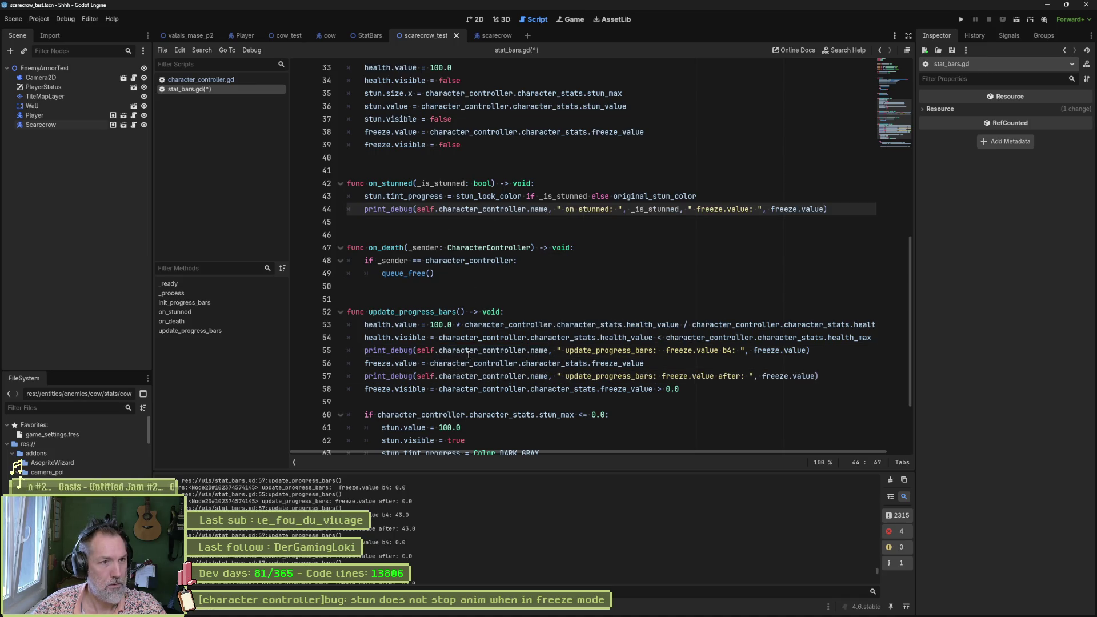
pyautogui.scroll(8, 469, 354)
pyautogui.scroll(-10, 493, 345)
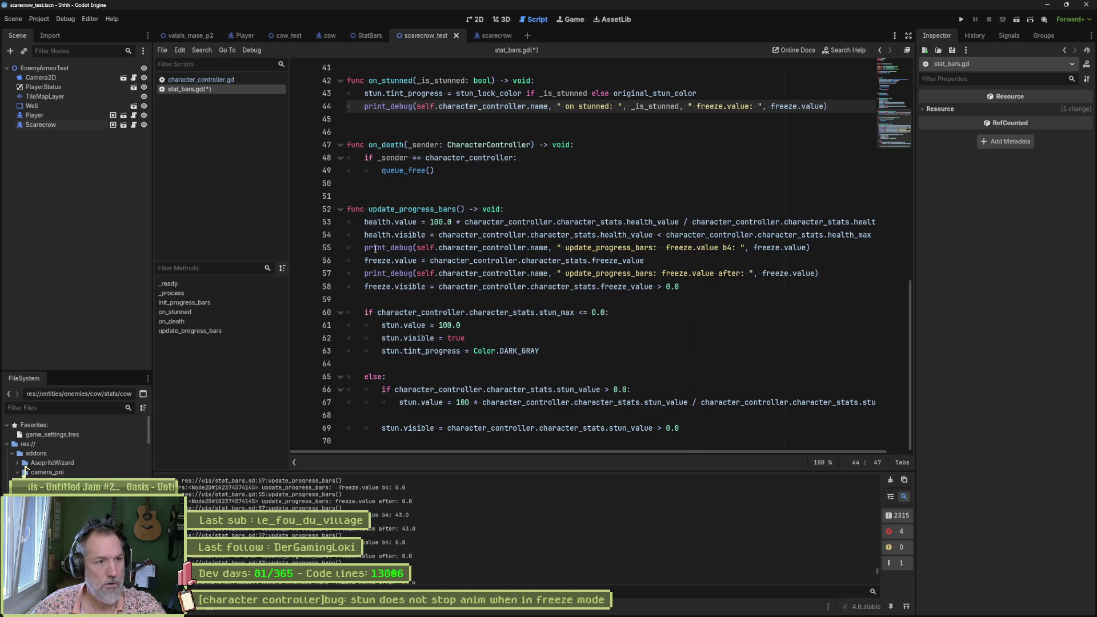
pyautogui.moveTo(439, 248); pyautogui.dragTo(550, 252)
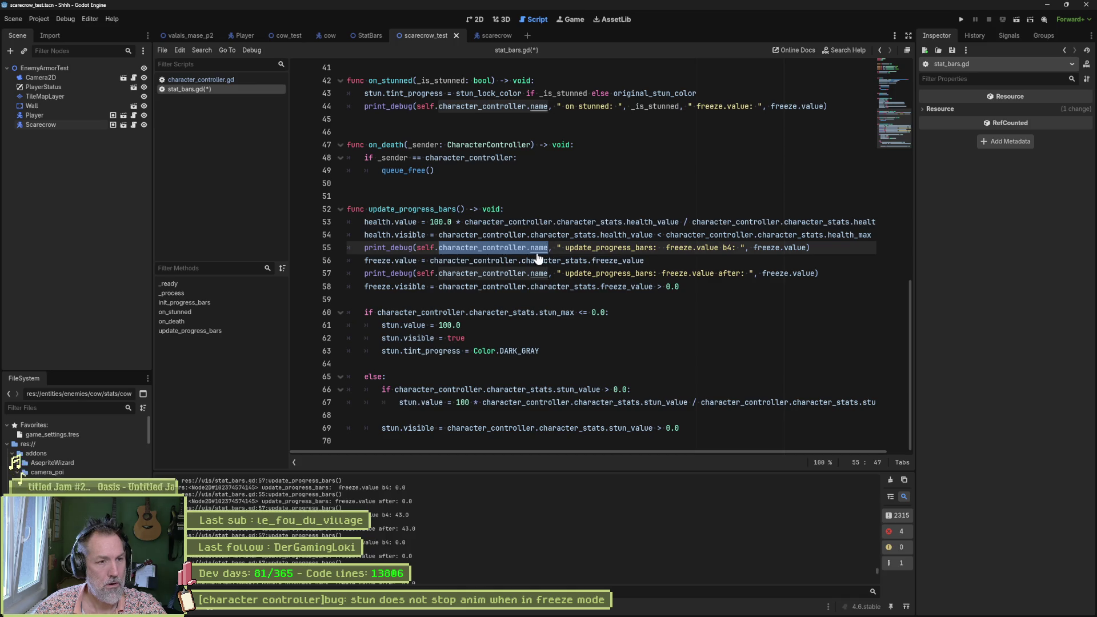
pyautogui.press('F6')
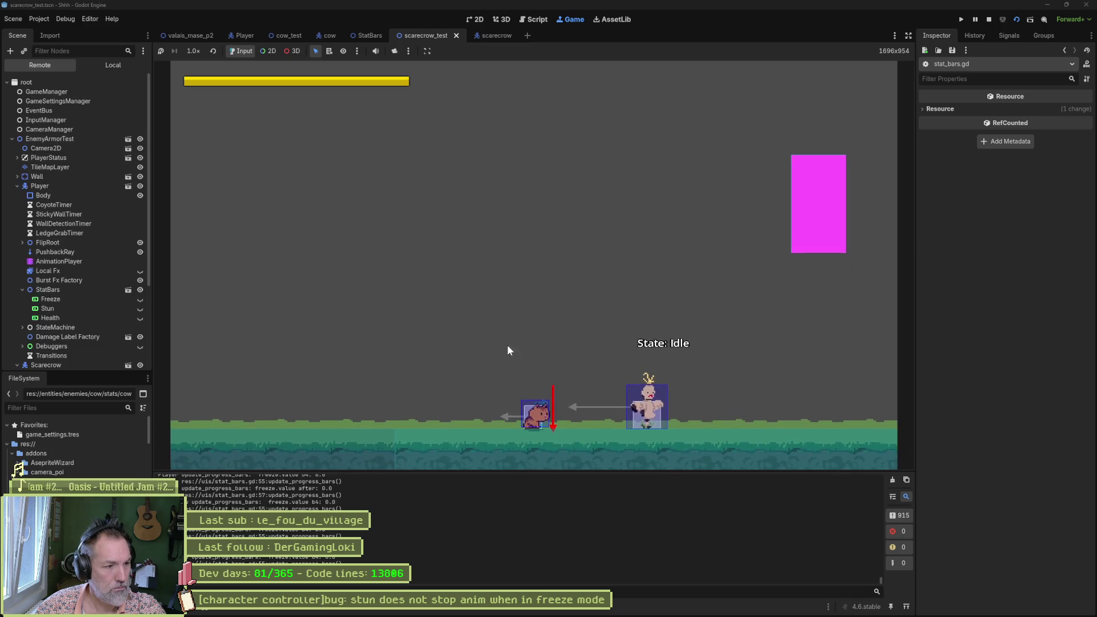
# Step: Stop the game and prefix line 55's print with if character_controller.name == "Scarecrow":
pyautogui.press('F8')
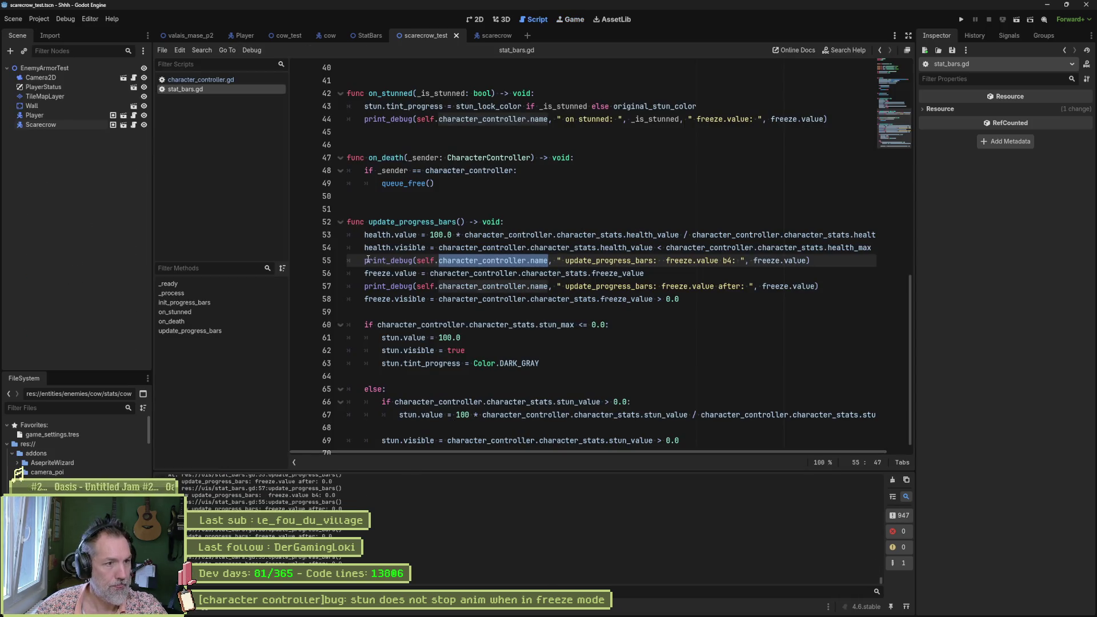
pyautogui.click(366, 262)
pyautogui.press('Return')
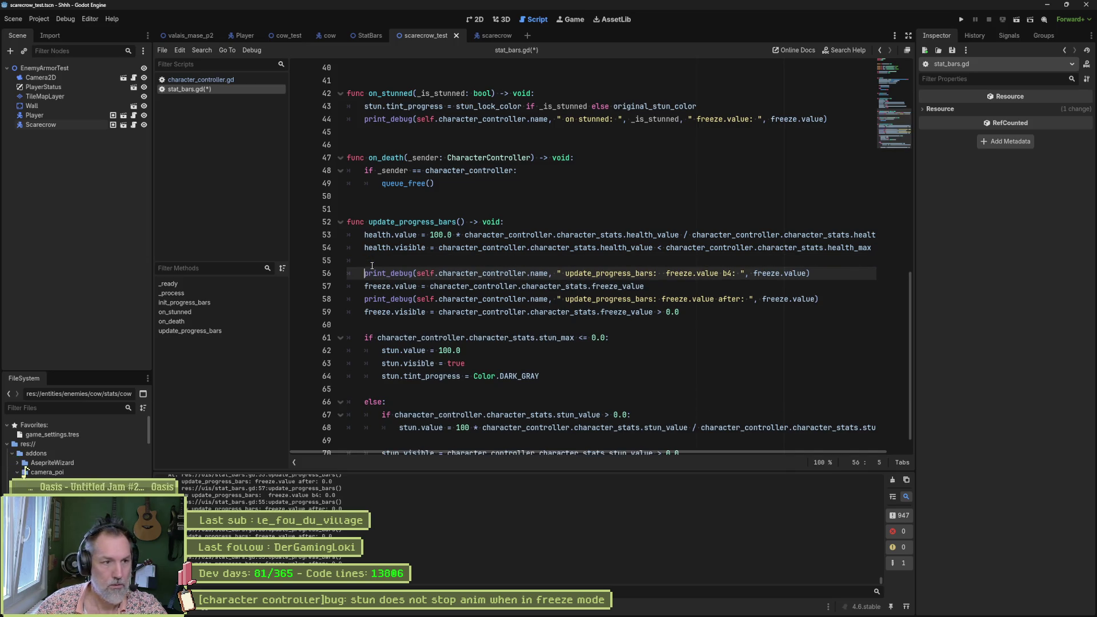
pyautogui.press('Up')
pyautogui.write('if character_controller.name ==')
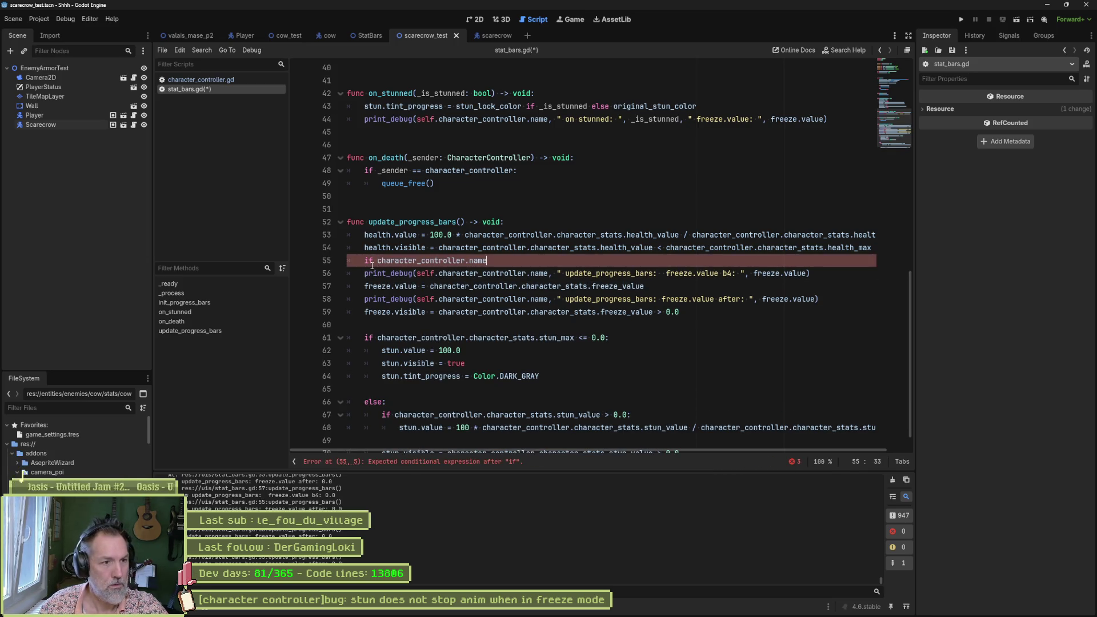
pyautogui.write(' "Scarecrow')
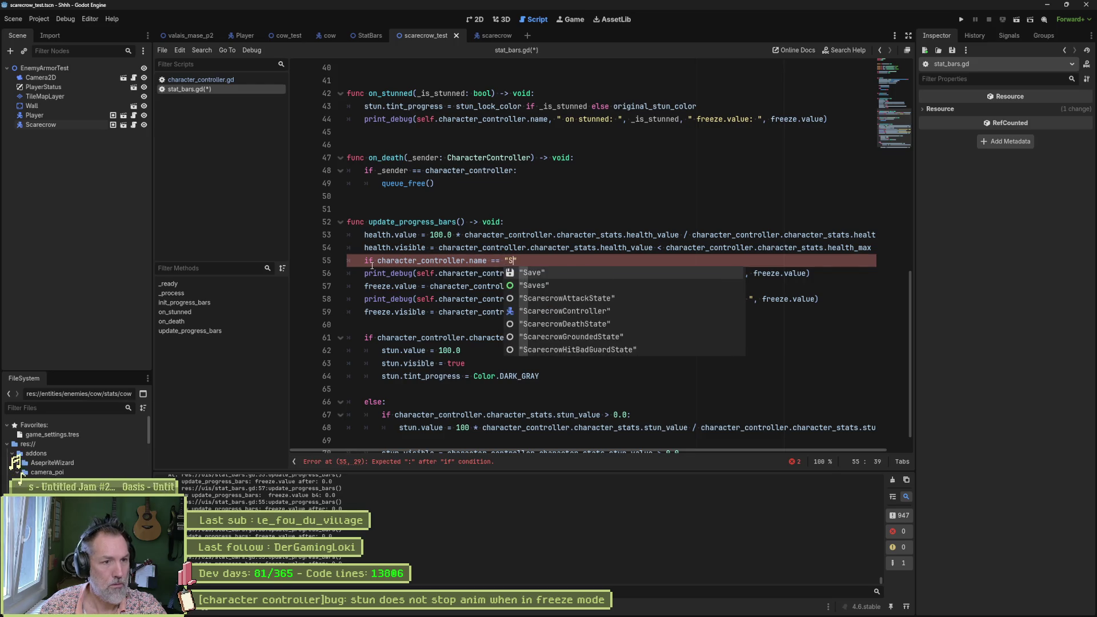
pyautogui.write('"')
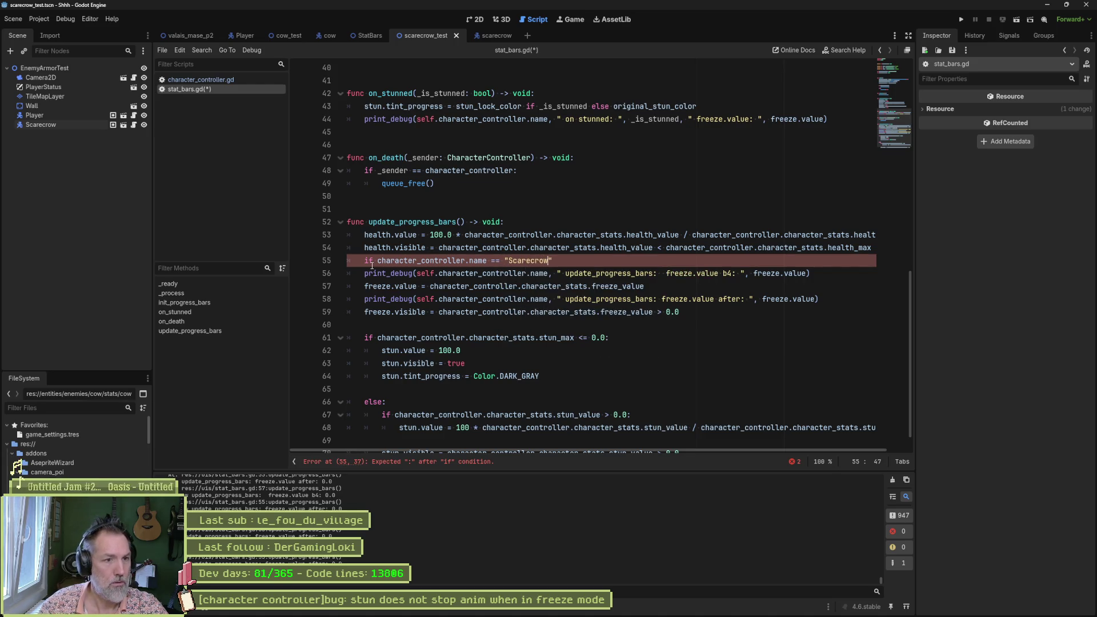
pyautogui.write(':')
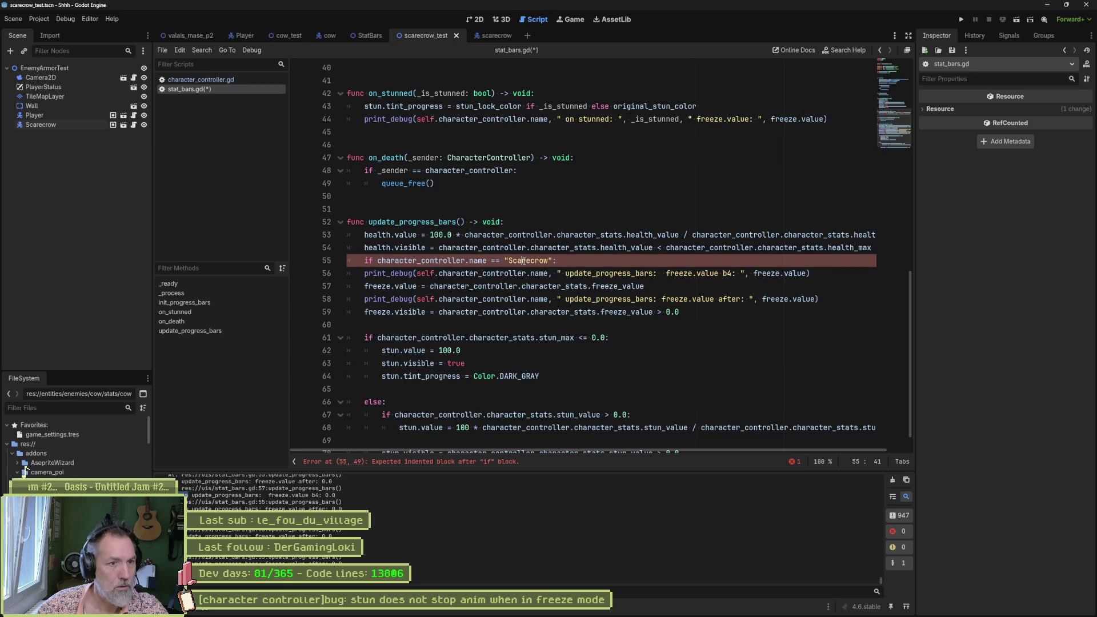
pyautogui.press('Left')
pyautogui.press('Left')
pyautogui.click(365, 273)
pyautogui.press('Tab')
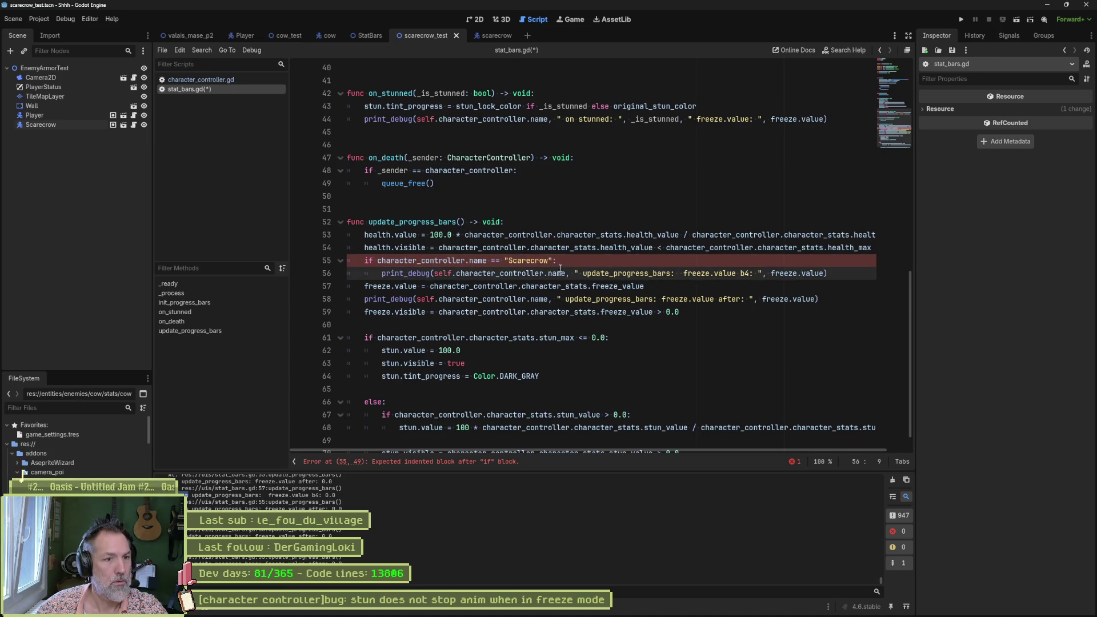
pyautogui.moveTo(556, 261); pyautogui.dragTo(370, 260)
pyautogui.click(588, 254)
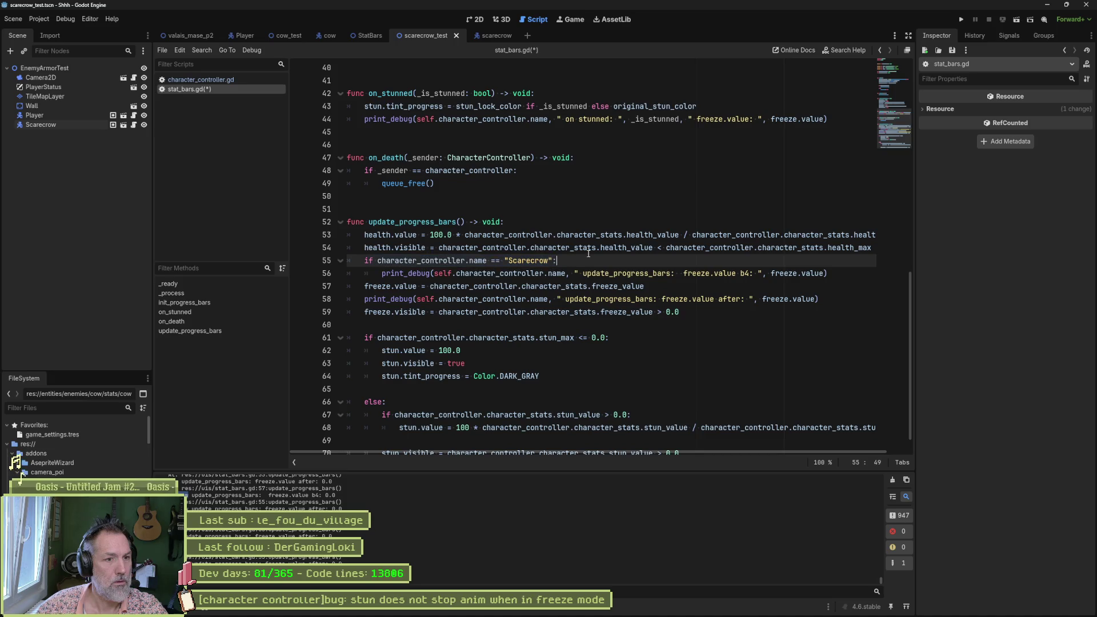
pyautogui.press('Delete')
pyautogui.press('Delete')
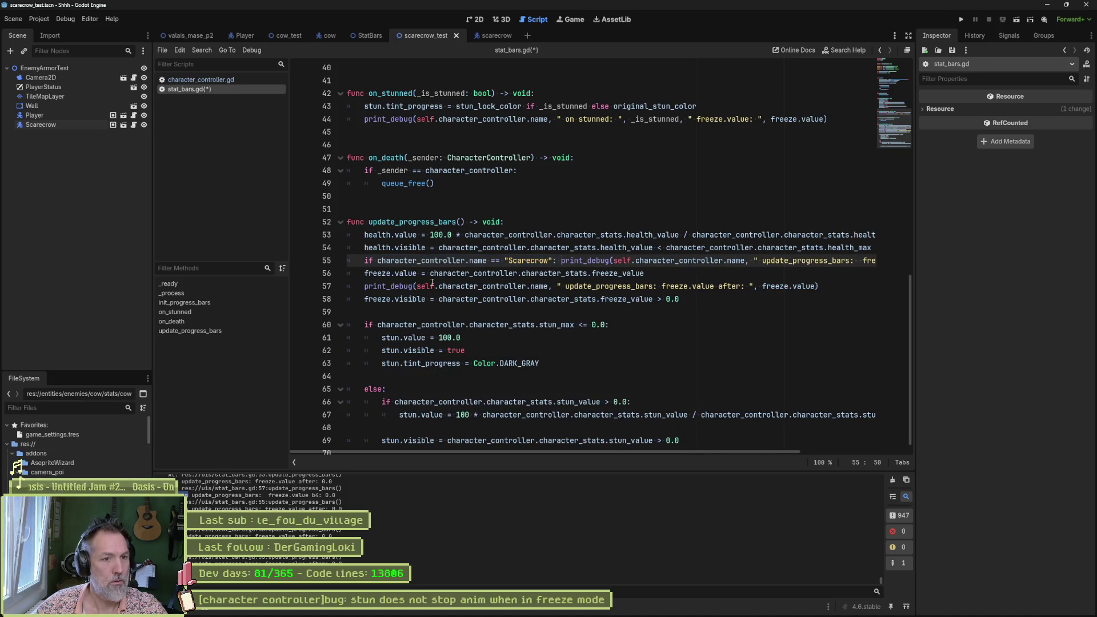
# Step: Copy the Scarecrow condition onto the prints on lines 57 and 44, then rerun the scene
pyautogui.keyDown('shift'); pyautogui.click(366, 262); pyautogui.keyUp('shift')
pyautogui.hotkey('ctrl', 'c')
pyautogui.click(365, 286)
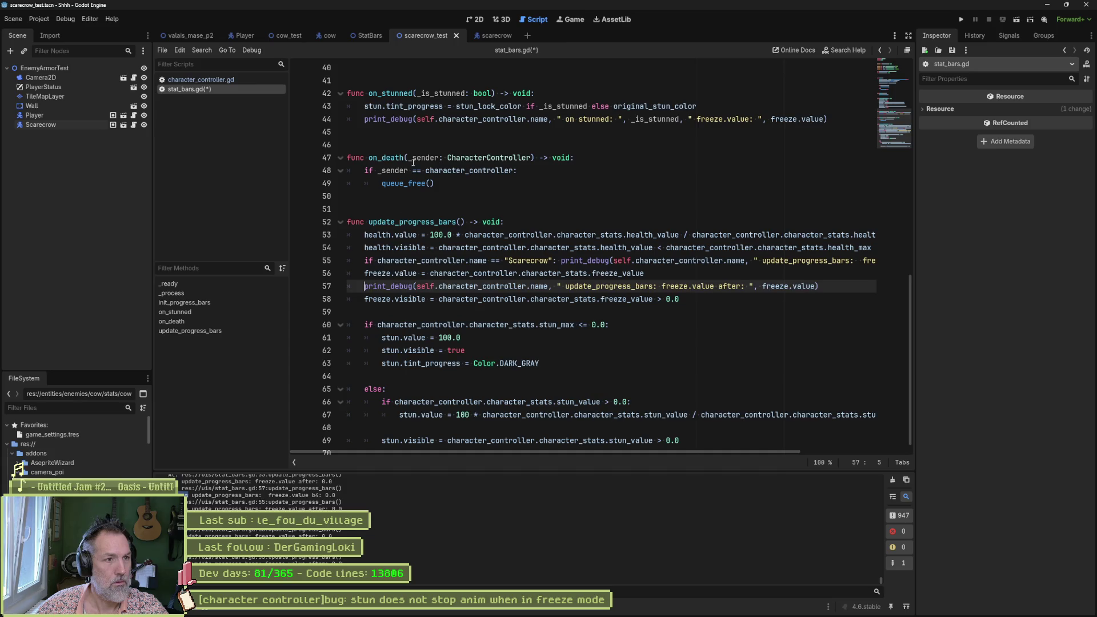
pyautogui.hotkey('ctrl', 'v')
pyautogui.click(365, 119)
pyautogui.hotkey('ctrl', 'v')
pyautogui.press('F6')
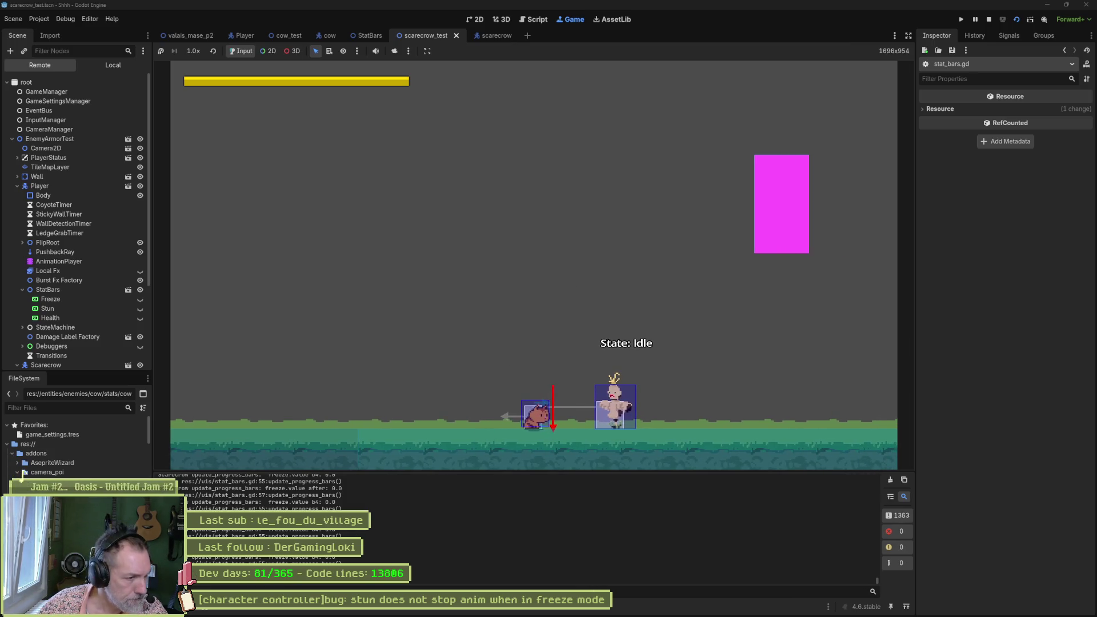
# Step: Attack the scarecrow twice, stop the game, and scroll through the Output panel's freeze logs
pyautogui.press('Right')
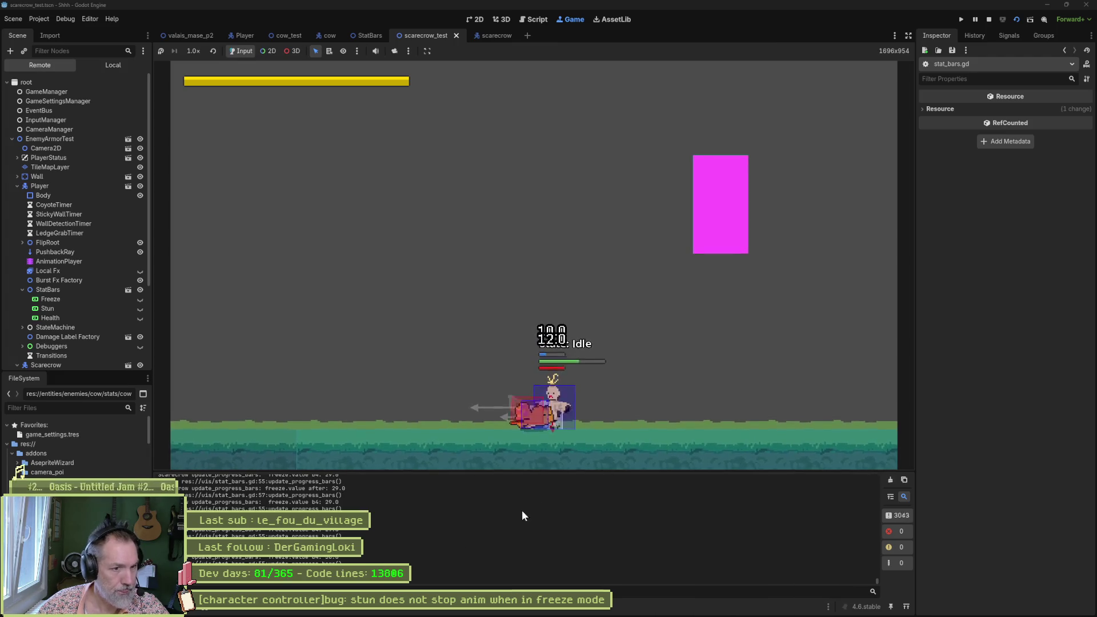
pyautogui.press('x')
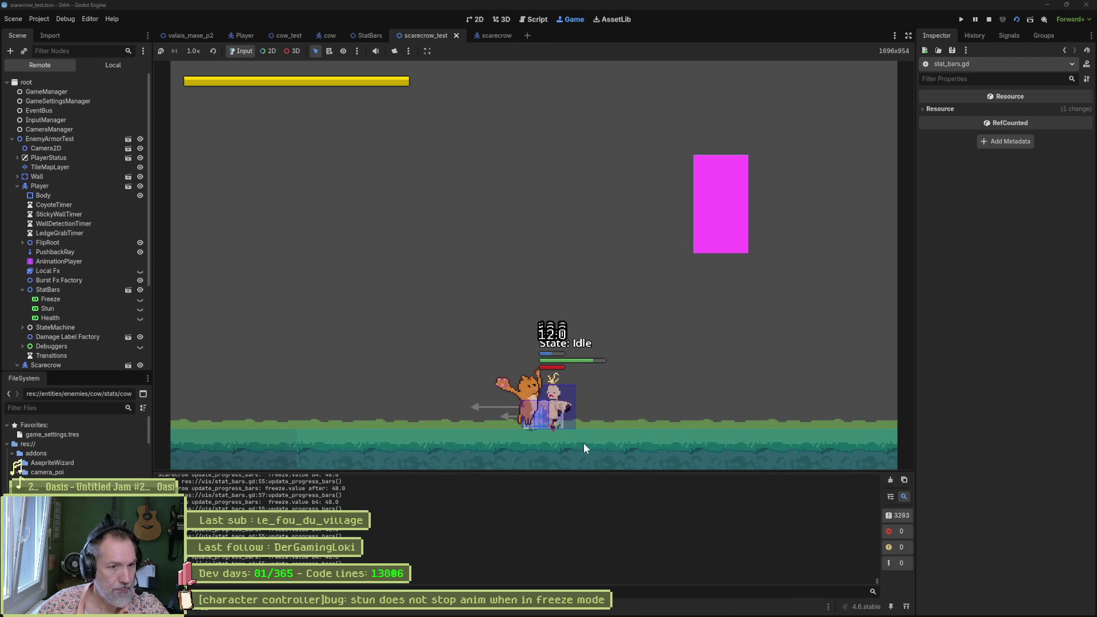
pyautogui.click(989, 19)
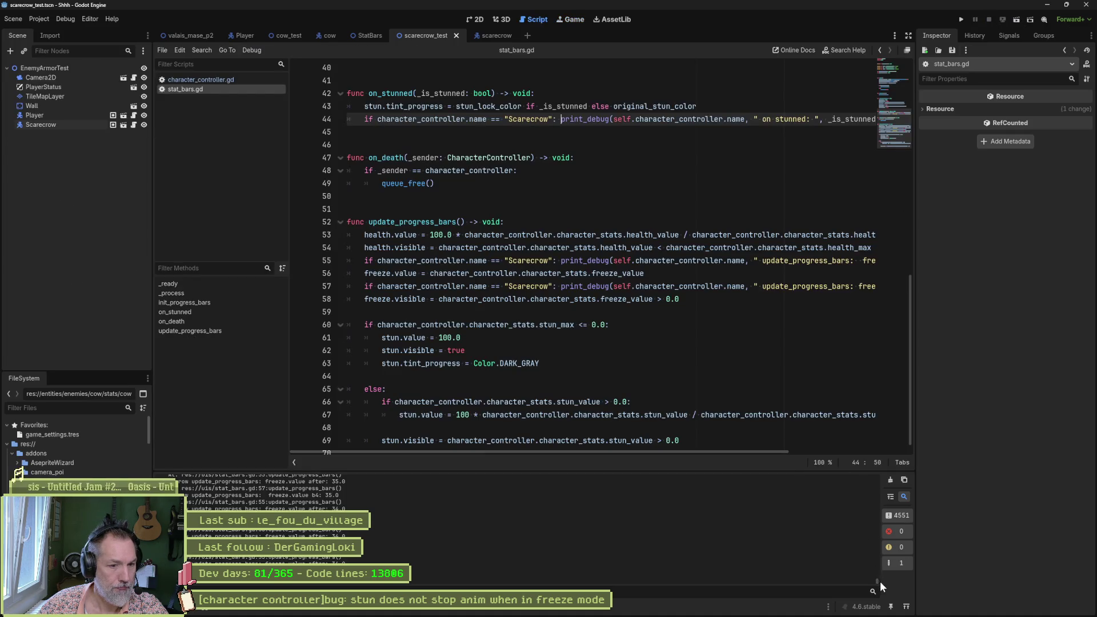
pyautogui.moveTo(880, 583)
pyautogui.mouseDown()
pyautogui.moveTo(876, 468)
pyautogui.moveTo(866, 536)
pyautogui.mouseUp()
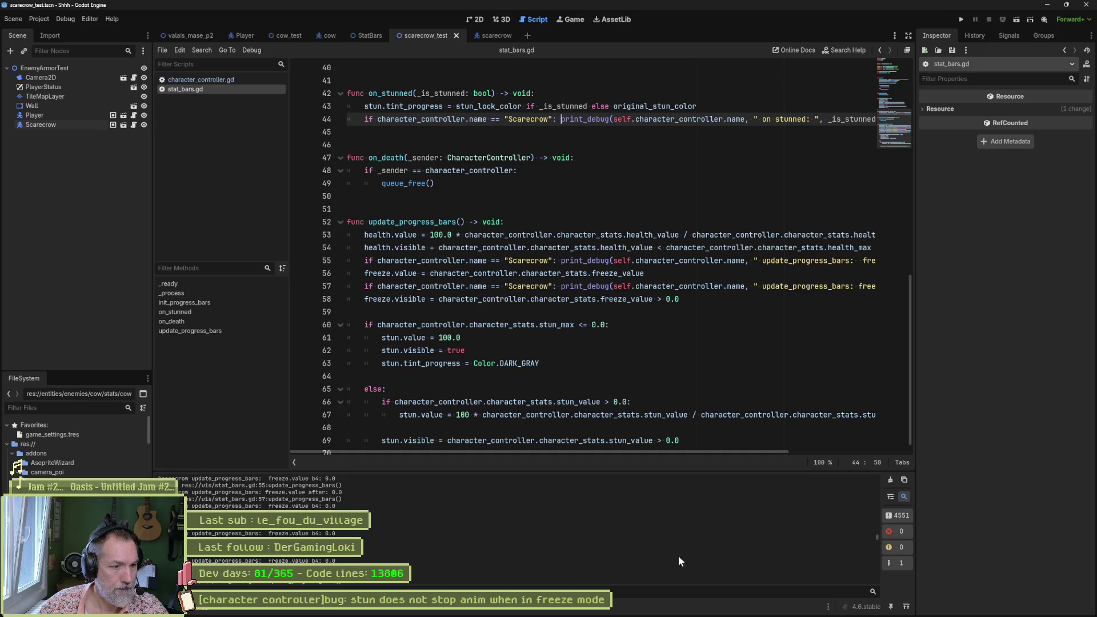
pyautogui.scroll(-2, 323, 558)
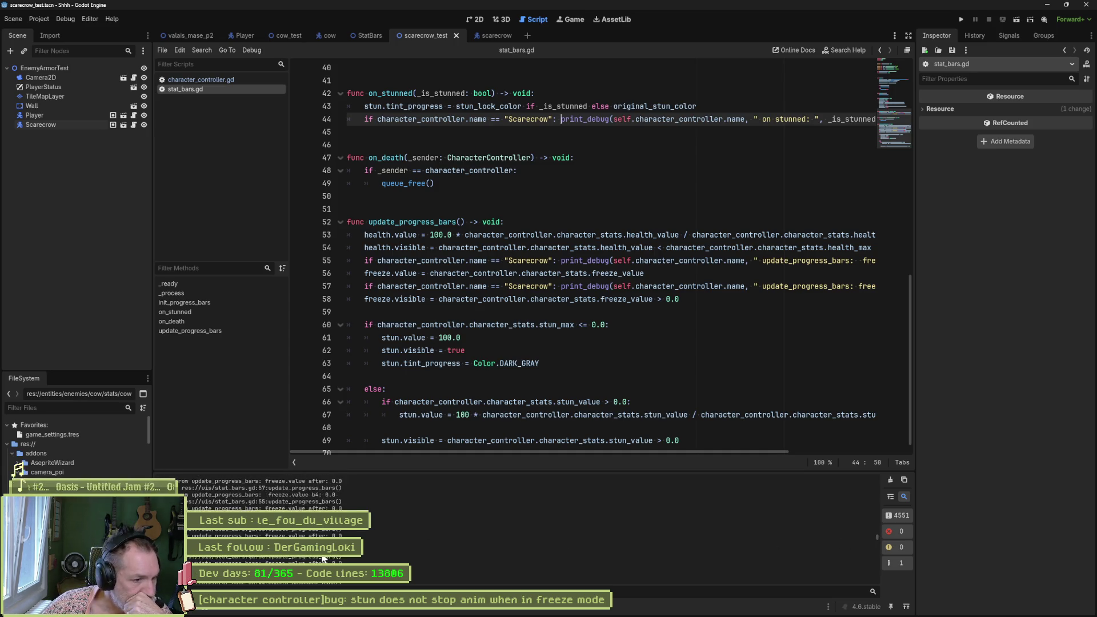
pyautogui.scroll(-5, 324, 558)
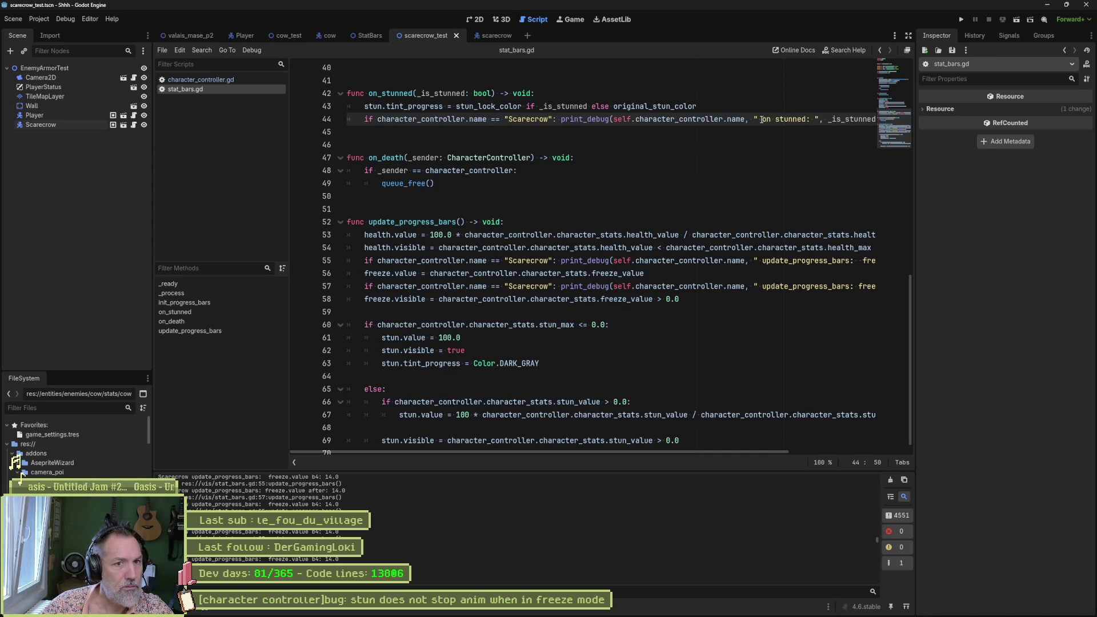
pyautogui.moveTo(762, 119); pyautogui.dragTo(807, 119)
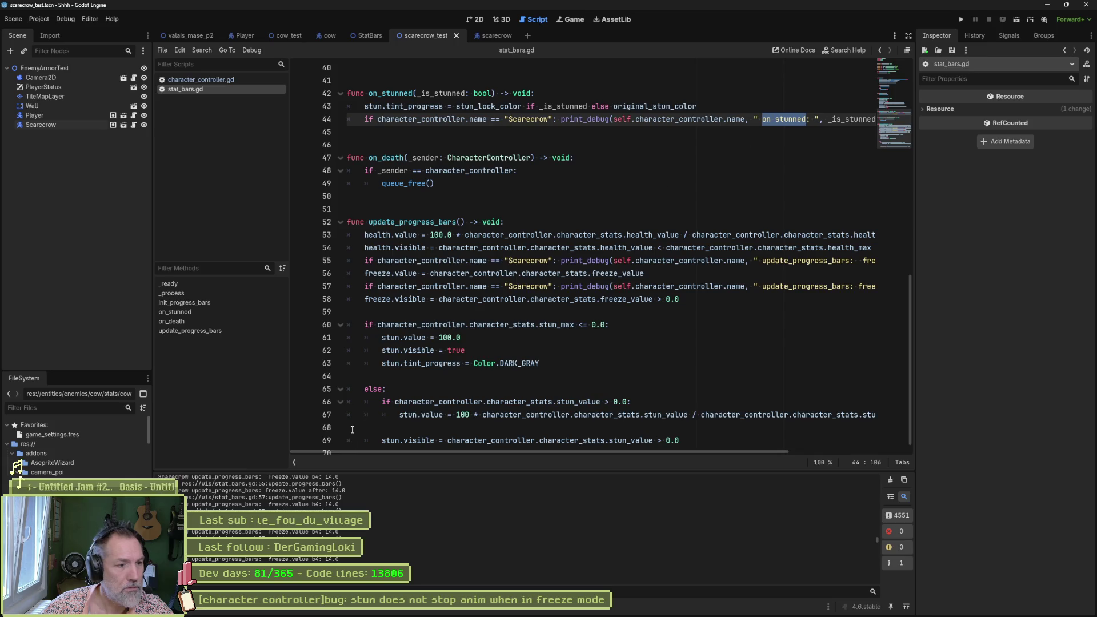
pyautogui.click(369, 589)
pyautogui.hotkey('ctrl', 'v')
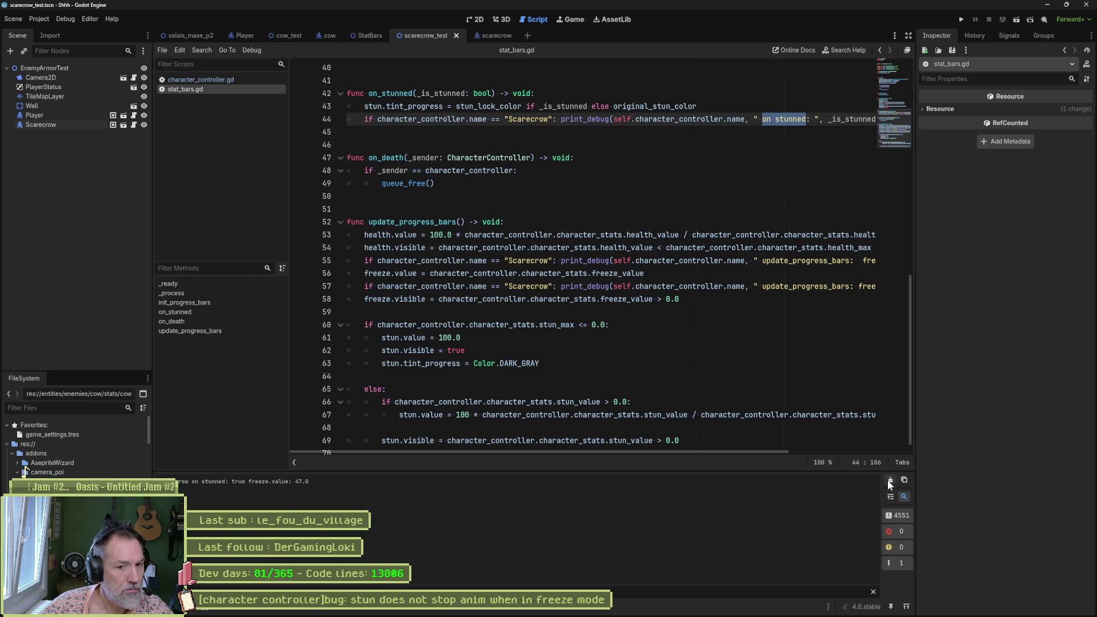
pyautogui.click(873, 591)
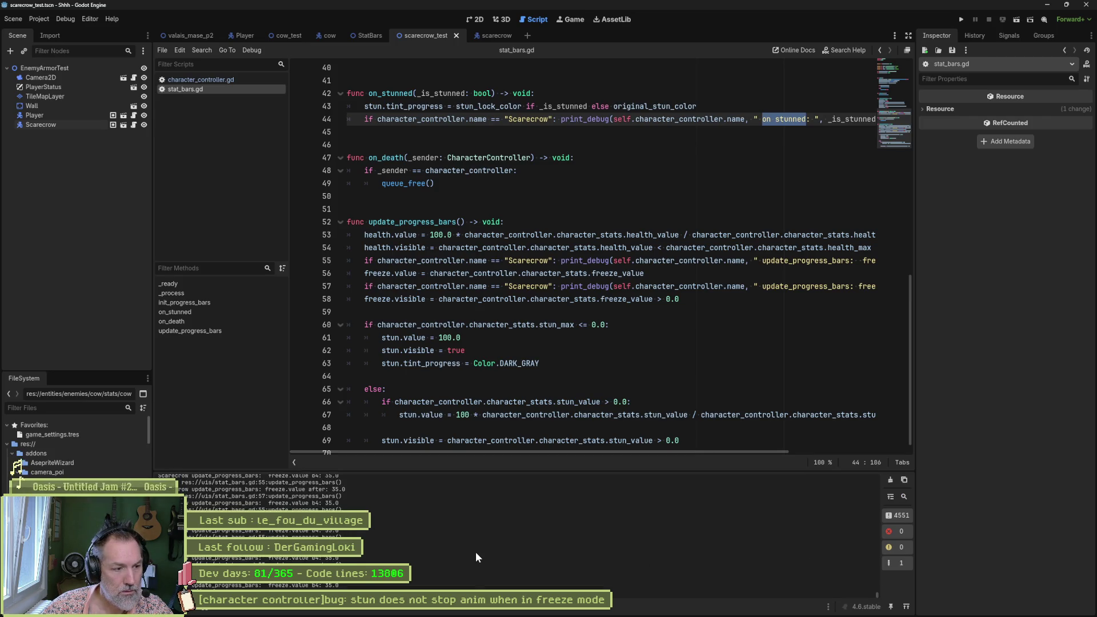
pyautogui.moveTo(877, 596); pyautogui.dragTo(878, 563)
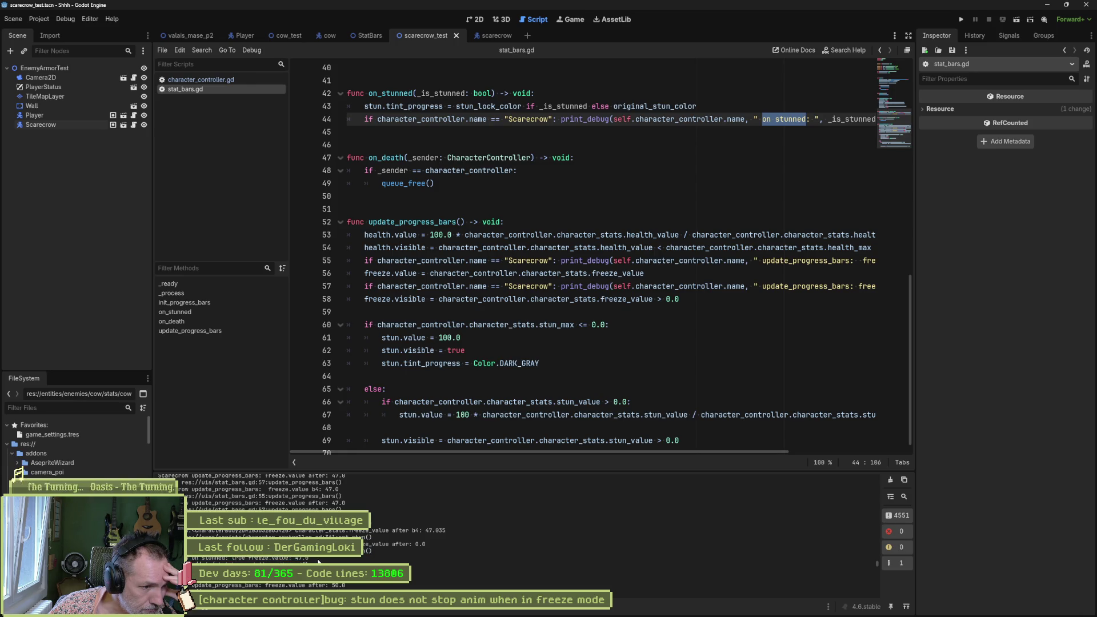
pyautogui.doubleClick(302, 558)
pyautogui.moveTo(371, 550); pyautogui.dragTo(194, 530)
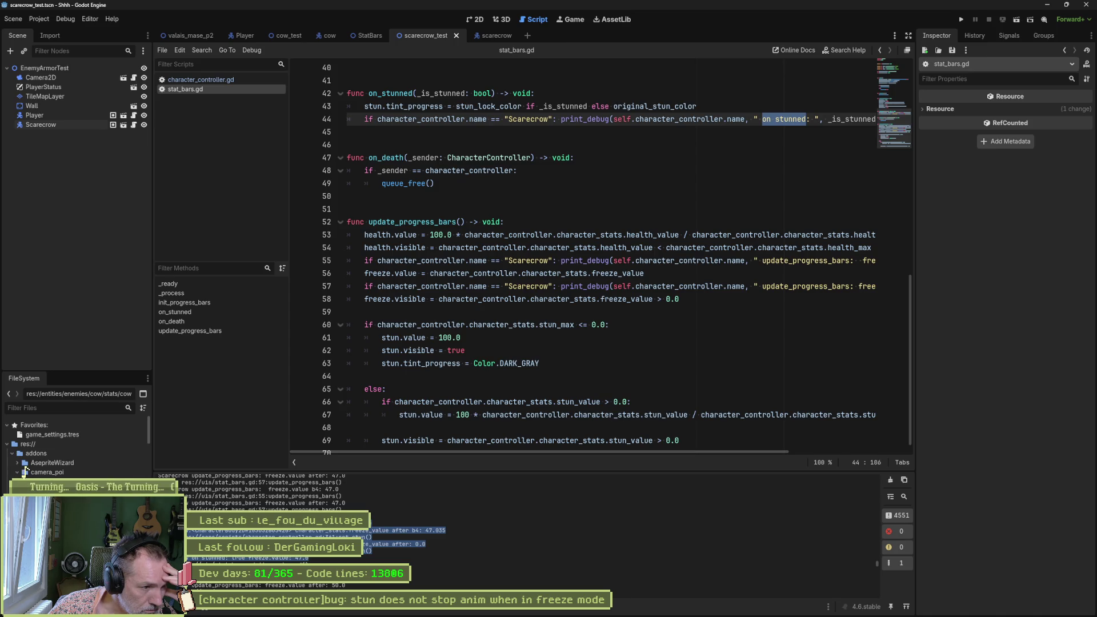
pyautogui.scroll(-2, 257, 531)
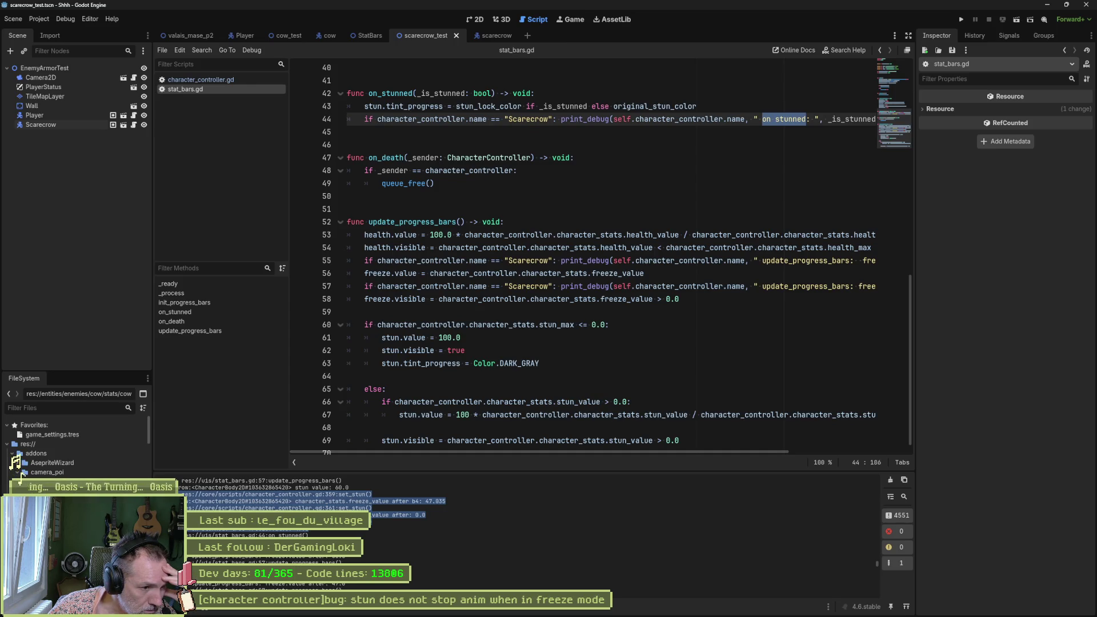
# Step: Clear the marked log lines from the Output panel
pyautogui.click(337, 562)
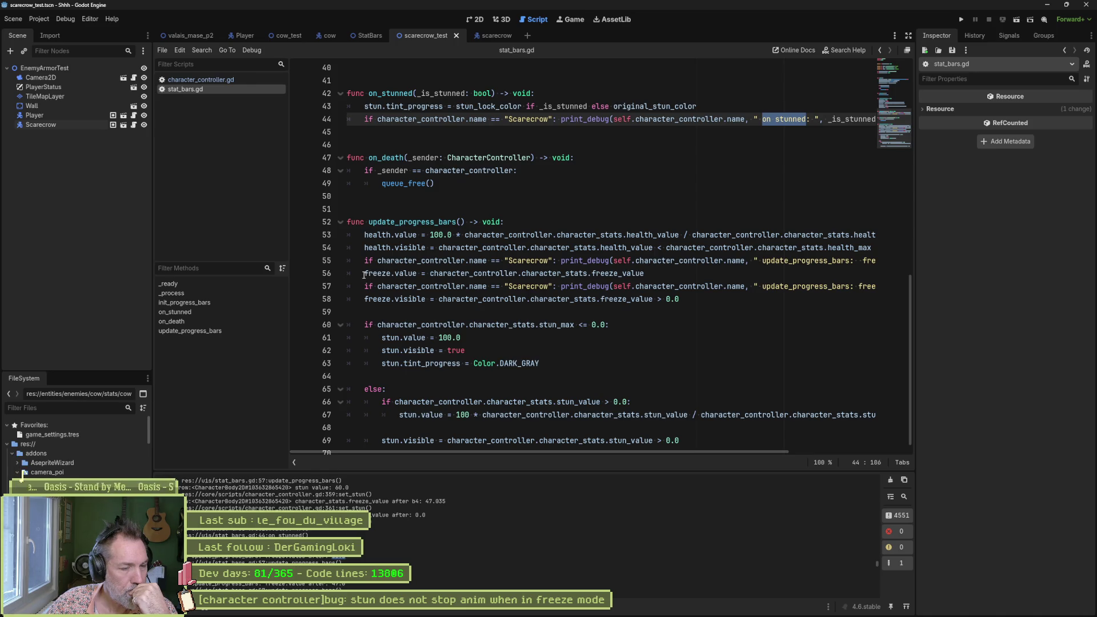
pyautogui.scroll(-1, 564, 321)
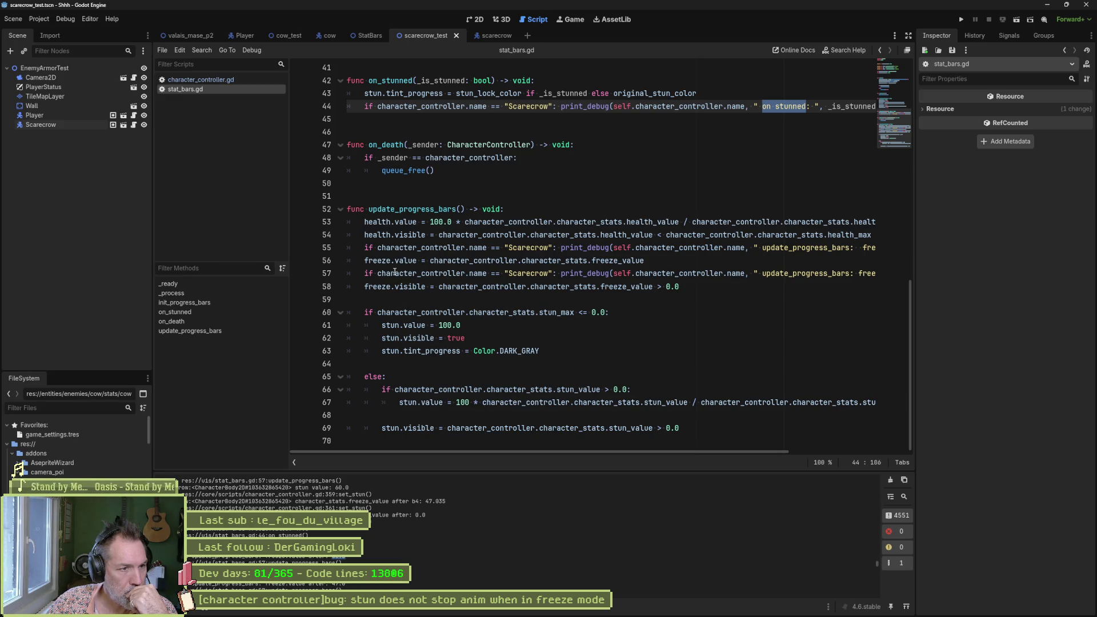
pyautogui.moveTo(445, 285)
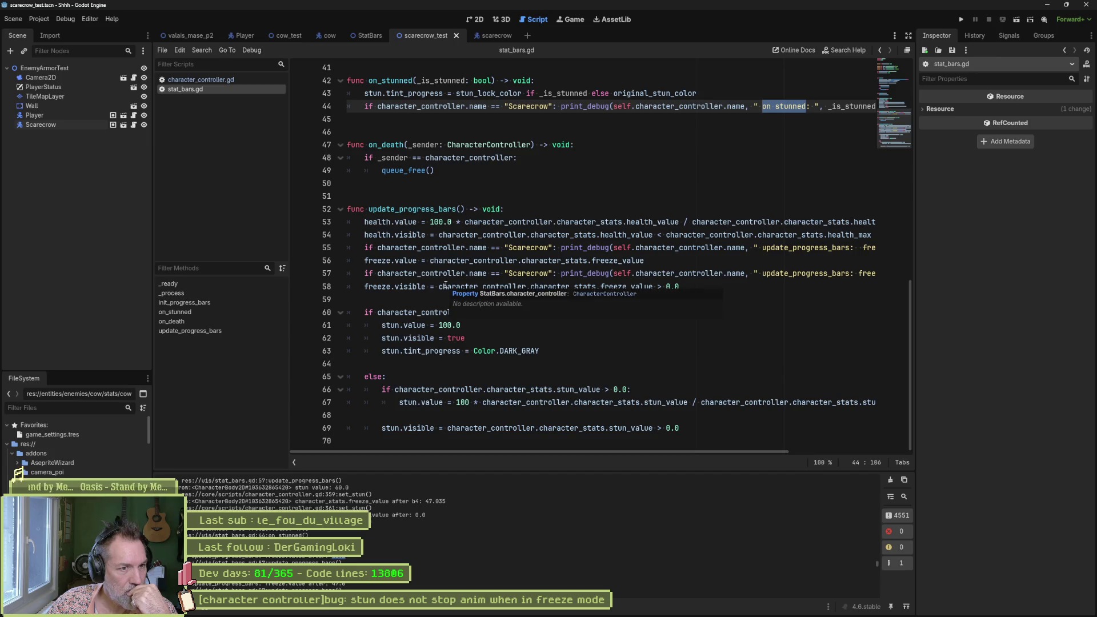
pyautogui.moveTo(446, 312)
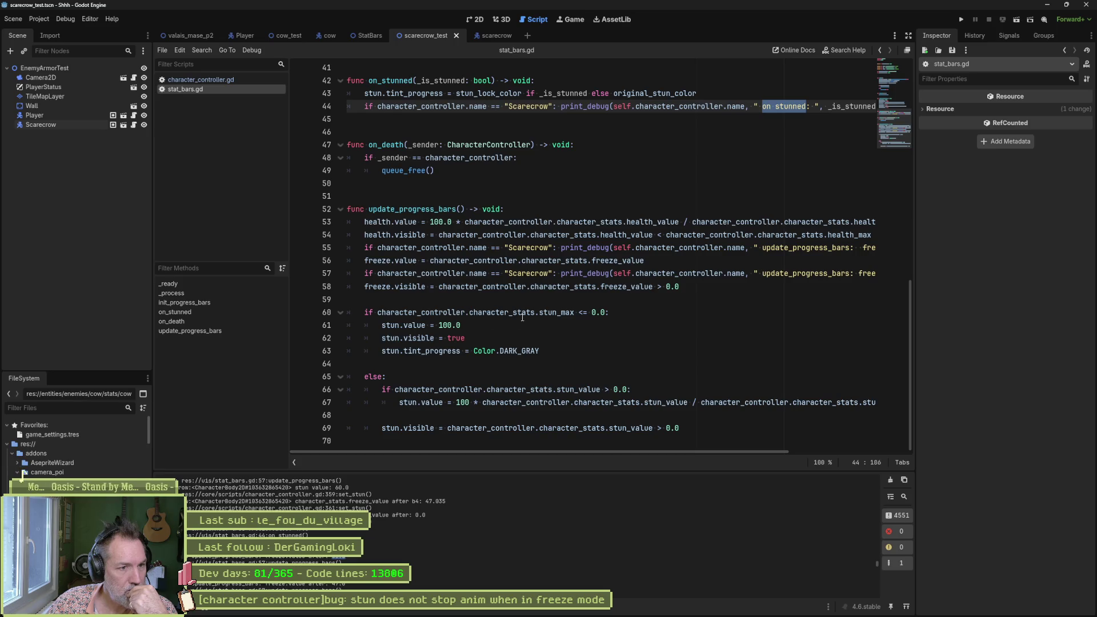
pyautogui.doubleClick(540, 312)
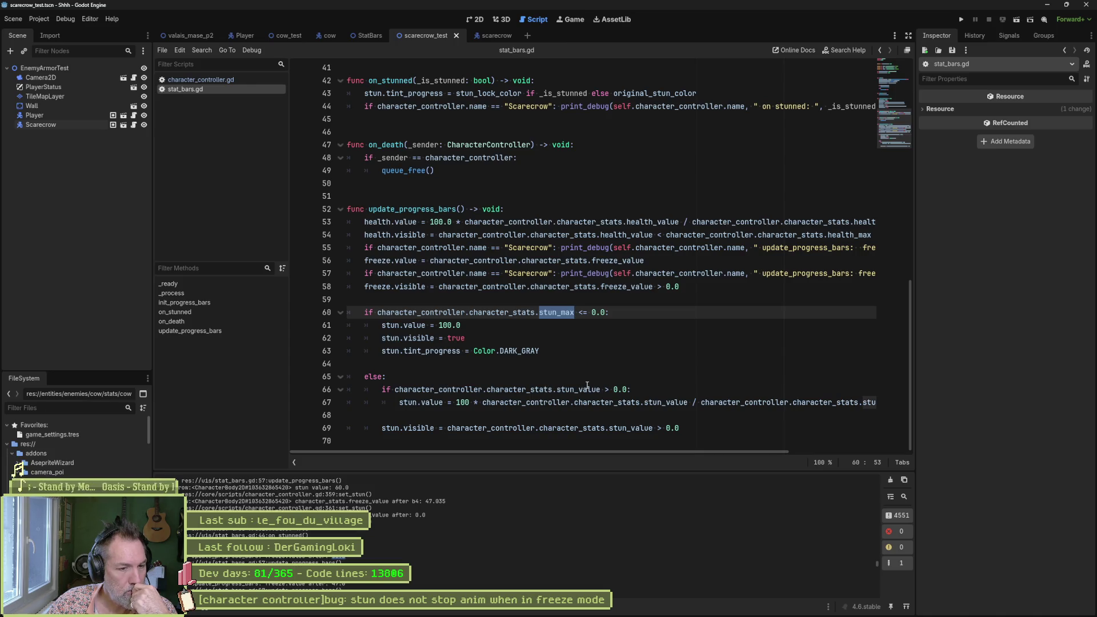
pyautogui.moveTo(587, 385)
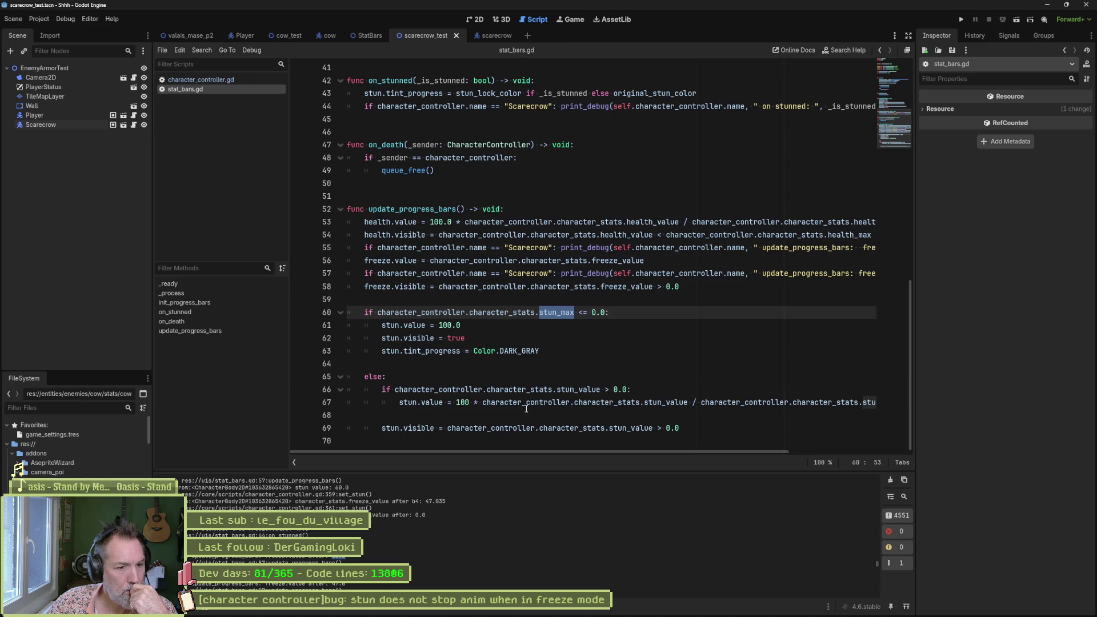
pyautogui.click(619, 416)
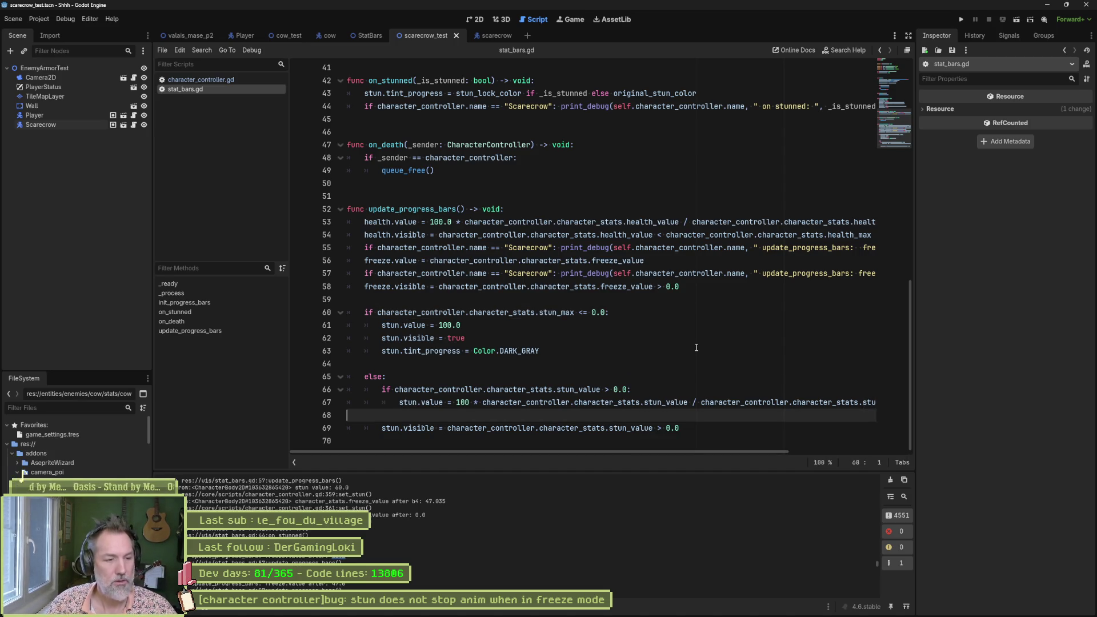
pyautogui.press('Tab')
pyautogui.write('if c')
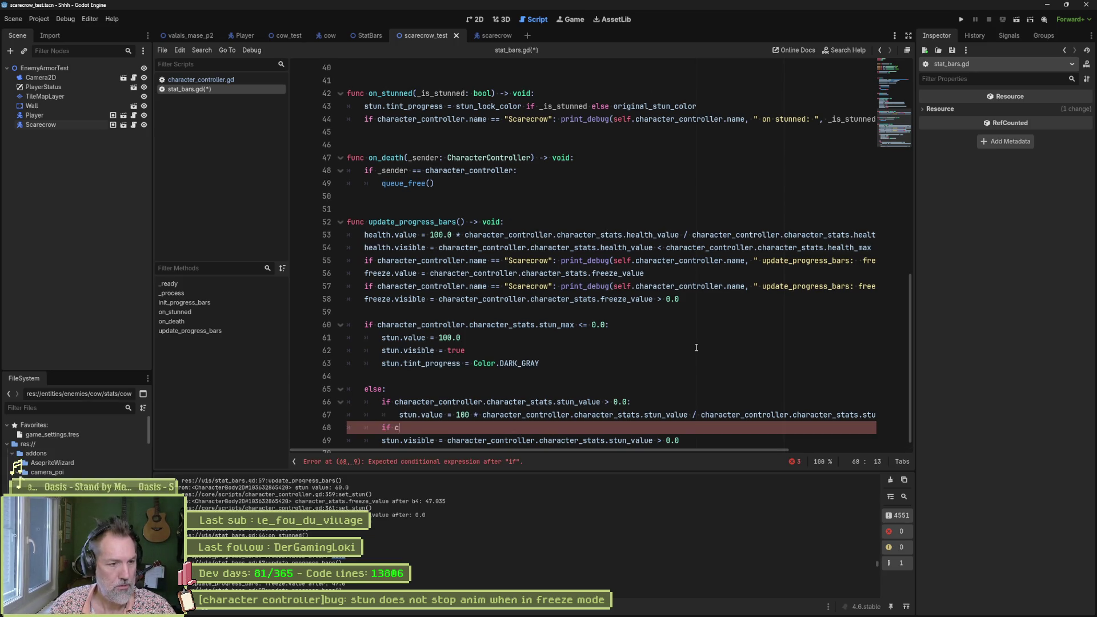
pyautogui.write('ha')
pyautogui.press('Return')
pyautogui.write('.is')
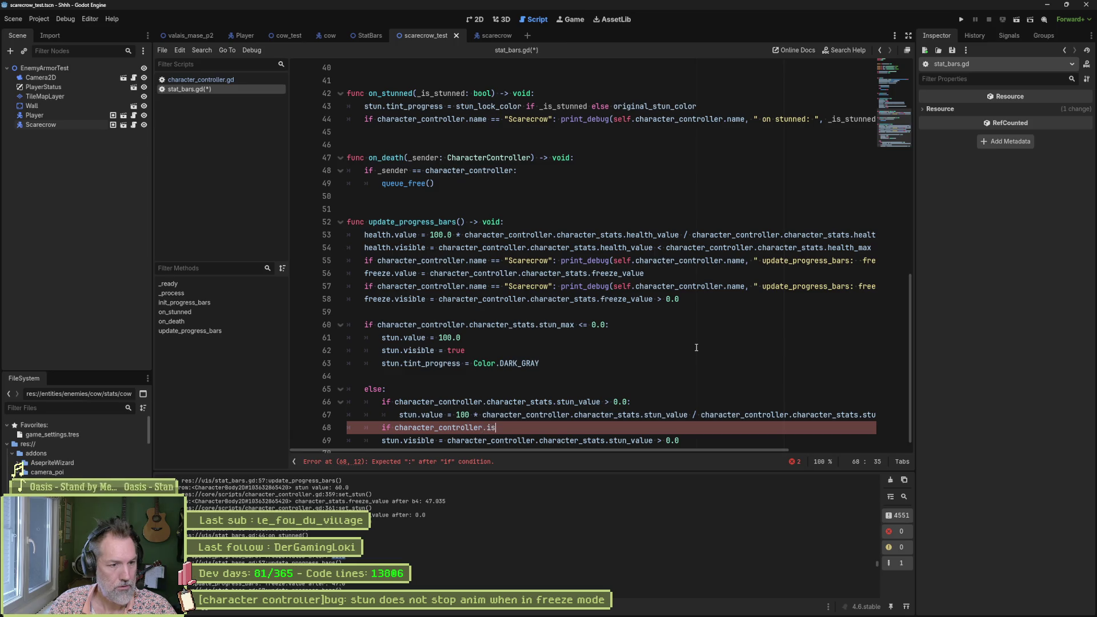
pyautogui.write('_st')
pyautogui.press('Return')
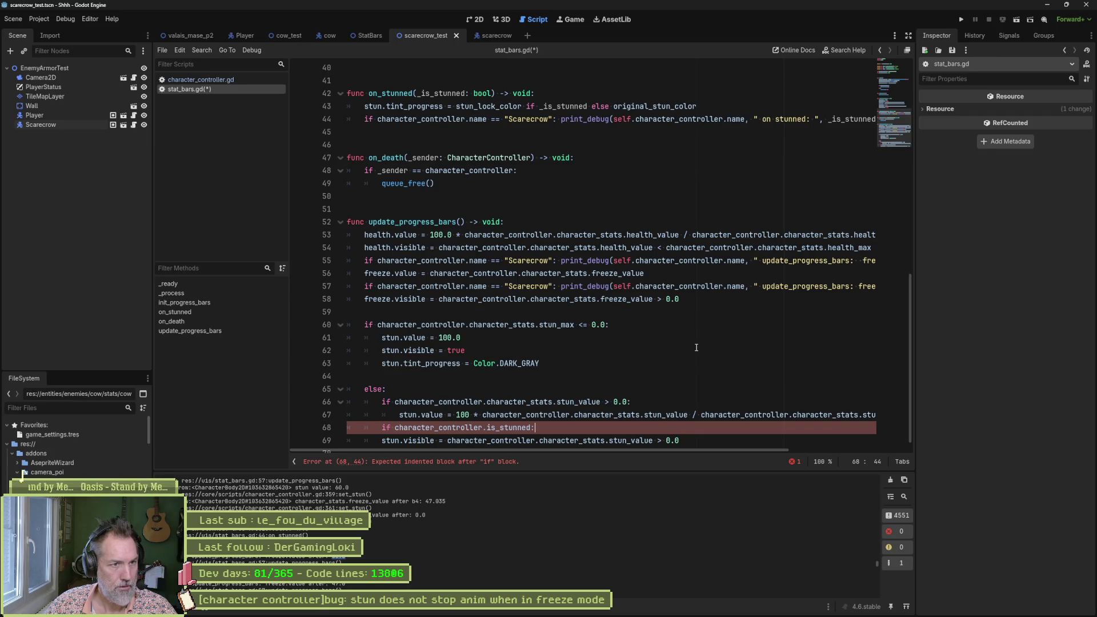
pyautogui.hotkey('ctrl', 'shift', 'k')
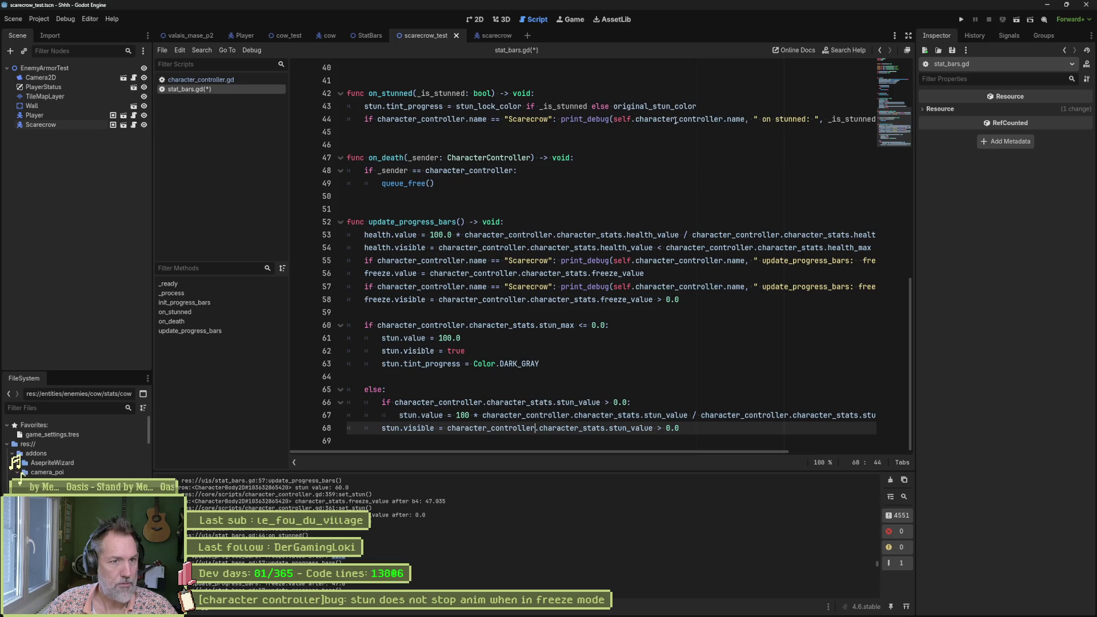
# Step: Replace the Scarecrow debug line in on_stunned with if character_controller.is_stunned:
pyautogui.click(703, 109)
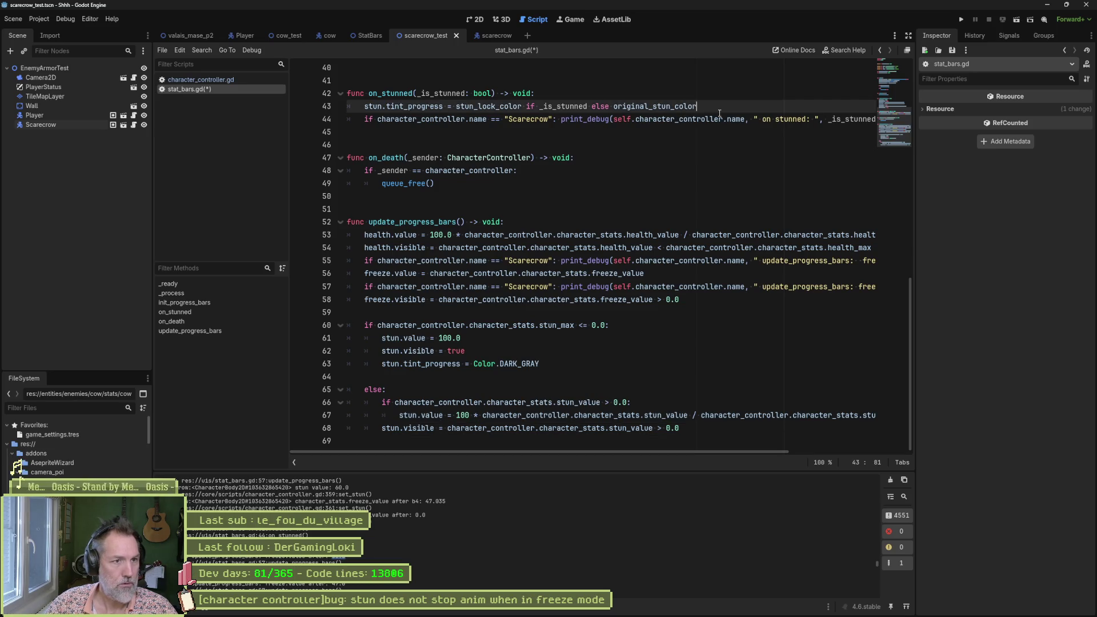
pyautogui.click(469, 120)
pyautogui.hotkey('shift', 'Home')
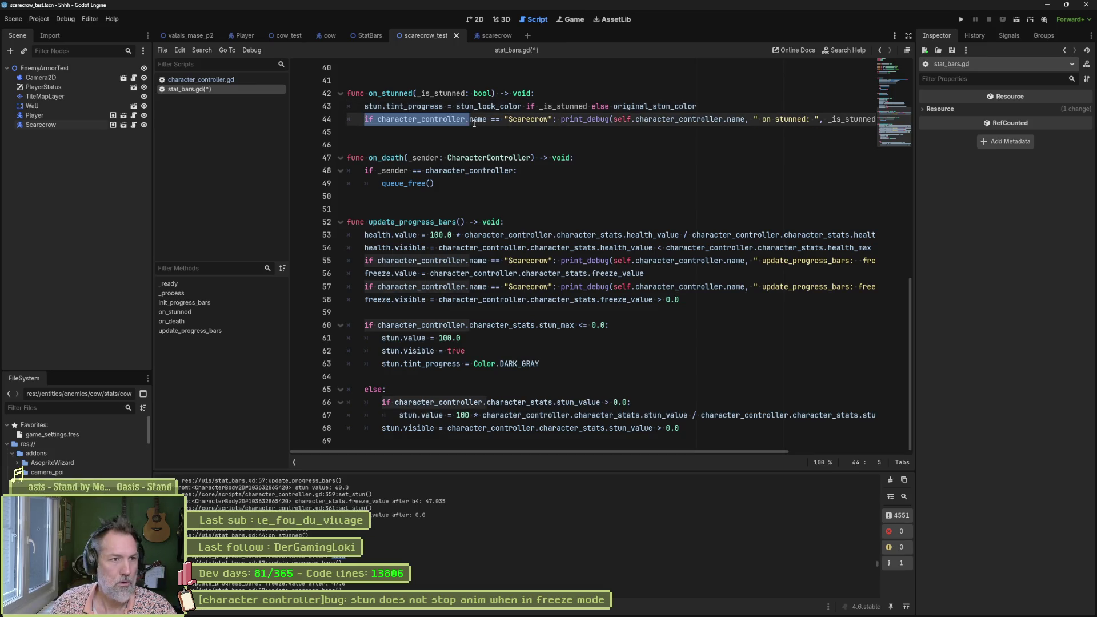
pyautogui.hotkey('shift', 'End')
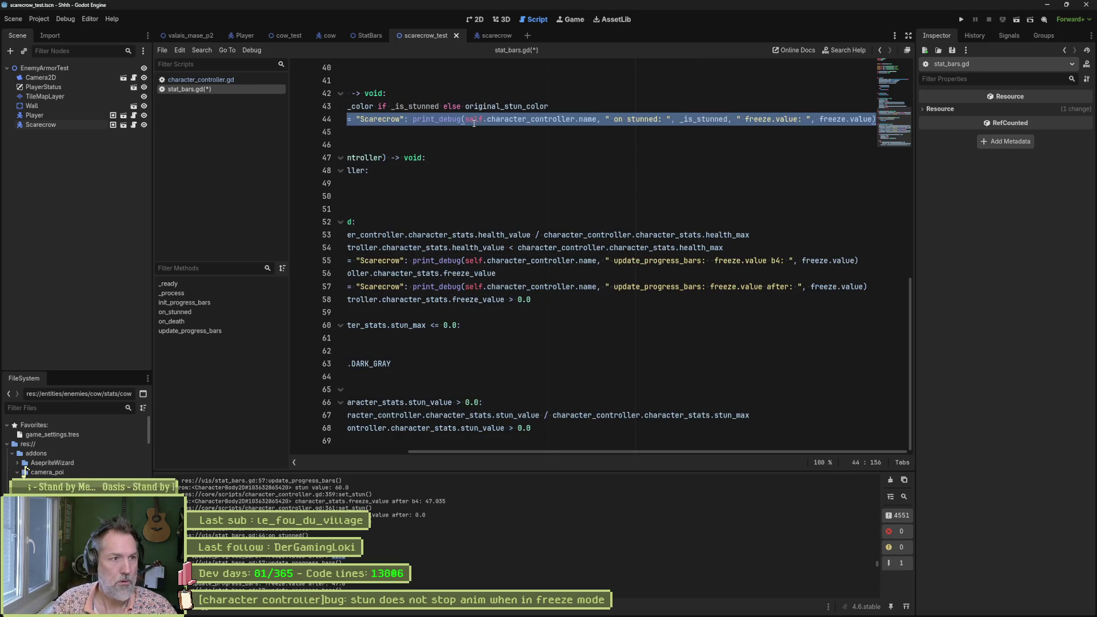
pyautogui.write('.')
pyautogui.press('BackSpace')
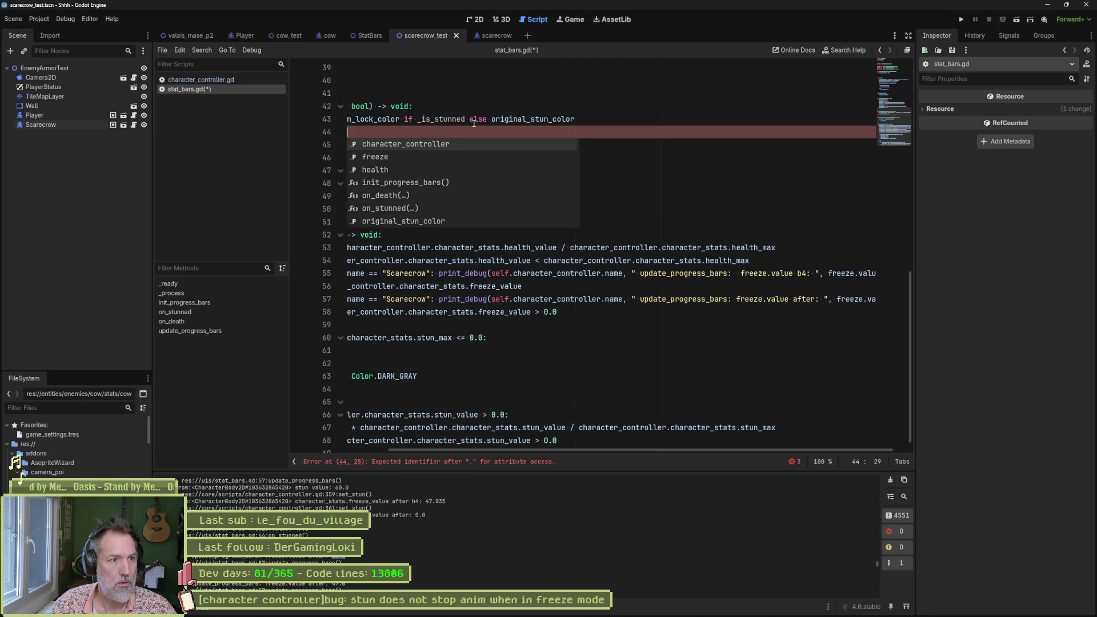
pyautogui.press('Left')
pyautogui.press('Left')
pyautogui.press('Left')
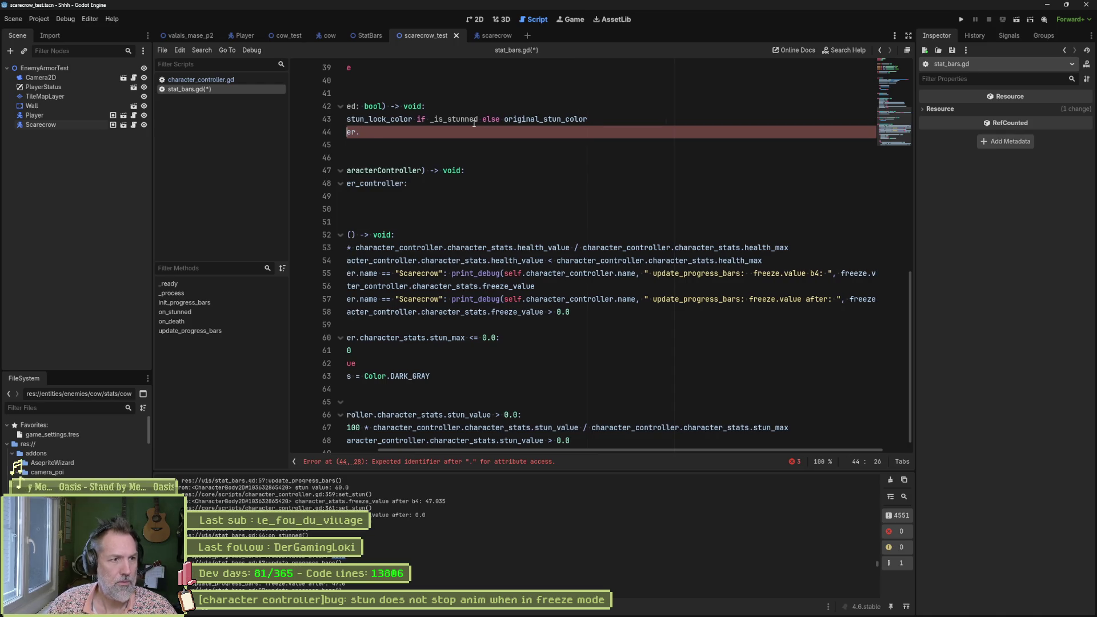
pyautogui.write('is_stu')
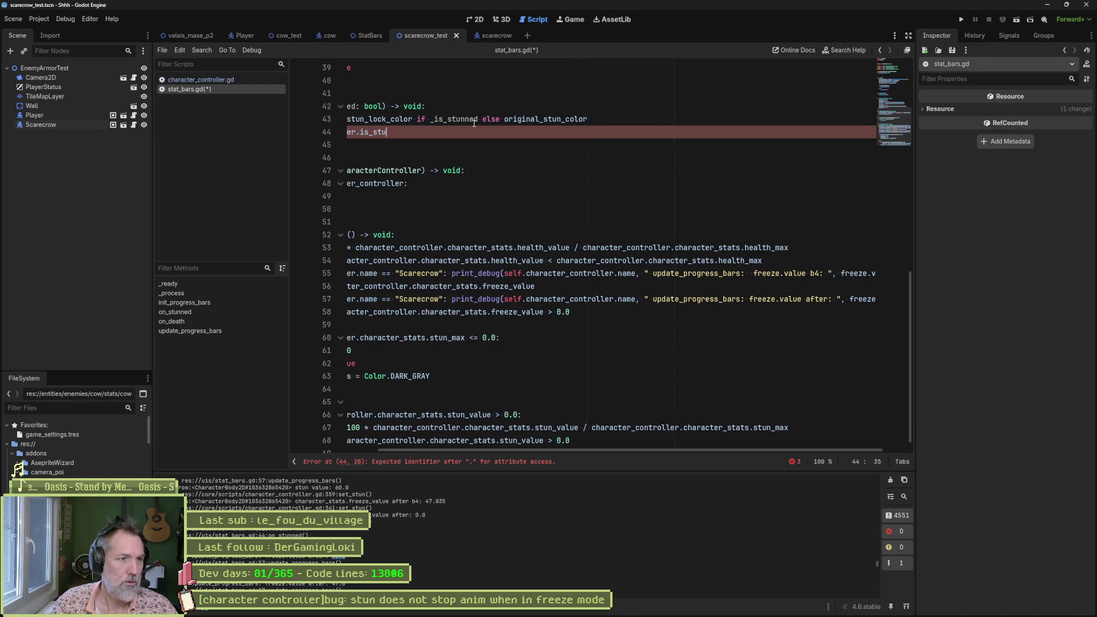
pyautogui.press('Return')
pyautogui.write(':')
pyautogui.press('Return')
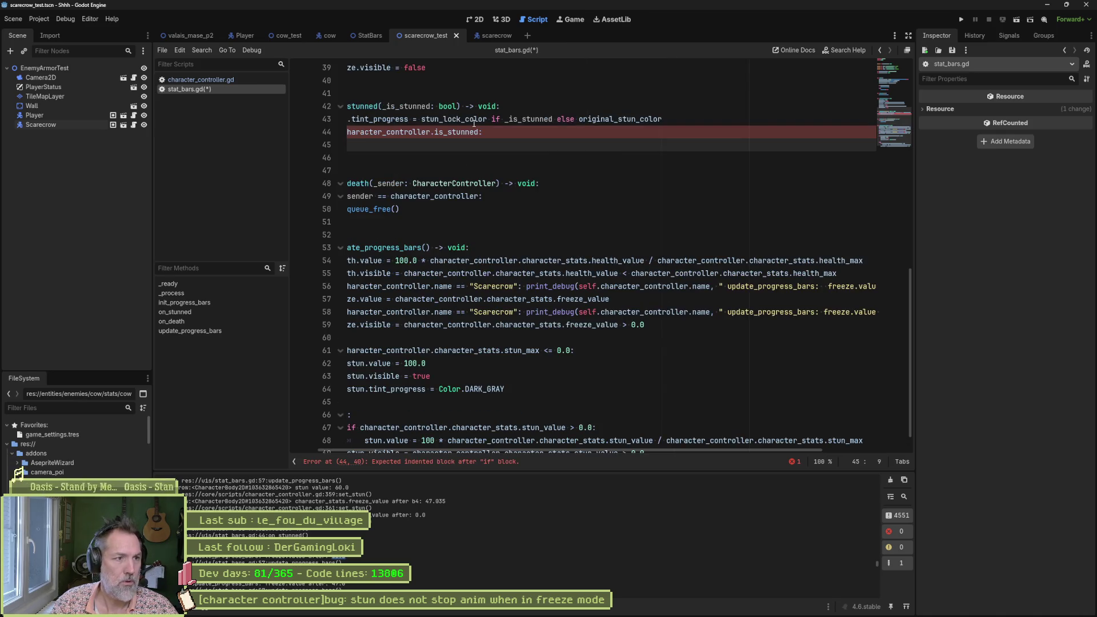
# Step: Swap the condition for the _is_stunned parameter and start an indented line beneath it
pyautogui.moveTo(431, 452); pyautogui.dragTo(369, 441)
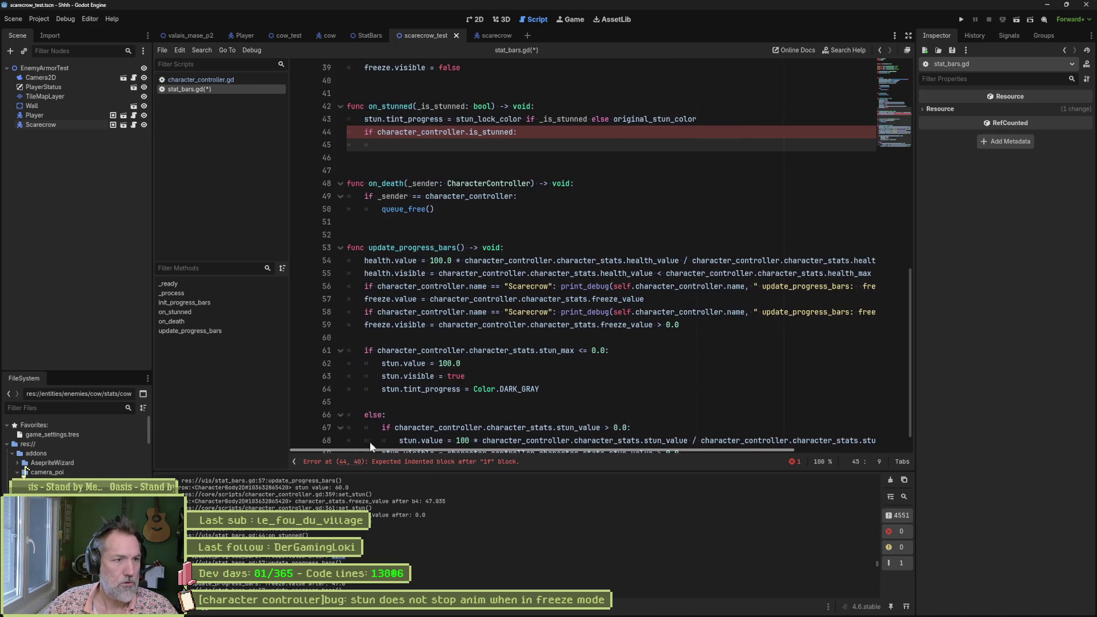
pyautogui.doubleClick(449, 107)
pyautogui.hotkey('ctrl', 'c')
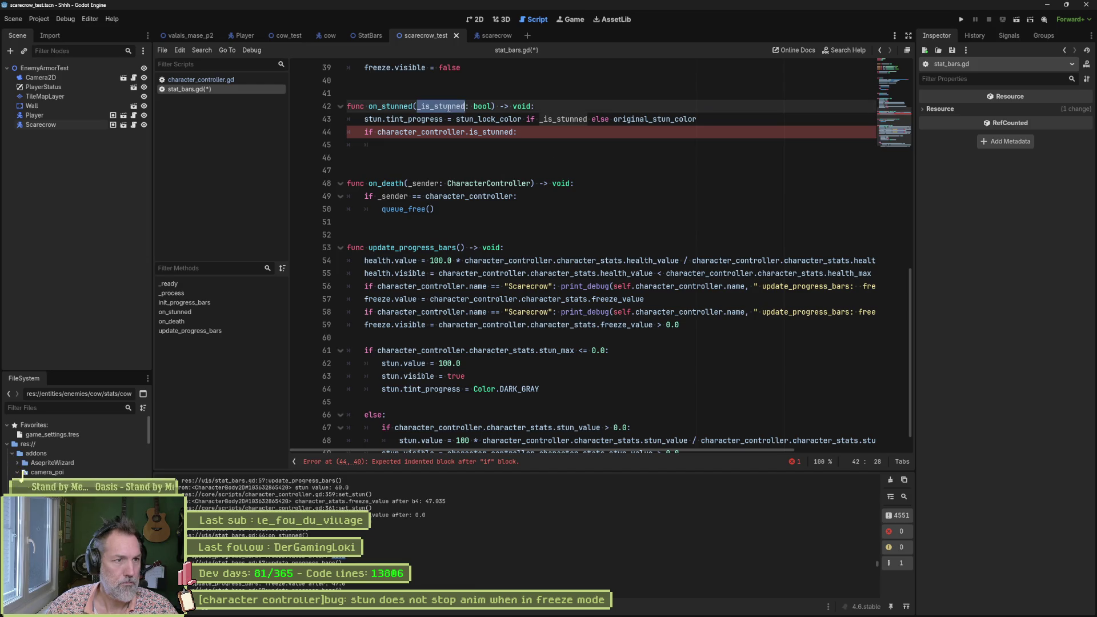
pyautogui.moveTo(377, 132); pyautogui.dragTo(515, 133)
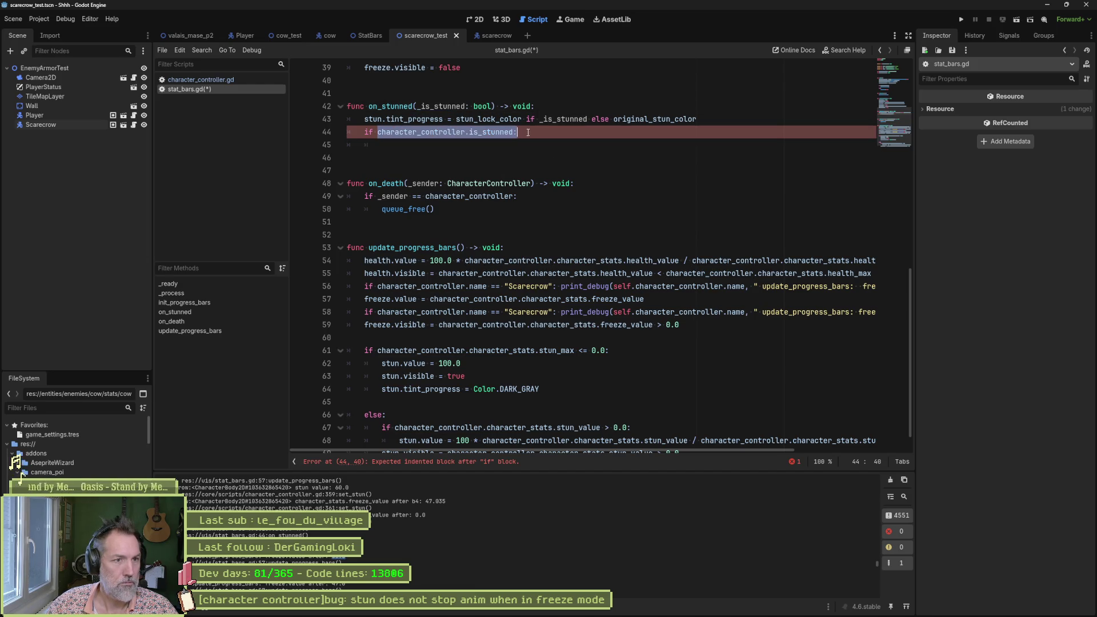
pyautogui.hotkey('ctrl', 'v')
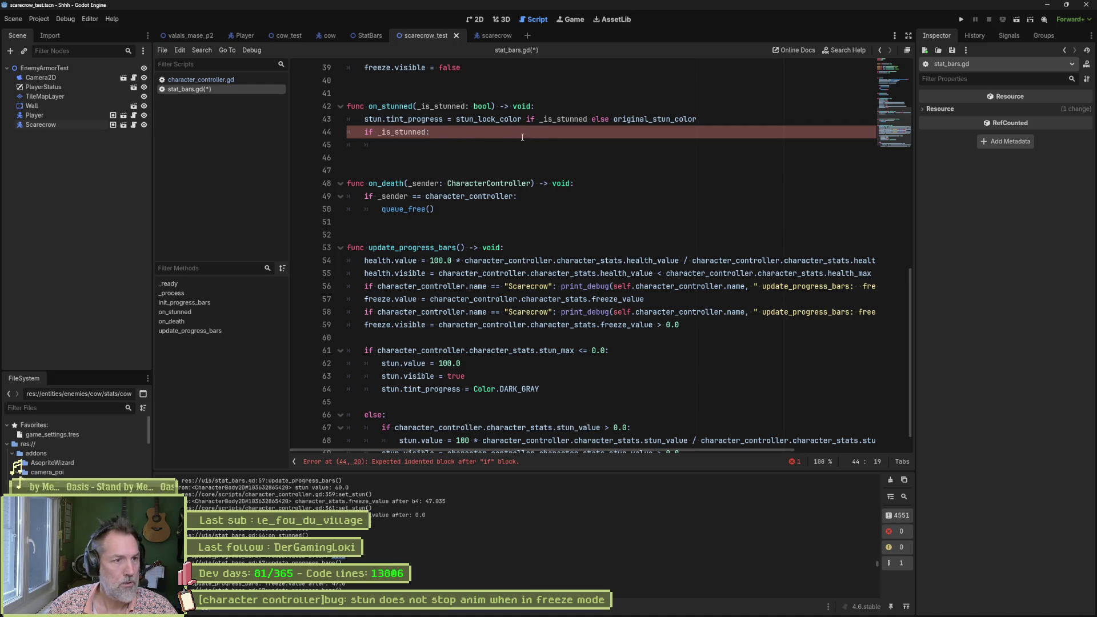
pyautogui.press('Return')
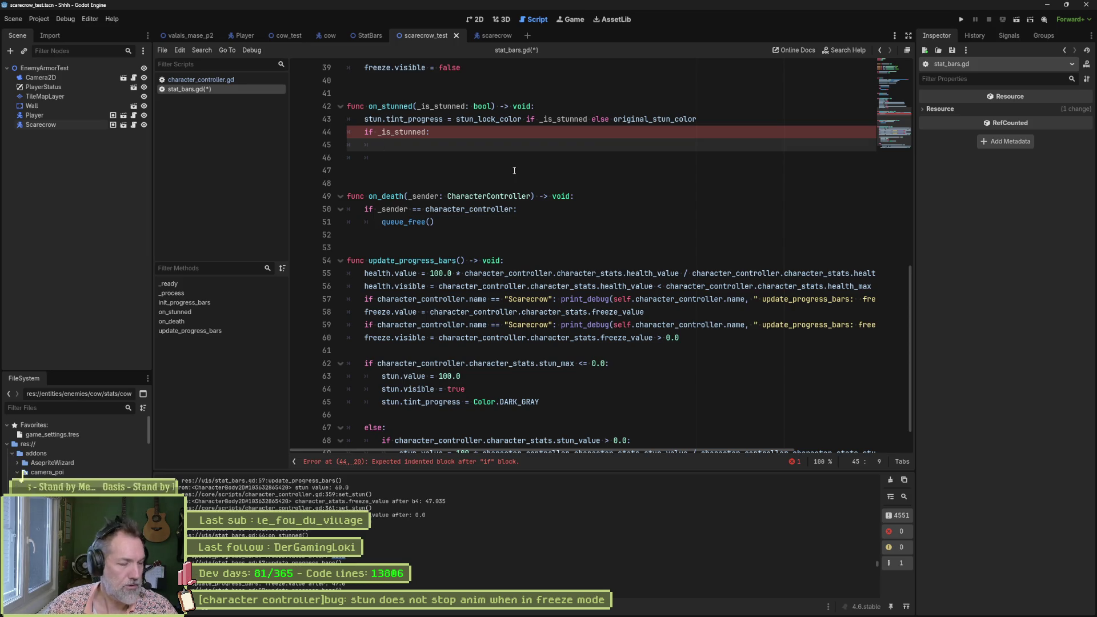
# Step: In character_controller.gd, select freeze_value on line 362 and search the whole project for it
pyautogui.click(217, 80)
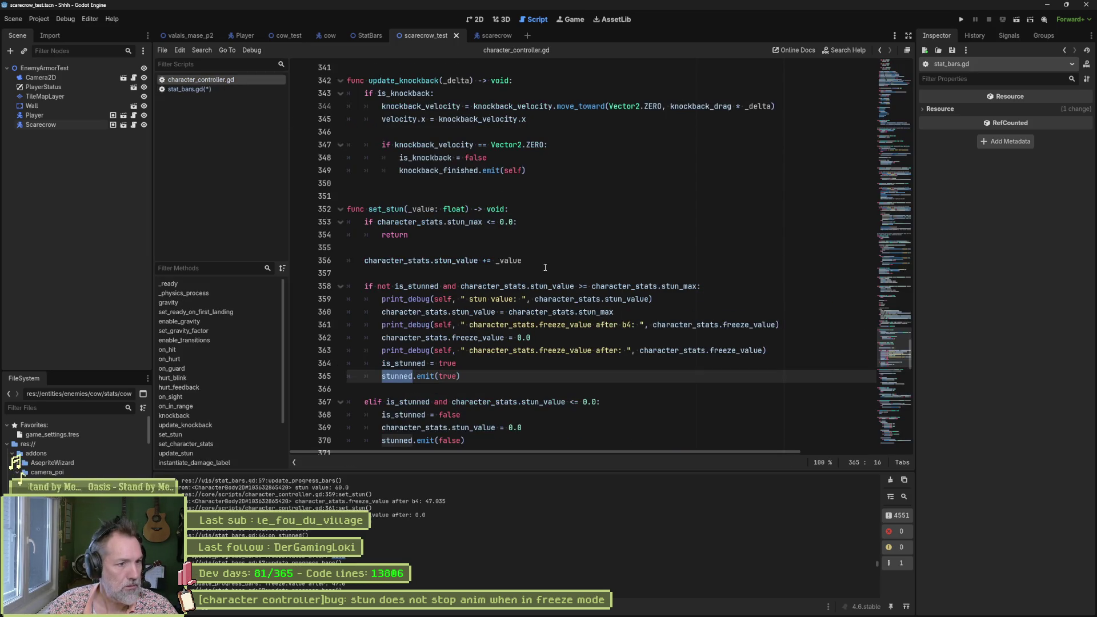
pyautogui.moveTo(558, 287)
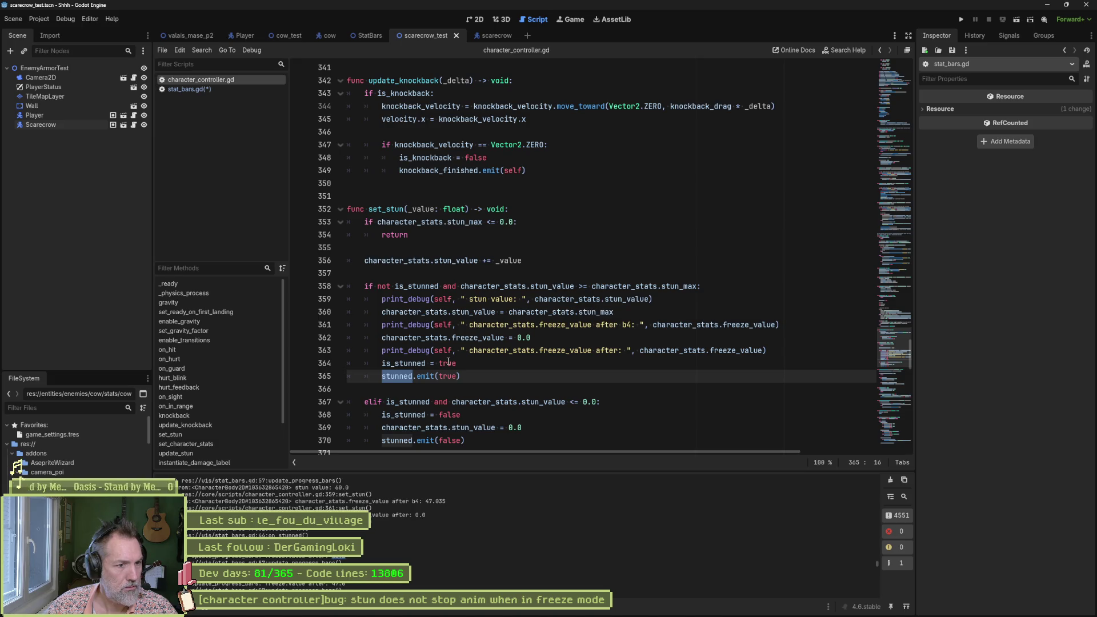
pyautogui.moveTo(452, 337); pyautogui.dragTo(543, 338)
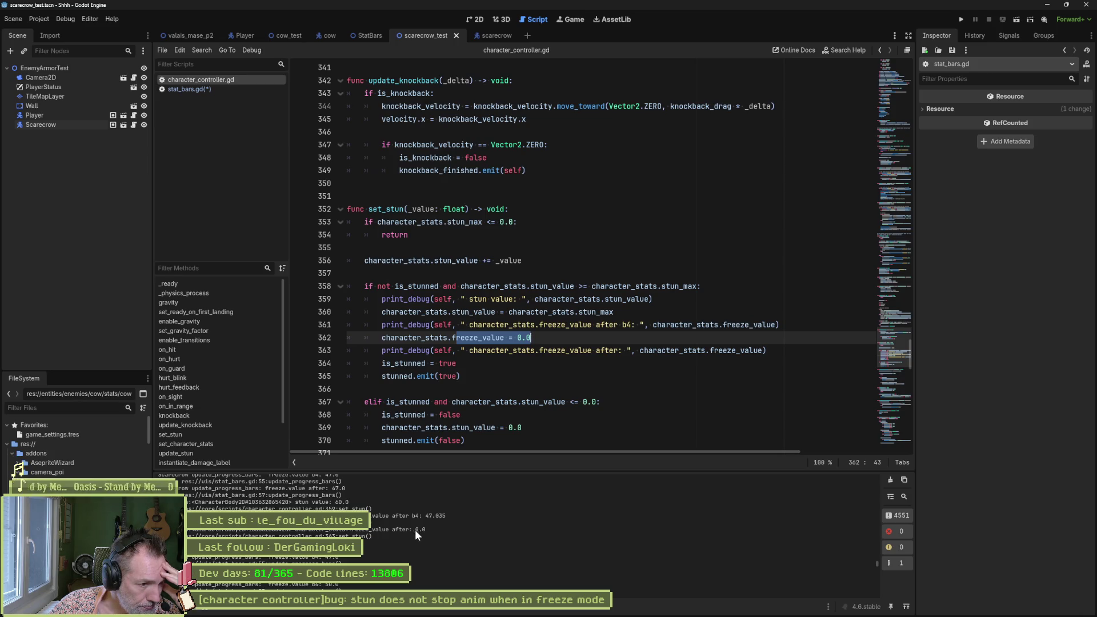
pyautogui.moveTo(351, 529); pyautogui.dragTo(388, 529)
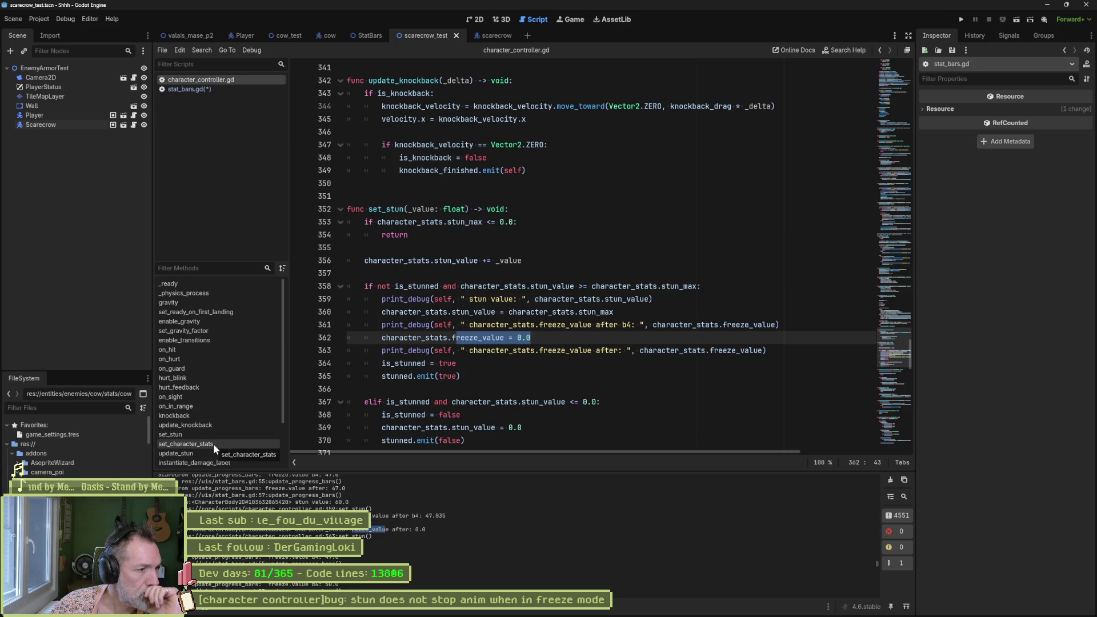
pyautogui.scroll(-3, 216, 444)
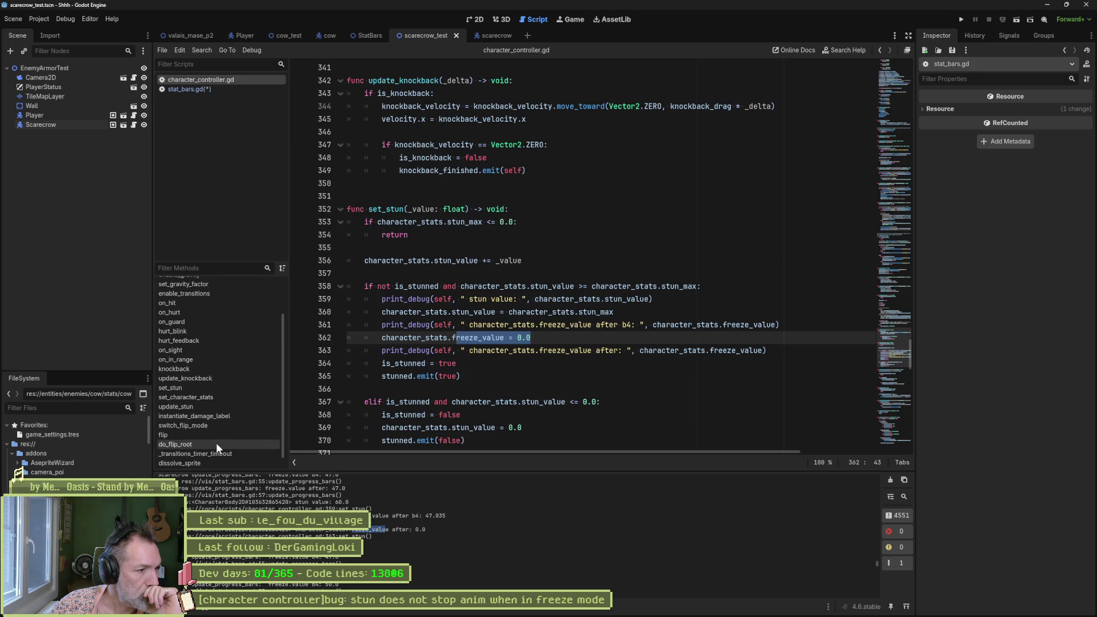
pyautogui.scroll(2, 216, 443)
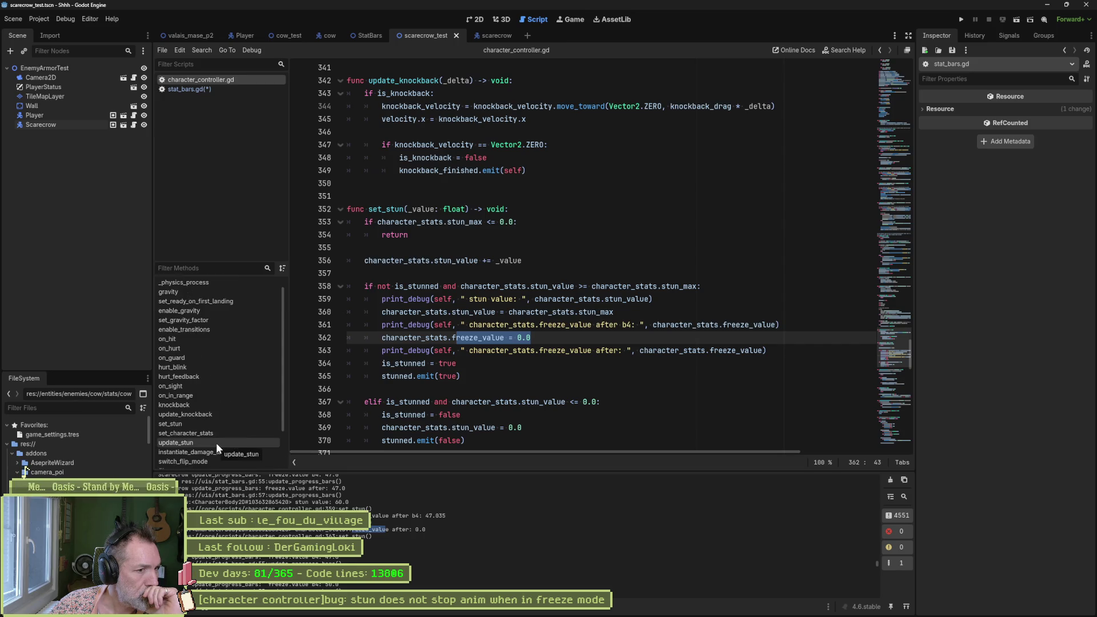
pyautogui.doubleClick(480, 338)
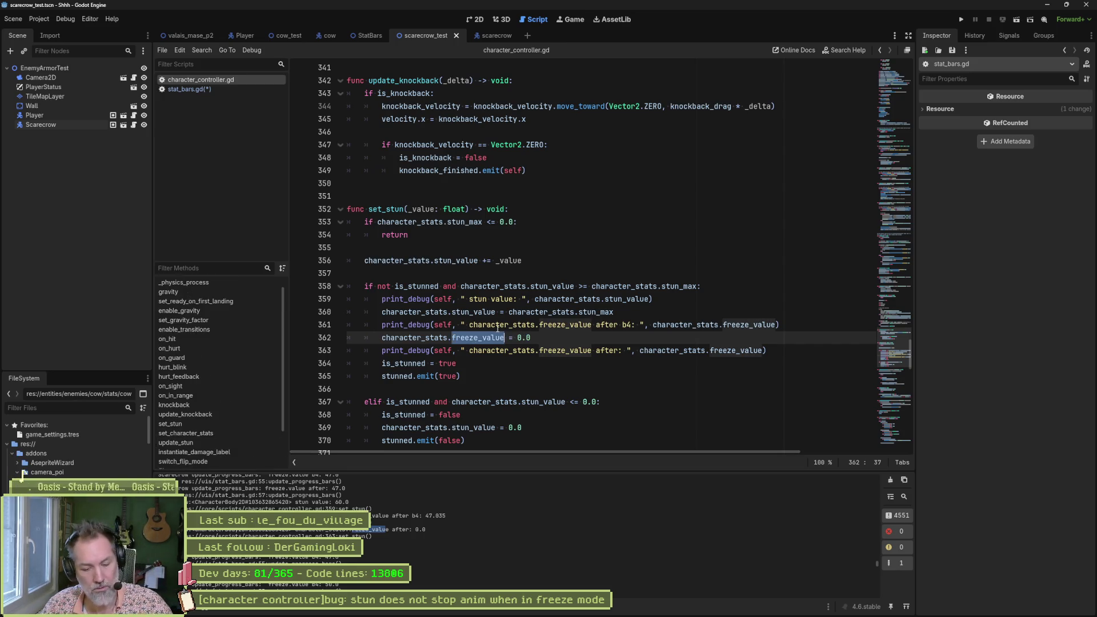
pyautogui.hotkey('ctrl', 'shift', 'f')
# Step: Run the freeze_value search, open the state.gd match, and select the update_freeze function name
pyautogui.click(550, 348)
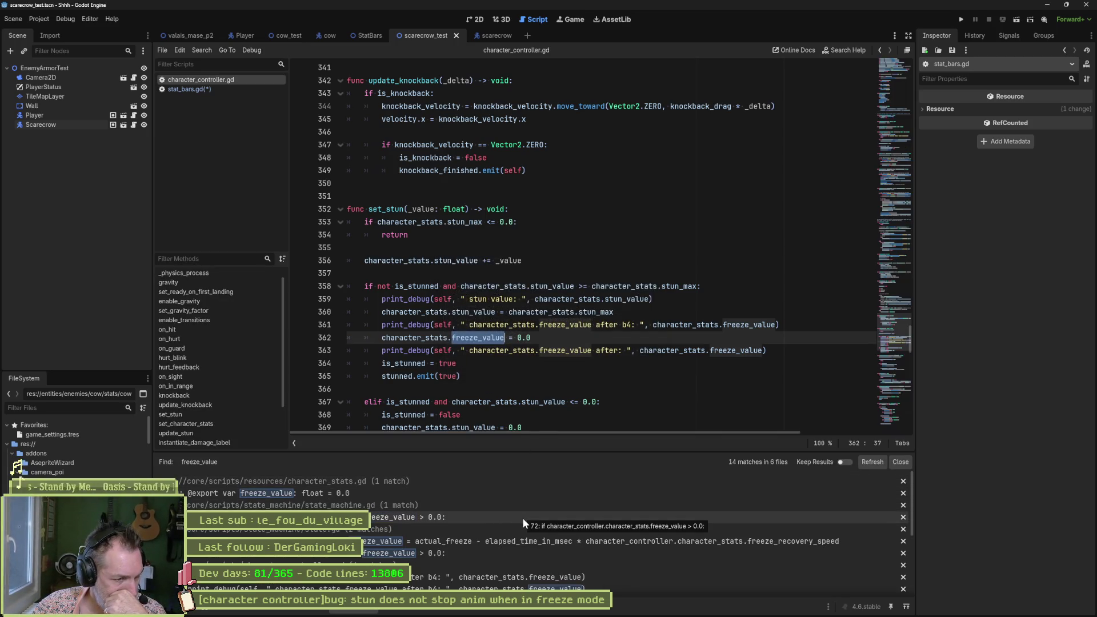
pyautogui.click(505, 539)
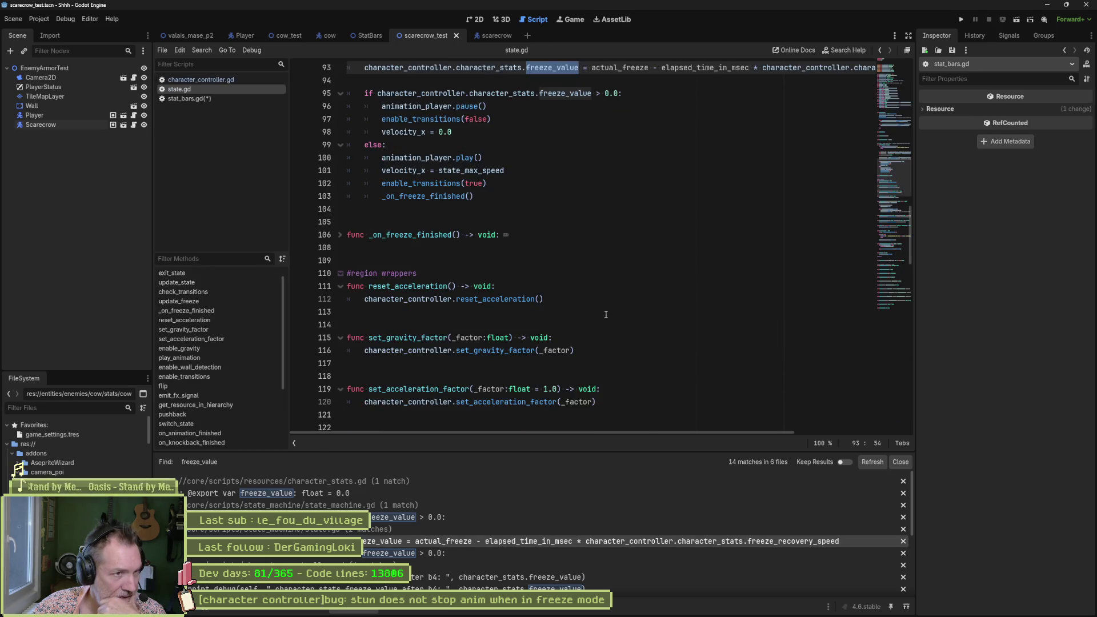
pyautogui.scroll(3, 577, 286)
pyautogui.scroll(1, 577, 286)
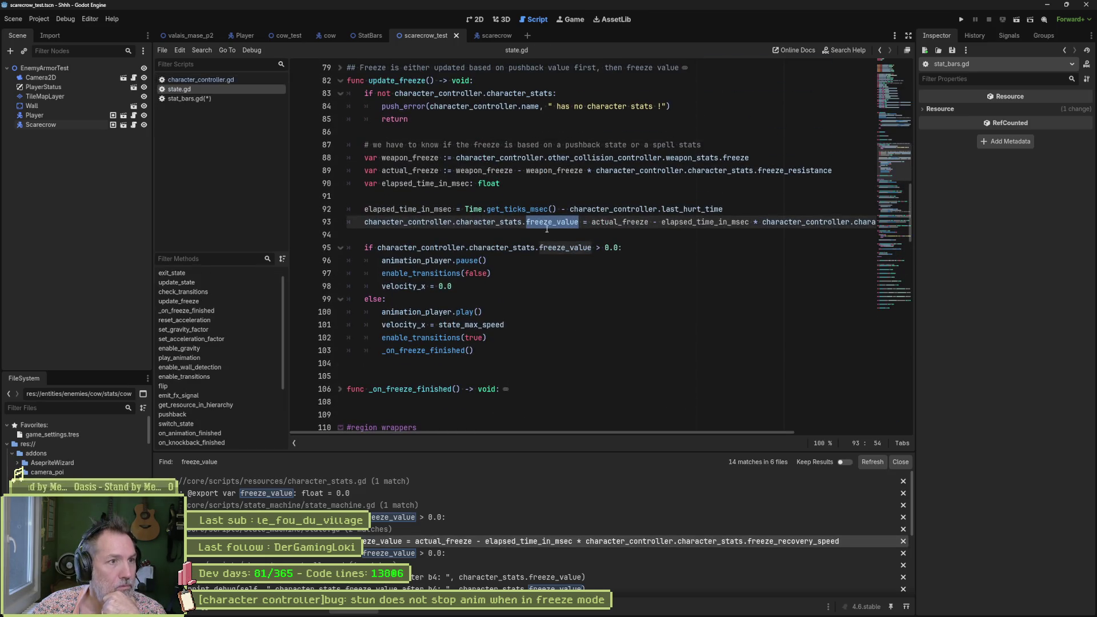
pyautogui.moveTo(508, 166)
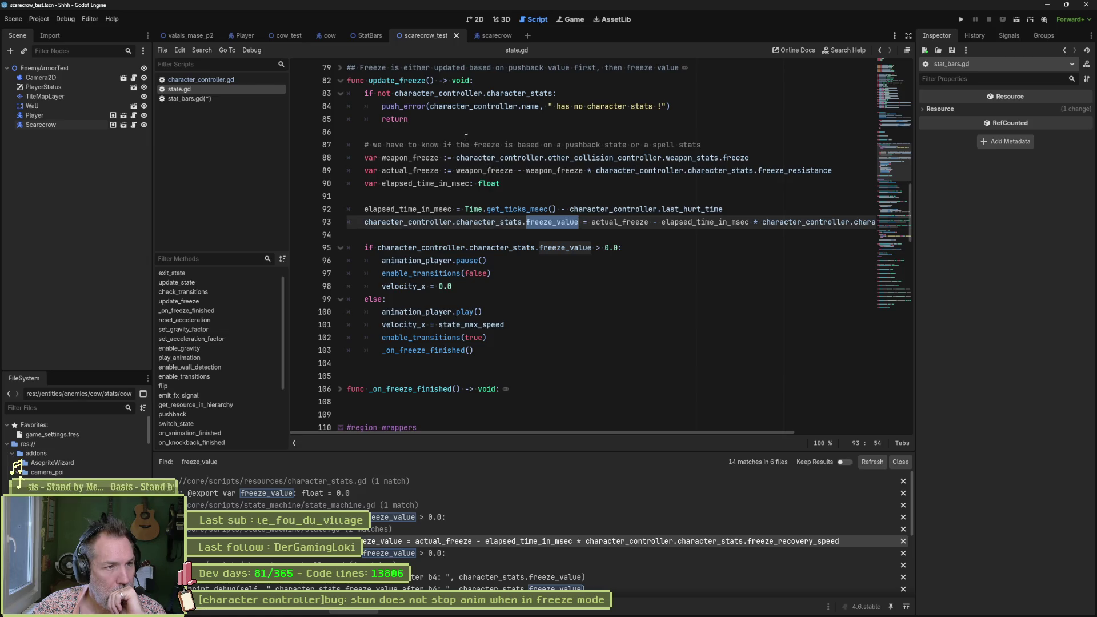
pyautogui.doubleClick(410, 81)
# Step: Search all files for update_freeze, view its call in state_machine.gd, then return to state.gd's function
pyautogui.hotkey('ctrl', 'shift', 'f')
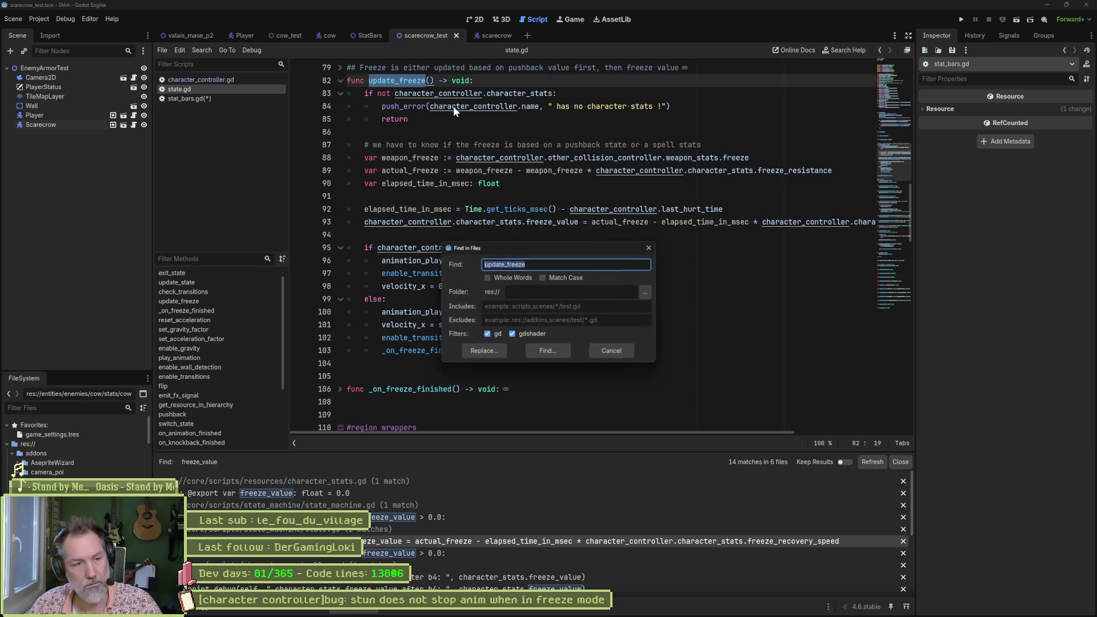
pyautogui.press('Return')
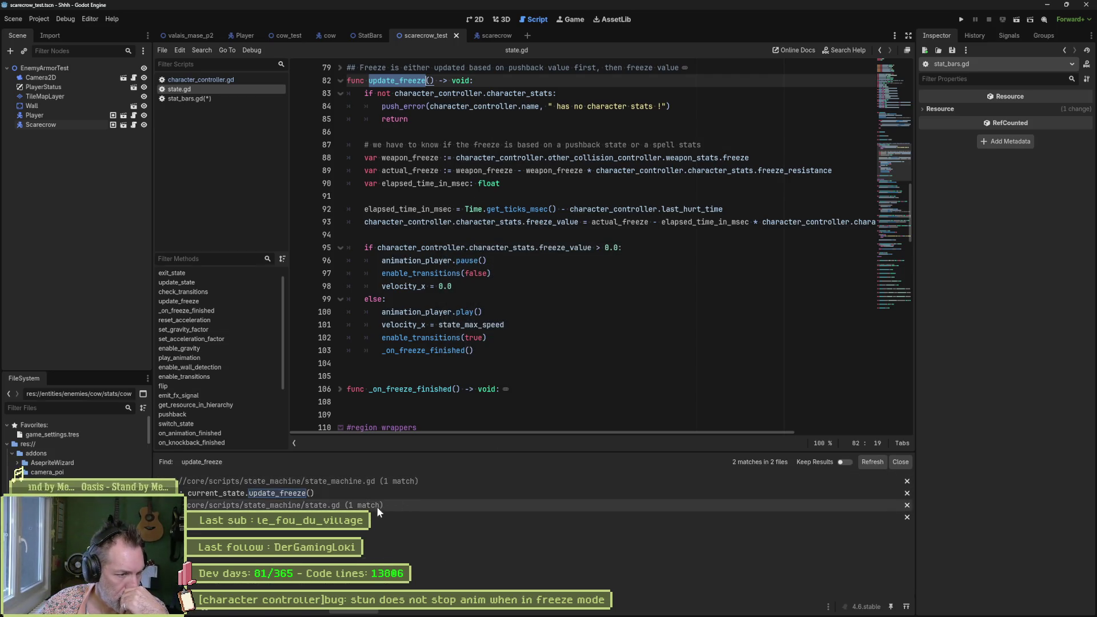
pyautogui.click(302, 492)
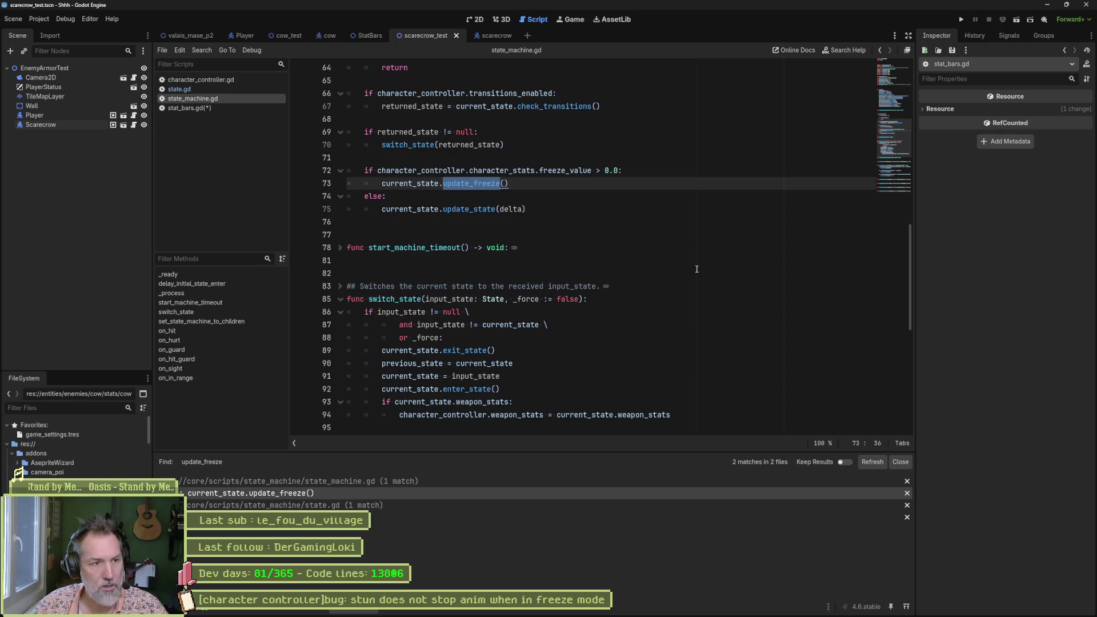
pyautogui.keyDown('ctrl'); pyautogui.click(471, 183); pyautogui.keyUp('ctrl')
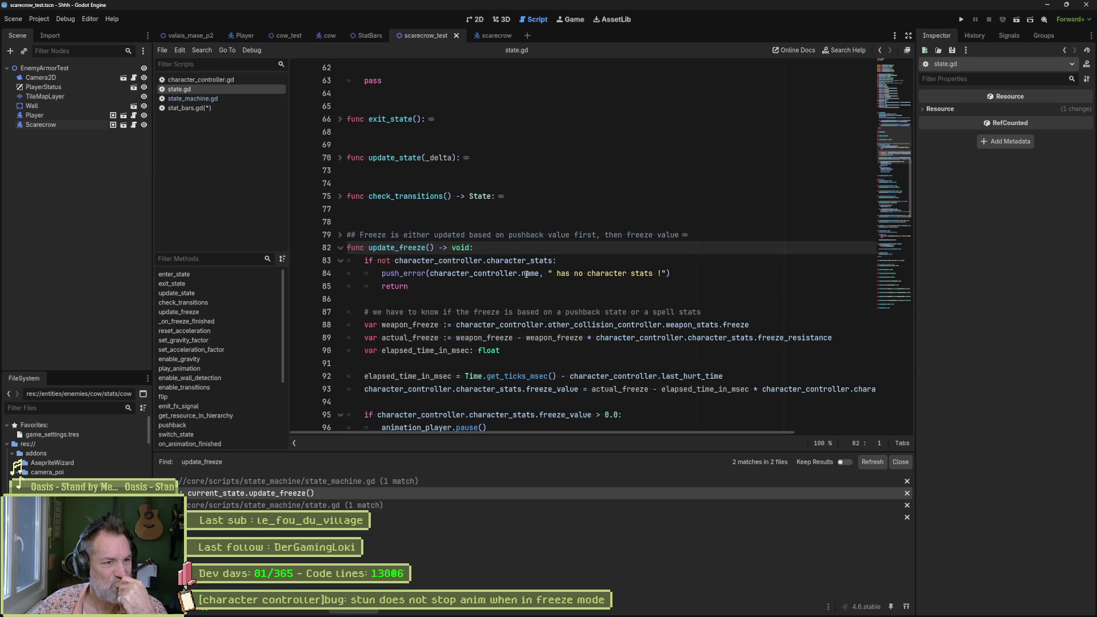
# Step: Highlight the freeze_value > 0.0 check on line 95 of state.gd, then switch to character_controller.gd
pyautogui.scroll(-1, 516, 279)
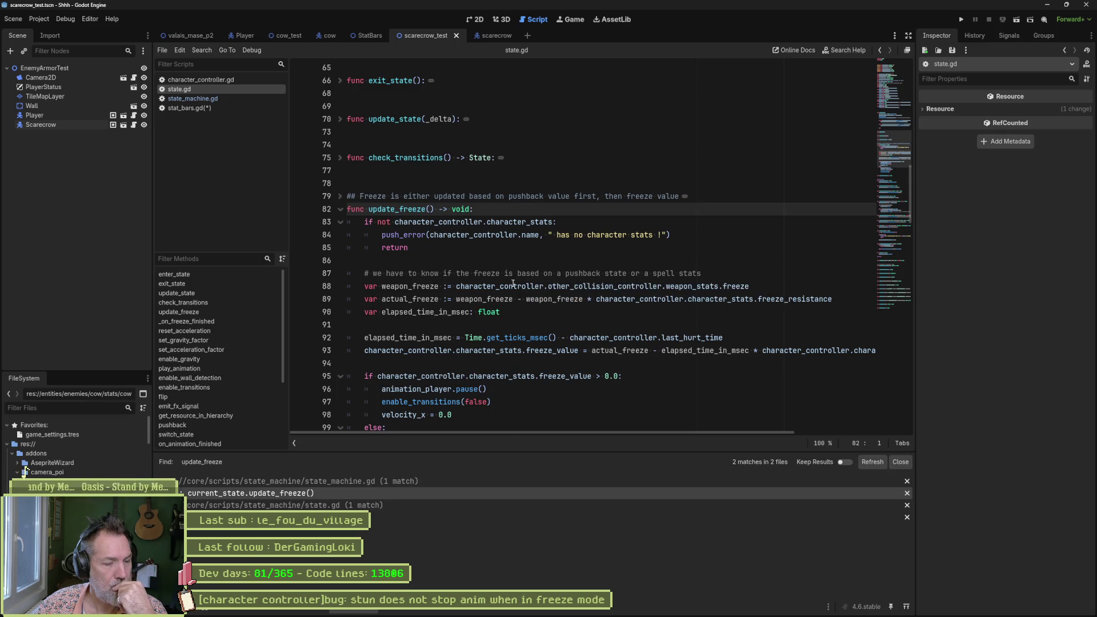
pyautogui.scroll(-2, 513, 283)
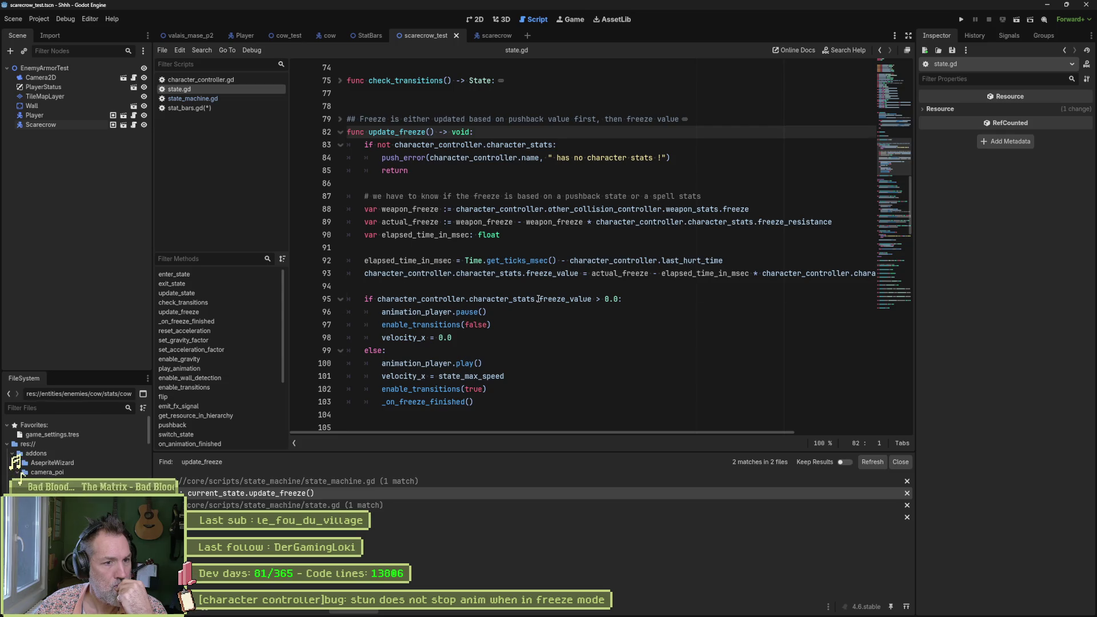
pyautogui.moveTo(539, 298)
pyautogui.mouseDown()
pyautogui.moveTo(622, 299)
pyautogui.moveTo(591, 299)
pyautogui.mouseUp()
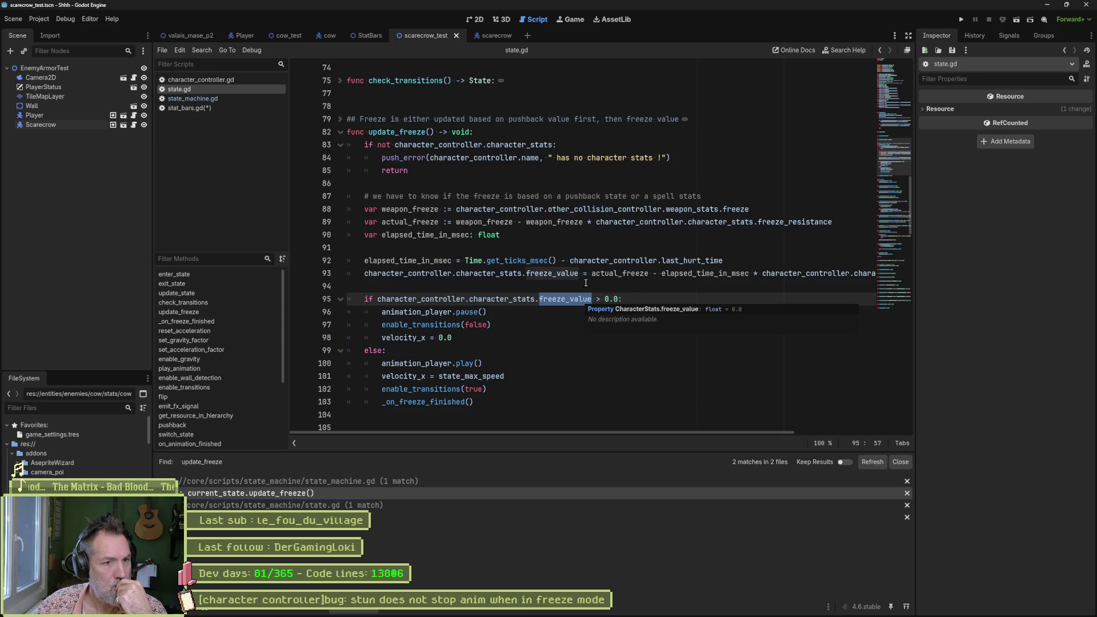
pyautogui.moveTo(652, 433)
pyautogui.mouseDown()
pyautogui.moveTo(801, 419)
pyautogui.moveTo(560, 419)
pyautogui.mouseUp()
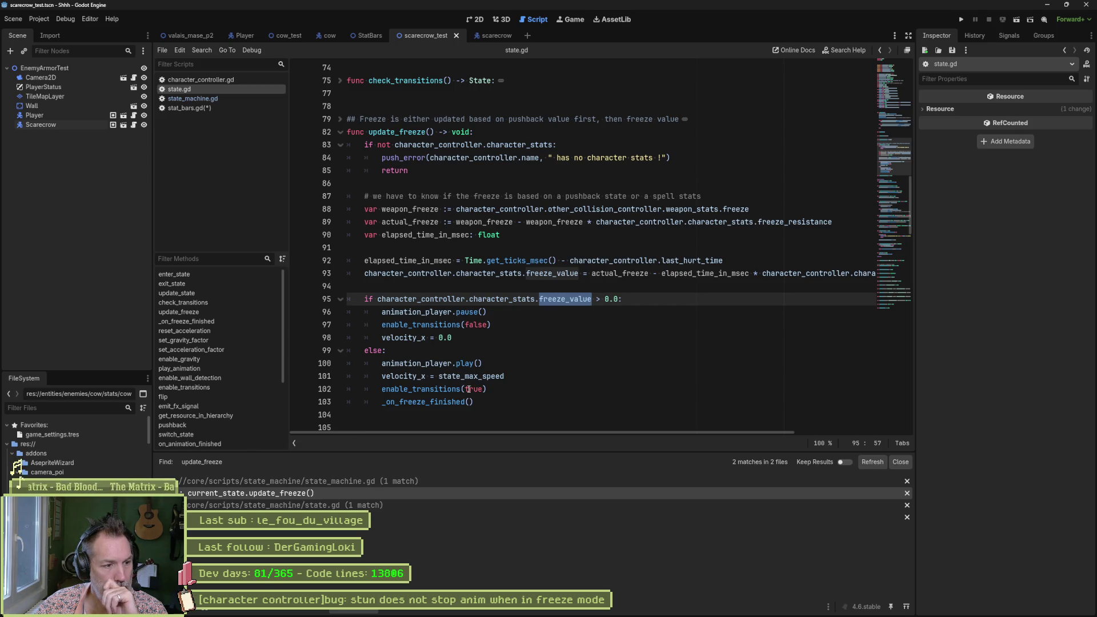
pyautogui.moveTo(464, 388)
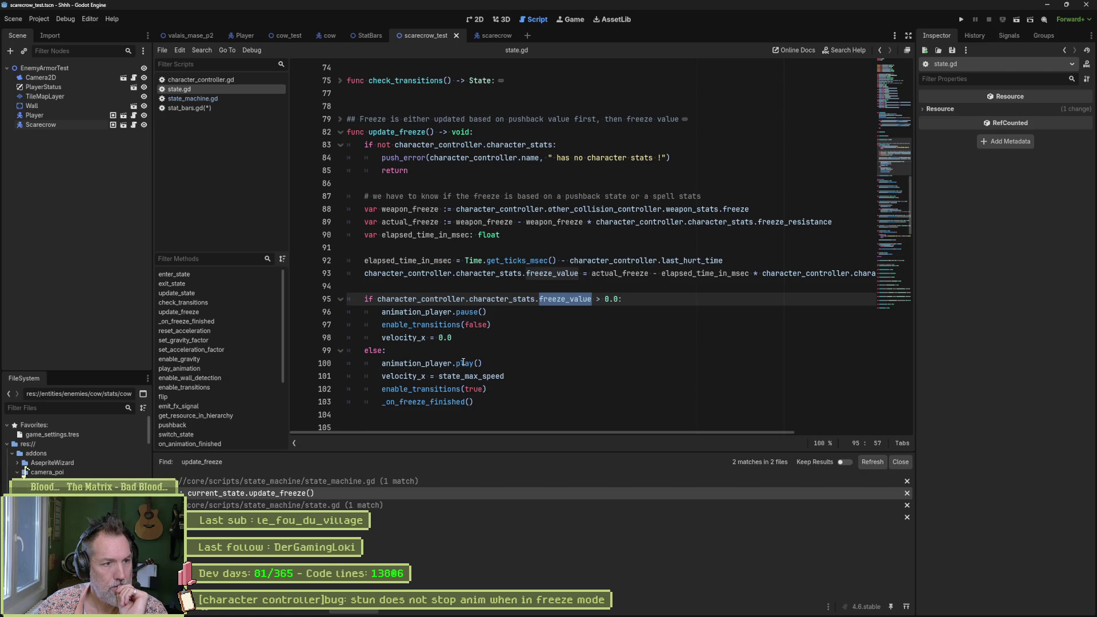
pyautogui.click(231, 80)
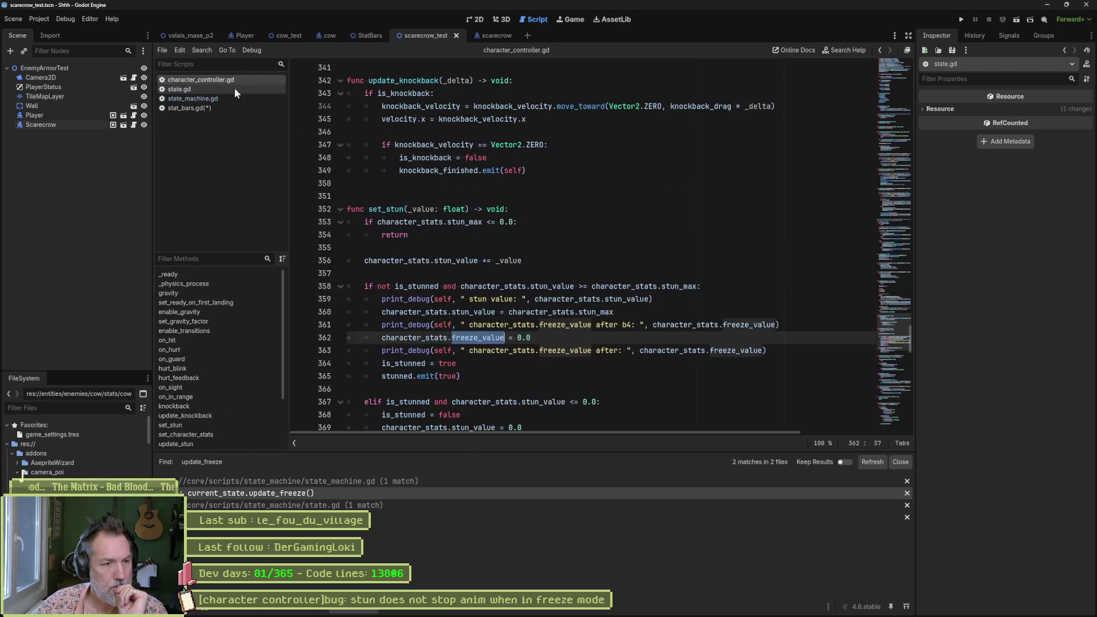
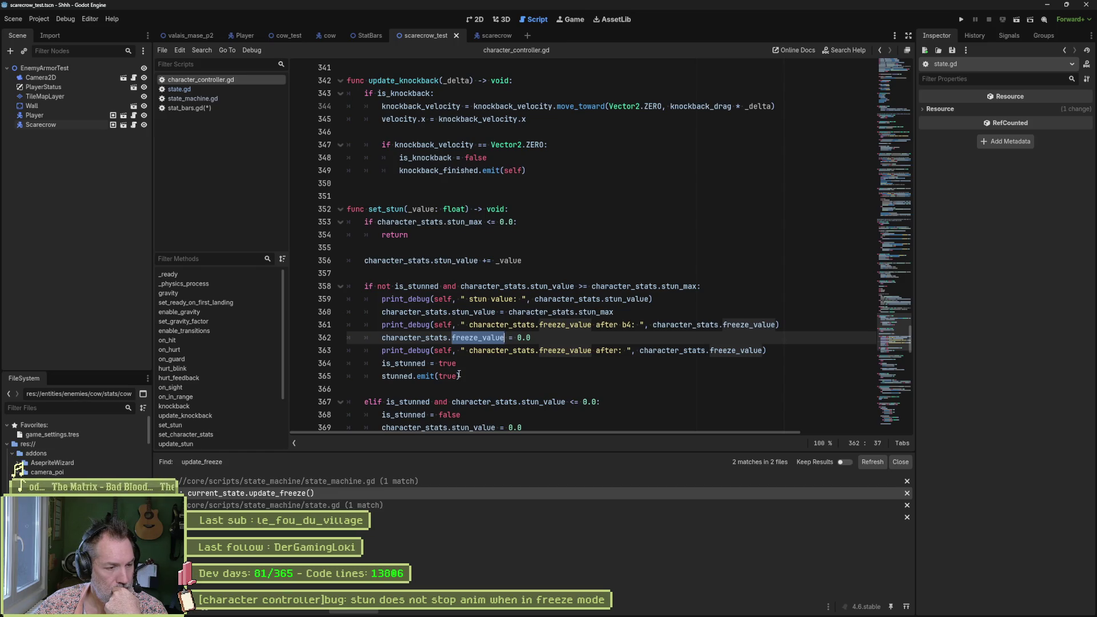
# Step: Search the project for every use of set_stun and jump to its call on line 381
pyautogui.doubleClick(388, 208)
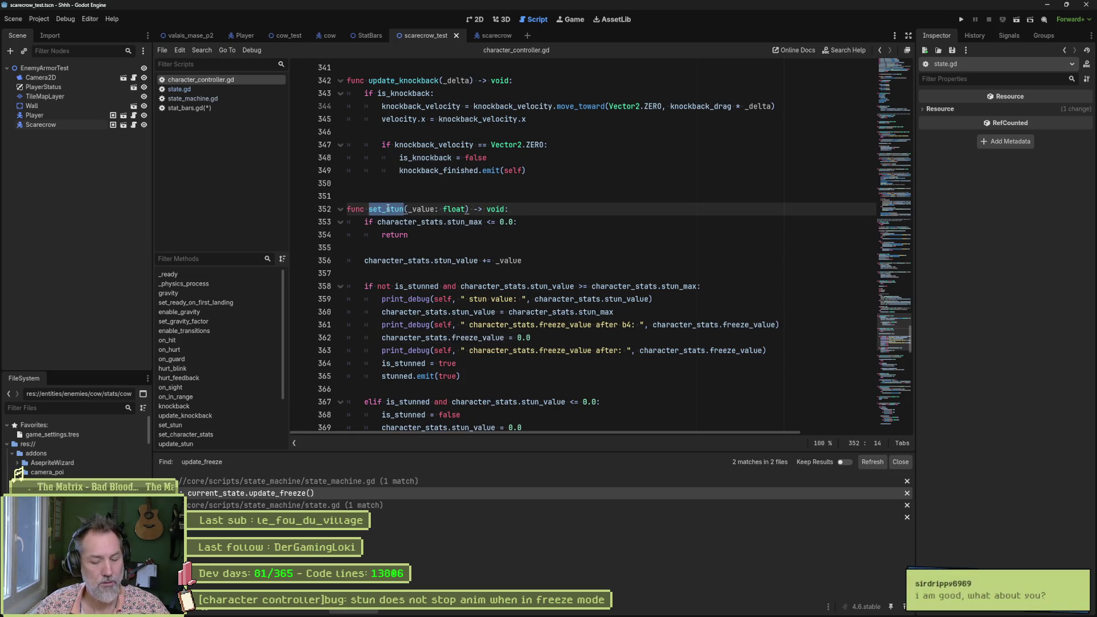
pyautogui.hotkey('ctrl', 'shift', 'f')
pyautogui.click(554, 345)
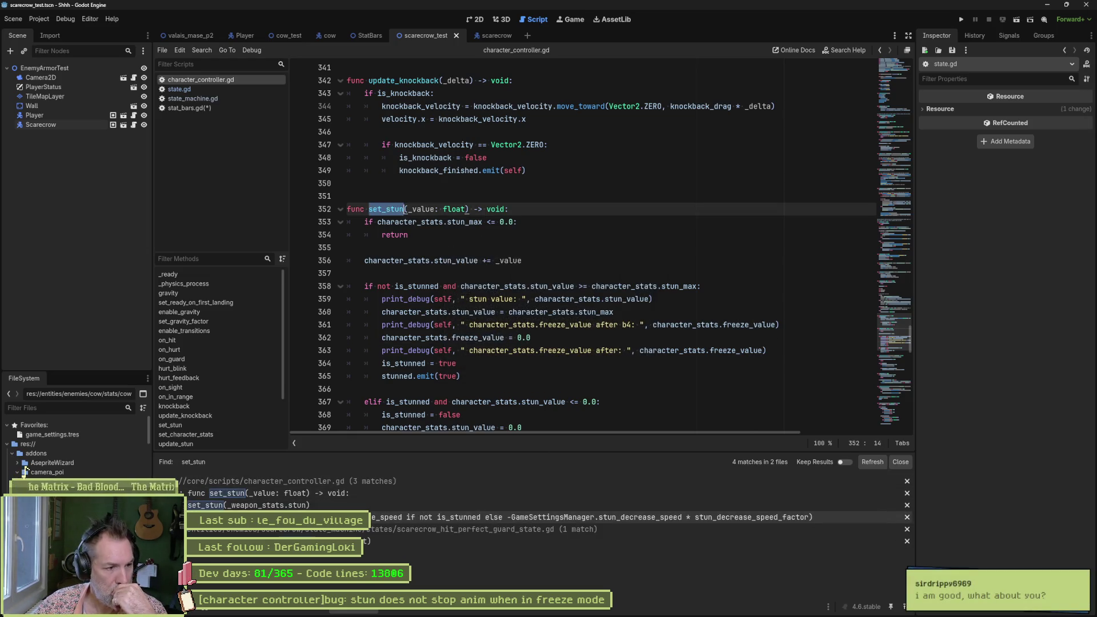
pyautogui.press('Up')
# Step: Search the project for set_character_stats and open the call on line 234
pyautogui.doubleClick(407, 319)
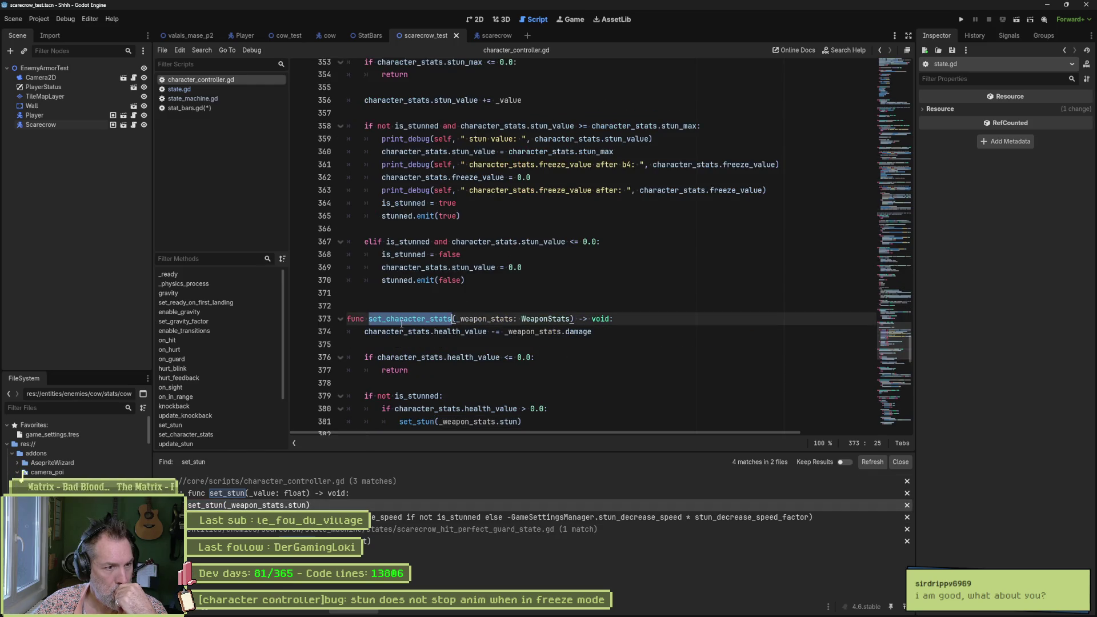
pyautogui.hotkey('ctrl', 'shift', 'f')
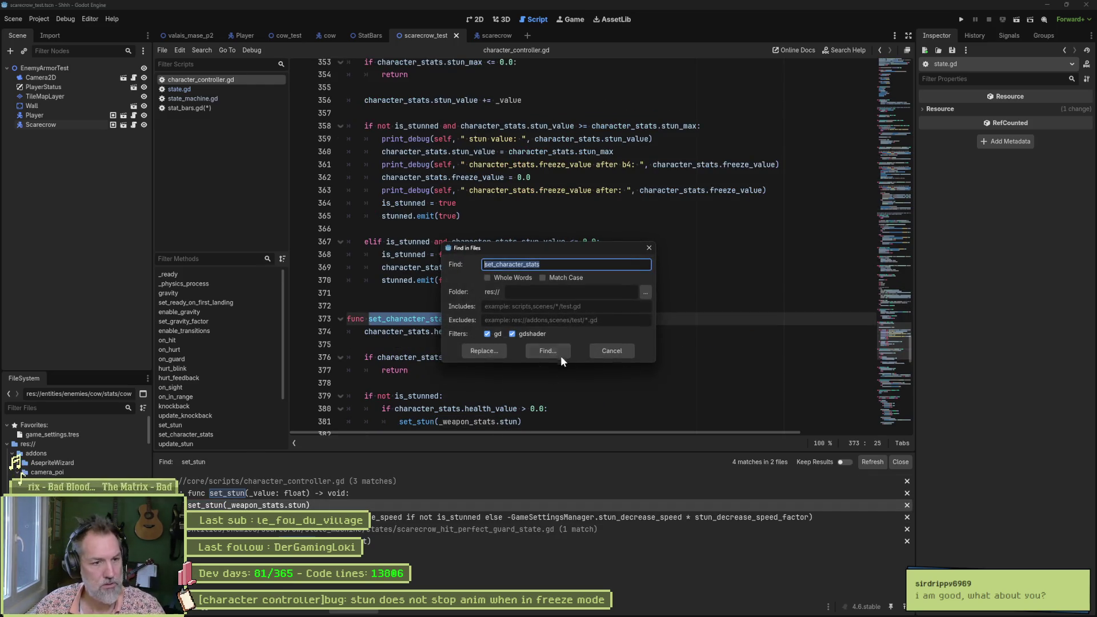
pyautogui.click(560, 354)
pyautogui.click(331, 495)
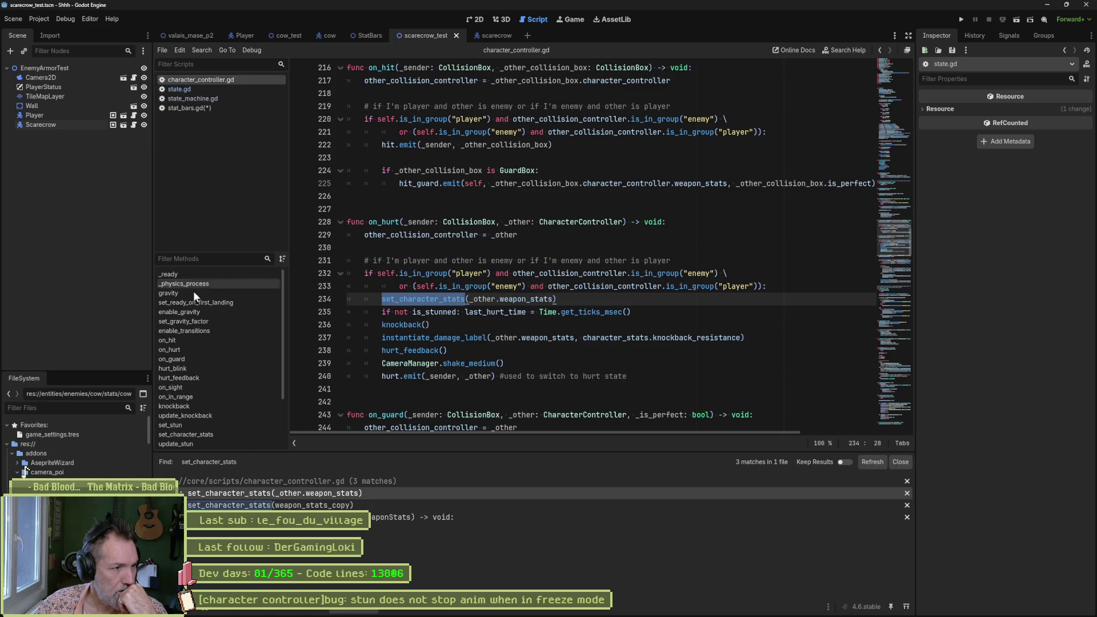
# Step: Locate the set_character_stats call inside the on_hurt function
pyautogui.click(192, 351)
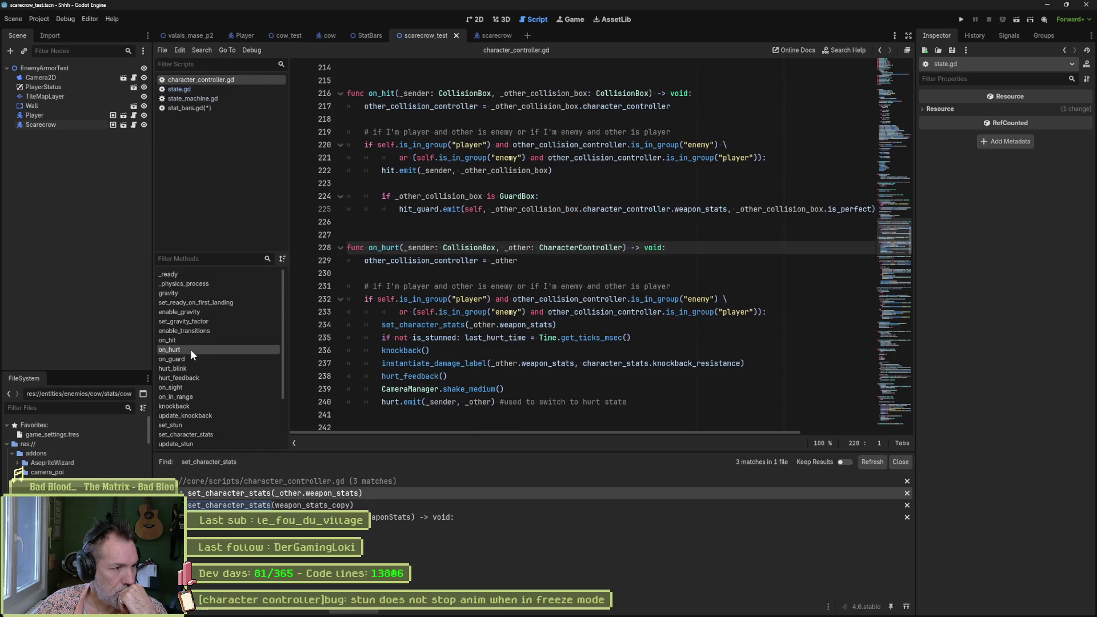
pyautogui.doubleClick(391, 330)
pyautogui.scroll(-20, 491, 325)
# Step: Inspect set_stun's stun threshold, stun_value reset, freeze_value reset and is_stunned flag on lines 358–364
pyautogui.moveTo(500, 285); pyautogui.dragTo(594, 285)
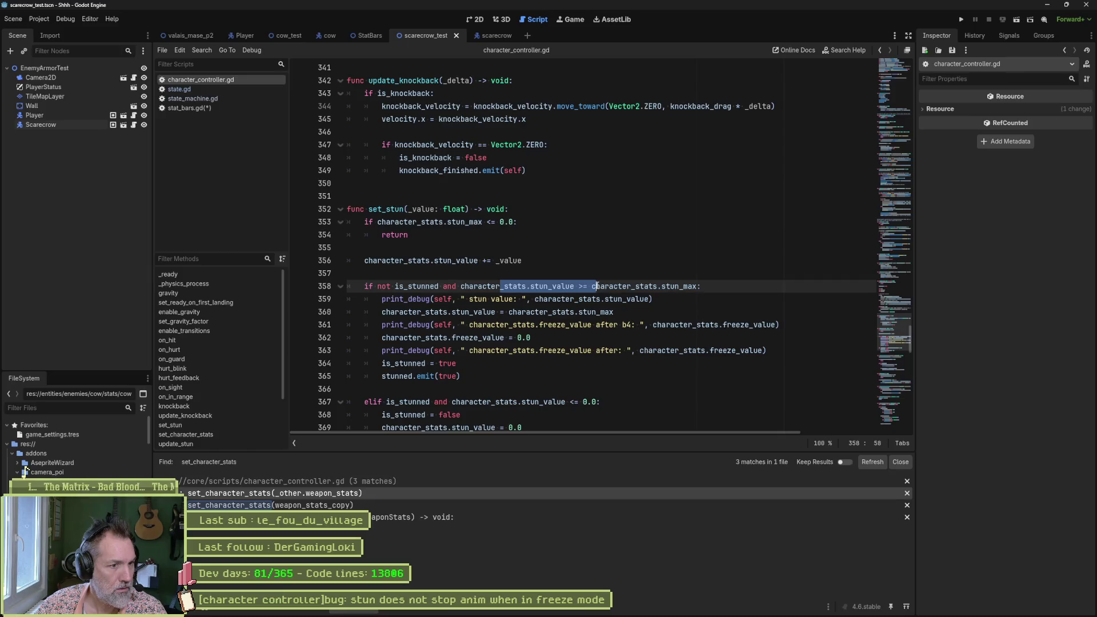
pyautogui.click(509, 312)
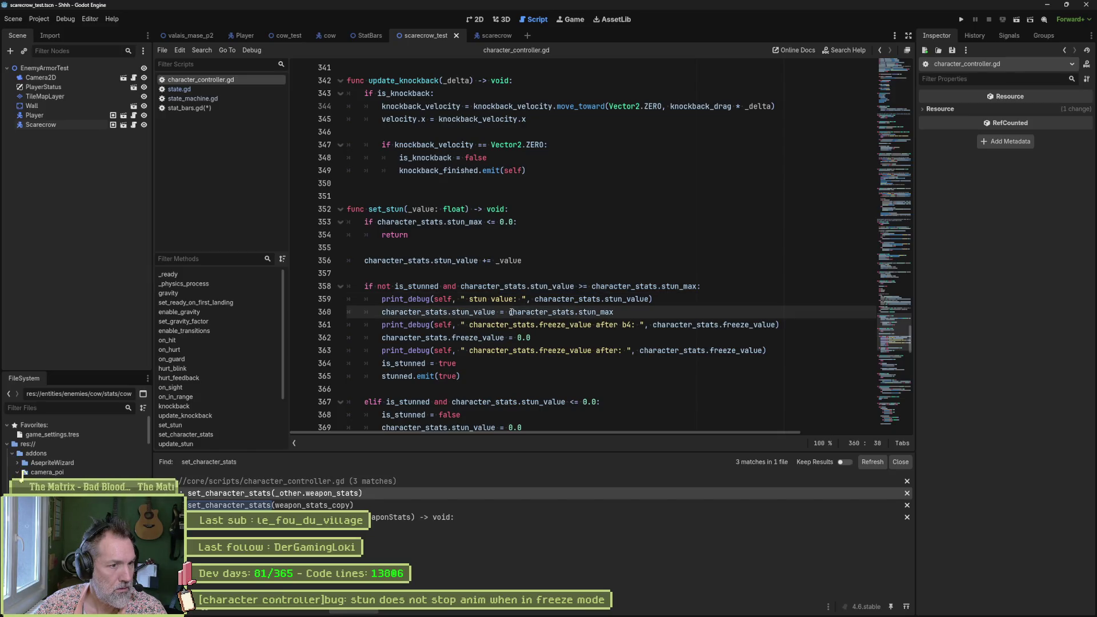
pyautogui.doubleClick(473, 338)
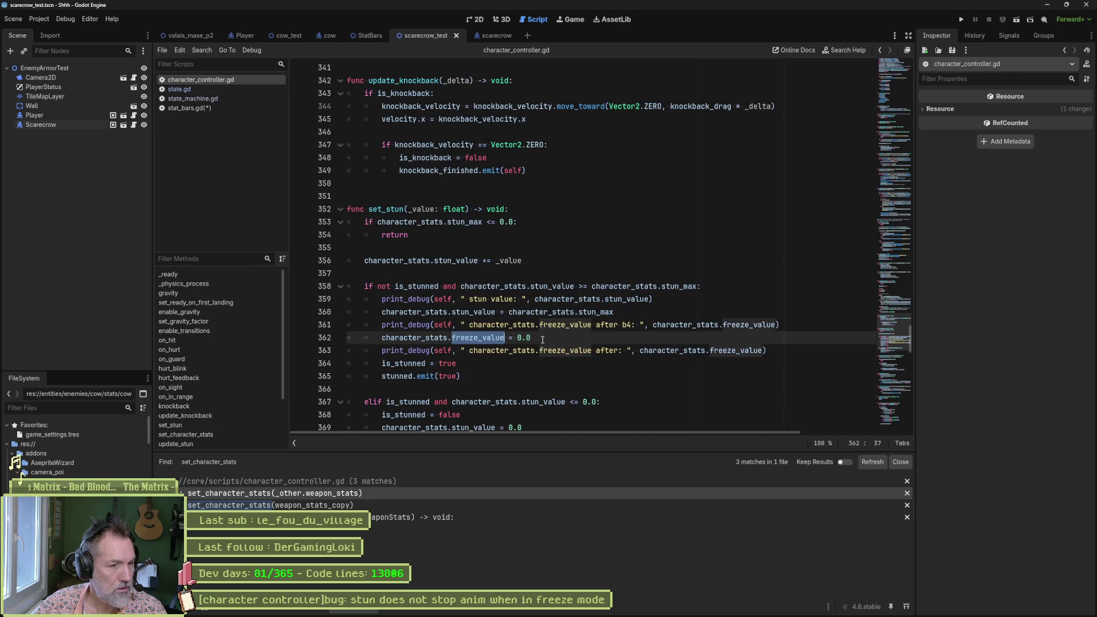
pyautogui.moveTo(393, 365)
pyautogui.mouseDown()
pyautogui.moveTo(427, 365)
pyautogui.moveTo(413, 376)
pyautogui.mouseUp()
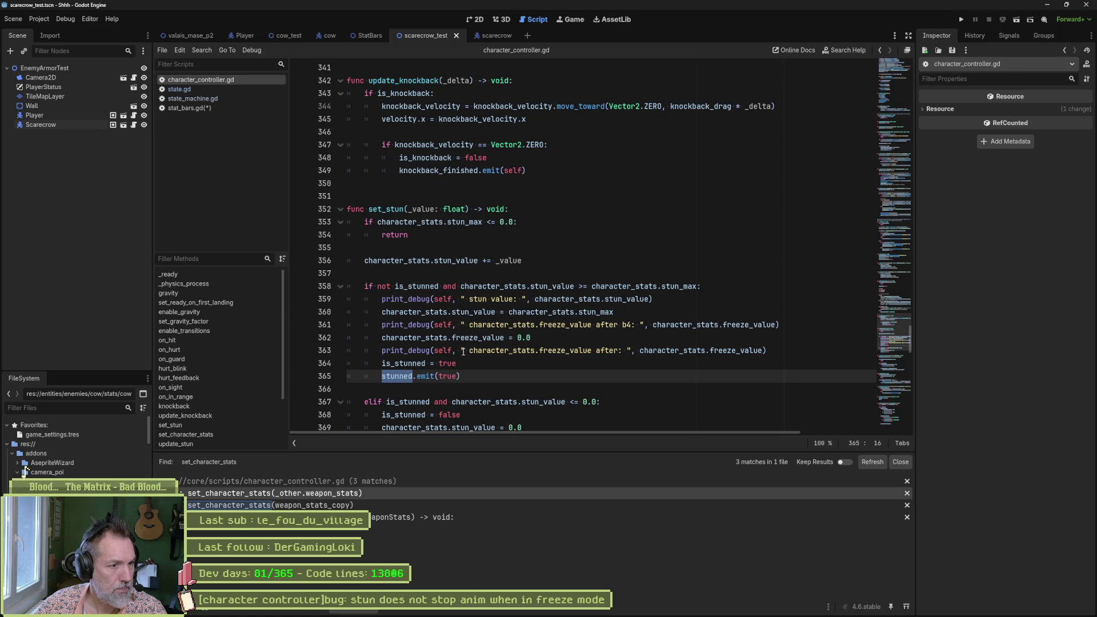
pyautogui.click(207, 89)
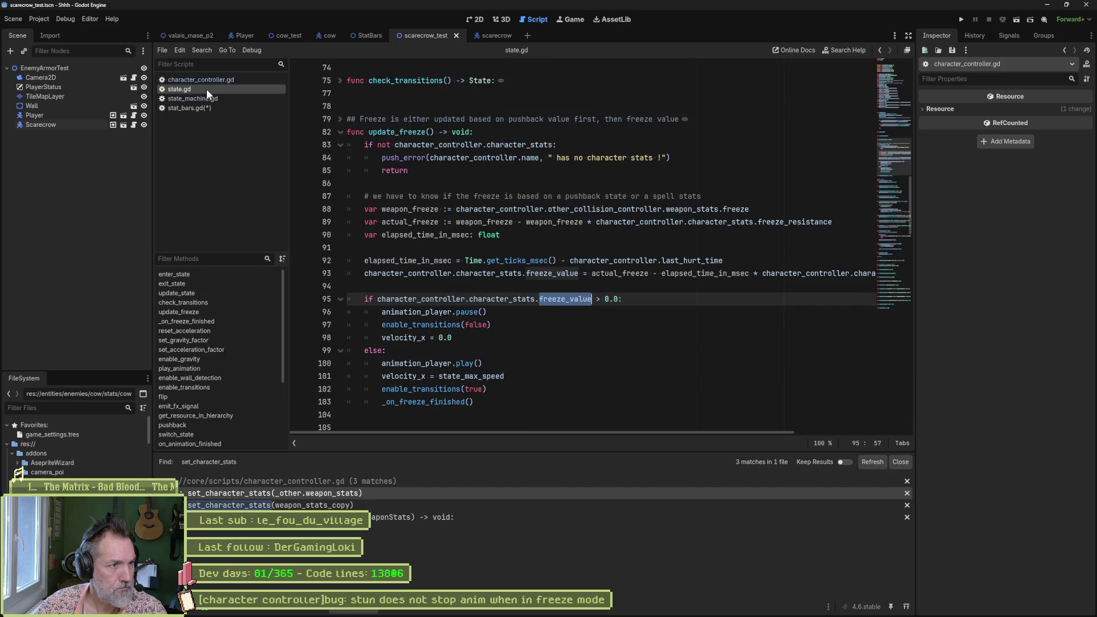
# Step: Search the project for update_freeze and open its call in state_machine.gd
pyautogui.doubleClick(389, 132)
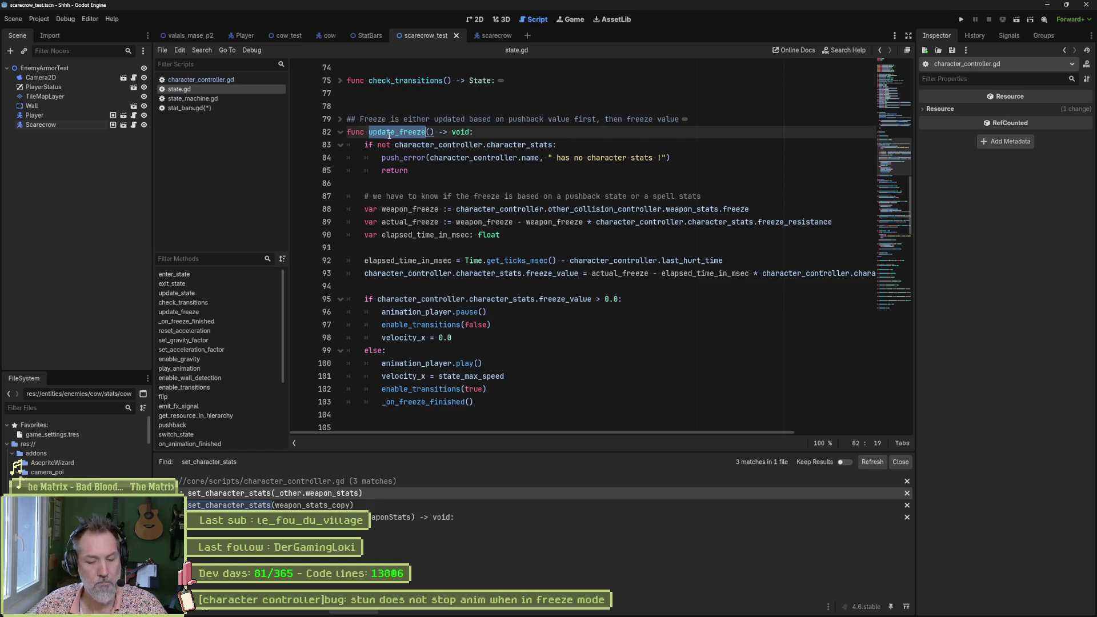
pyautogui.hotkey('ctrl', 'shift', 'f')
pyautogui.click(553, 352)
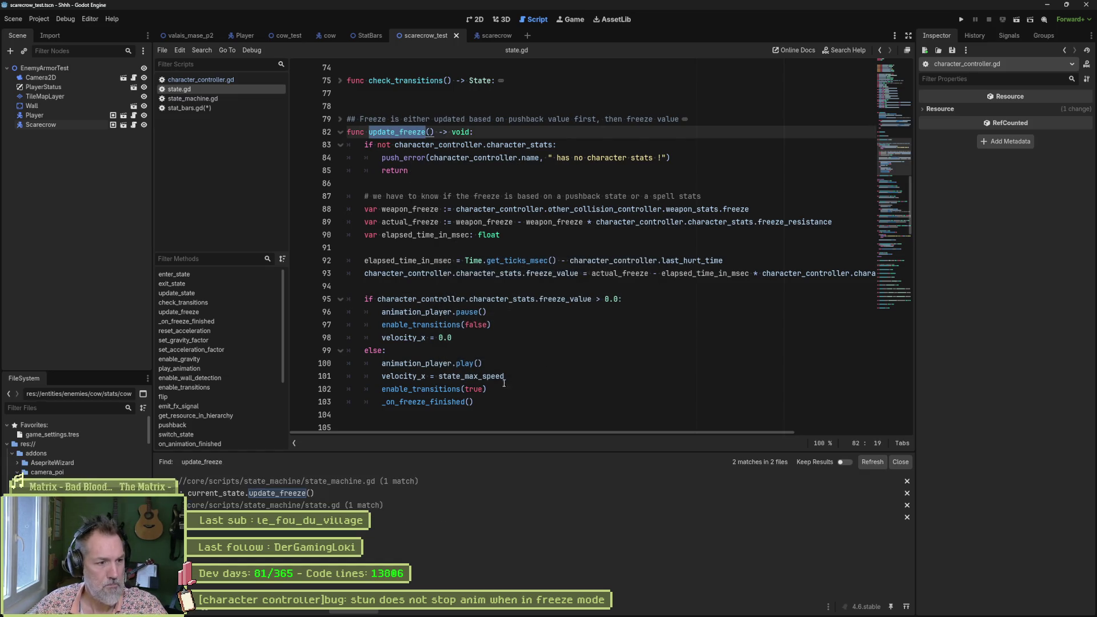
pyautogui.click(370, 494)
# Step: Review the surrounding state_machine.gd code and update_freeze's documentation, then return to state.gd
pyautogui.scroll(4, 444, 261)
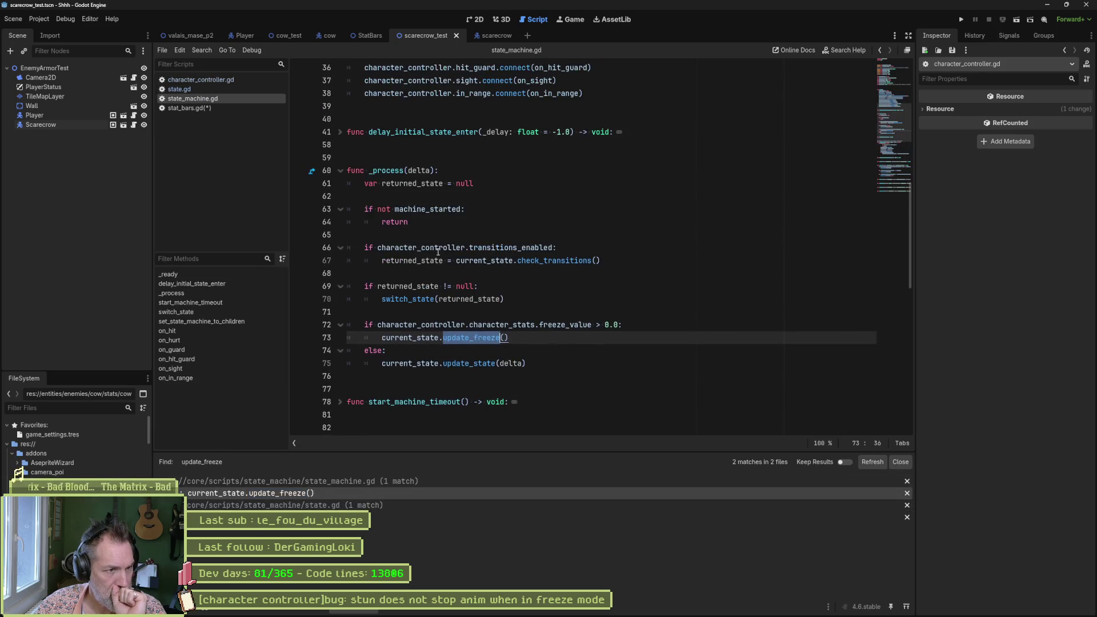
pyautogui.moveTo(375, 172)
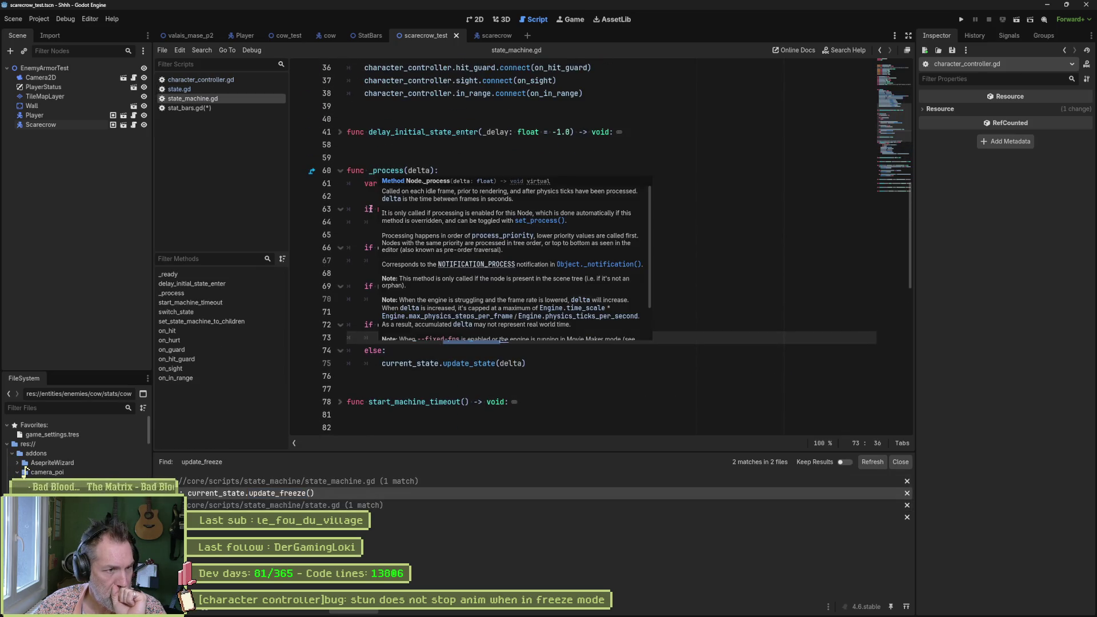
pyautogui.moveTo(430, 363)
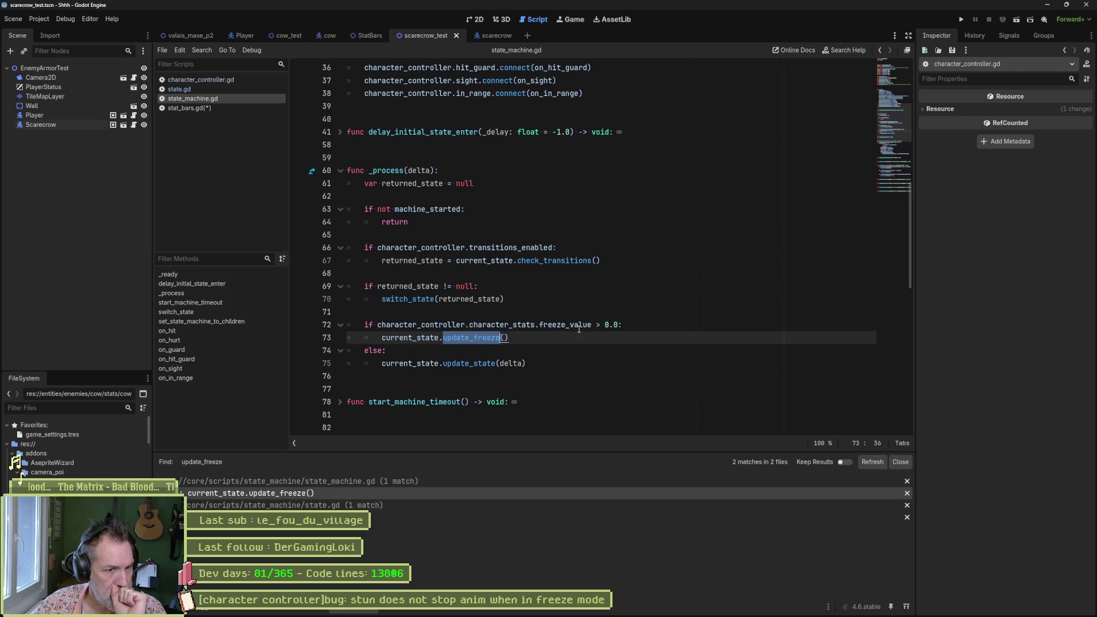
pyautogui.moveTo(578, 328)
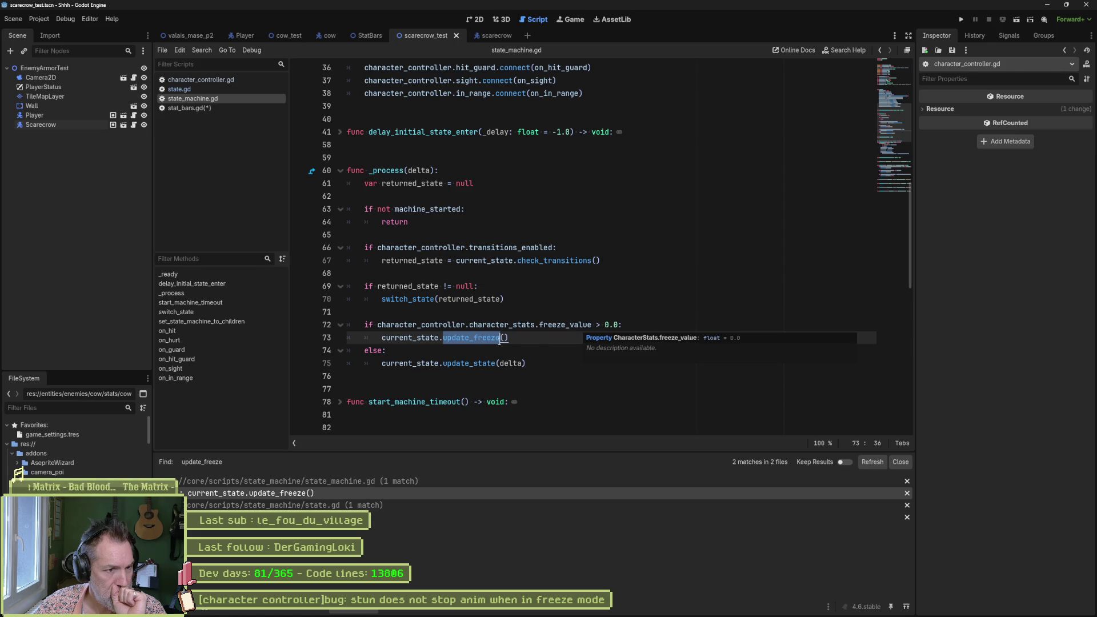
pyautogui.moveTo(486, 338)
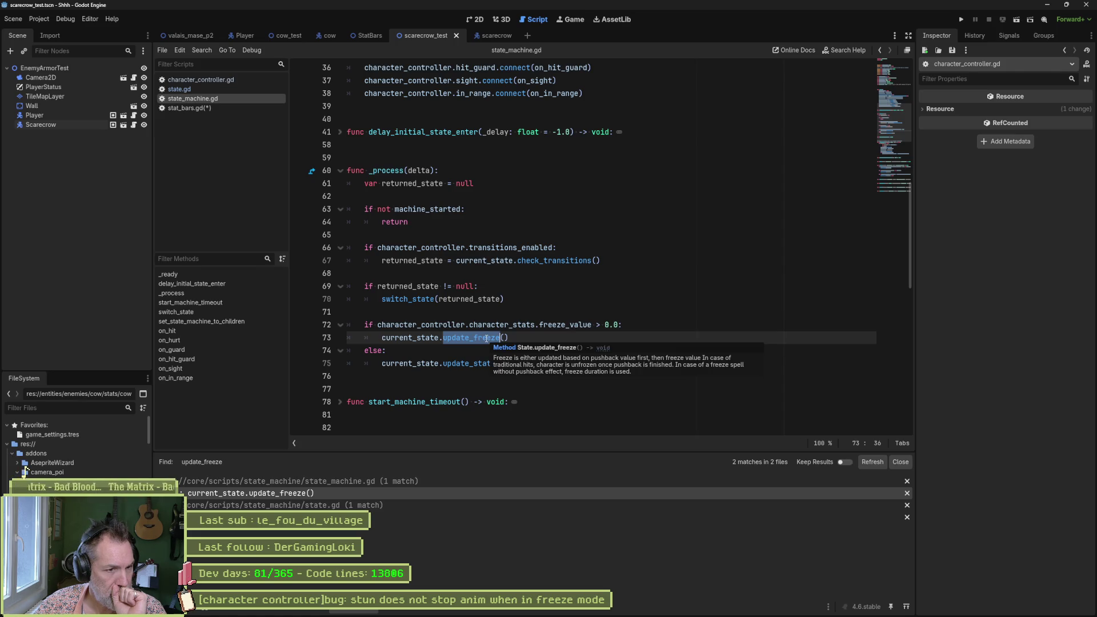
pyautogui.scroll(-10, 486, 338)
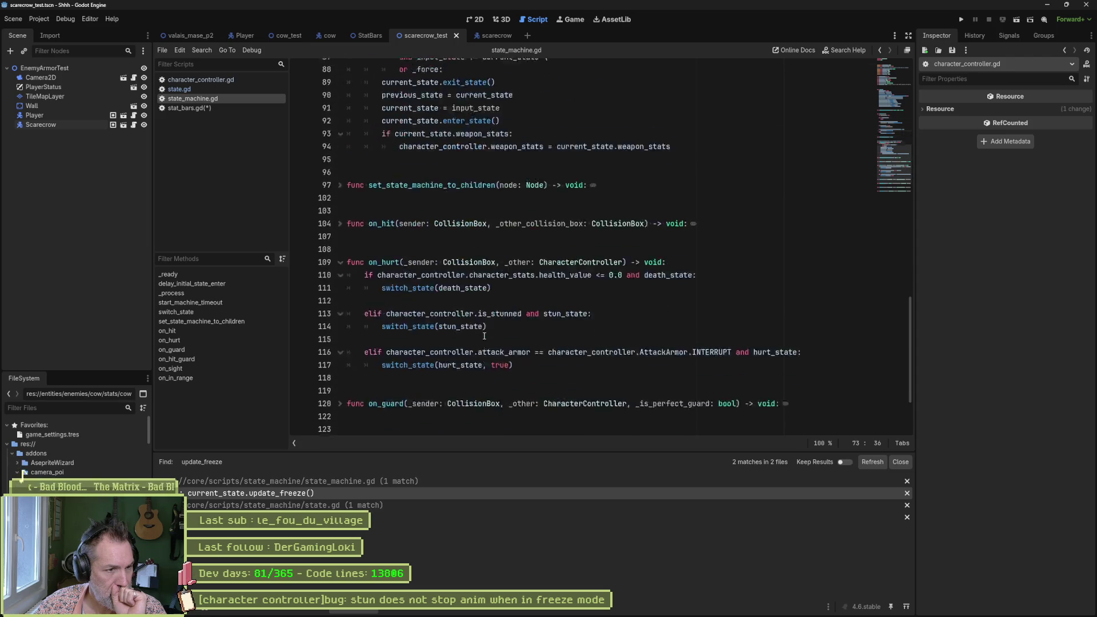
pyautogui.scroll(-3, 484, 337)
pyautogui.scroll(4, 483, 336)
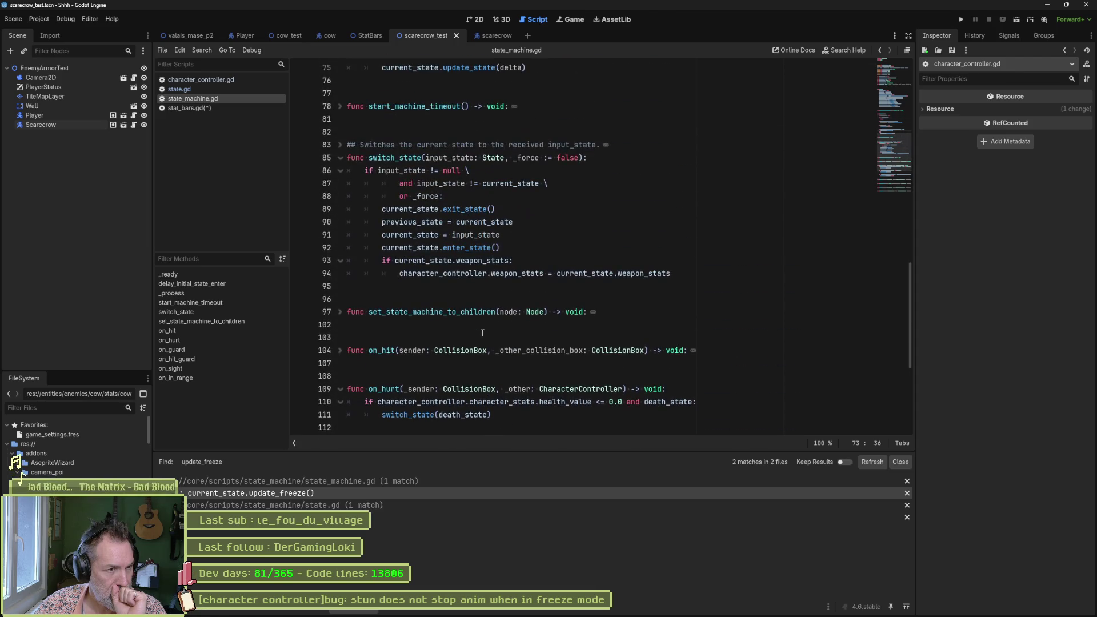
pyautogui.scroll(4, 482, 332)
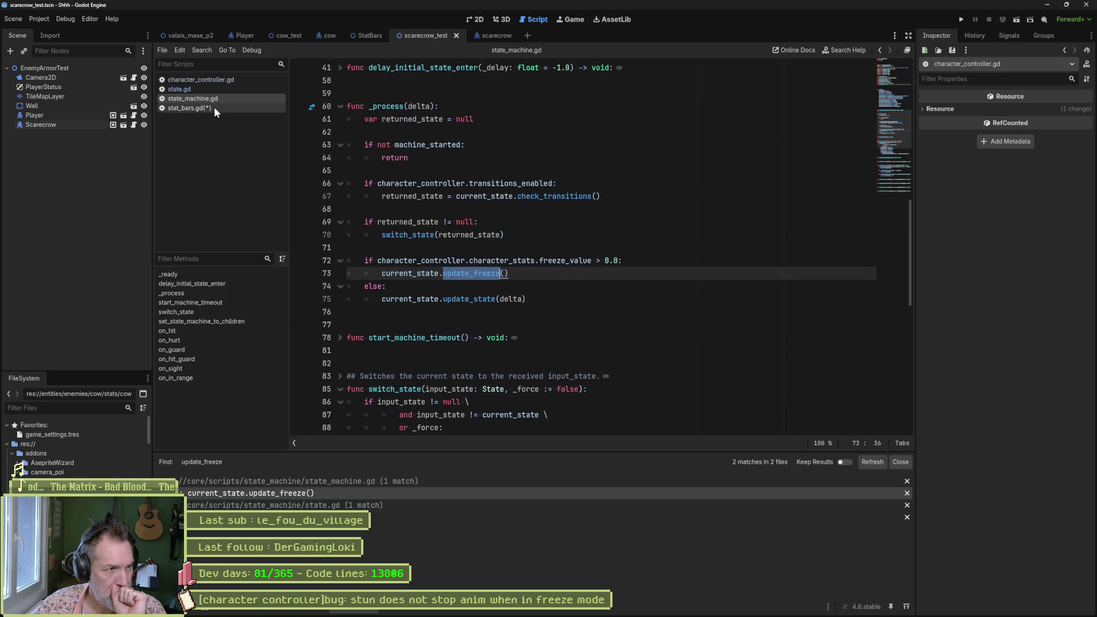
pyautogui.click(213, 89)
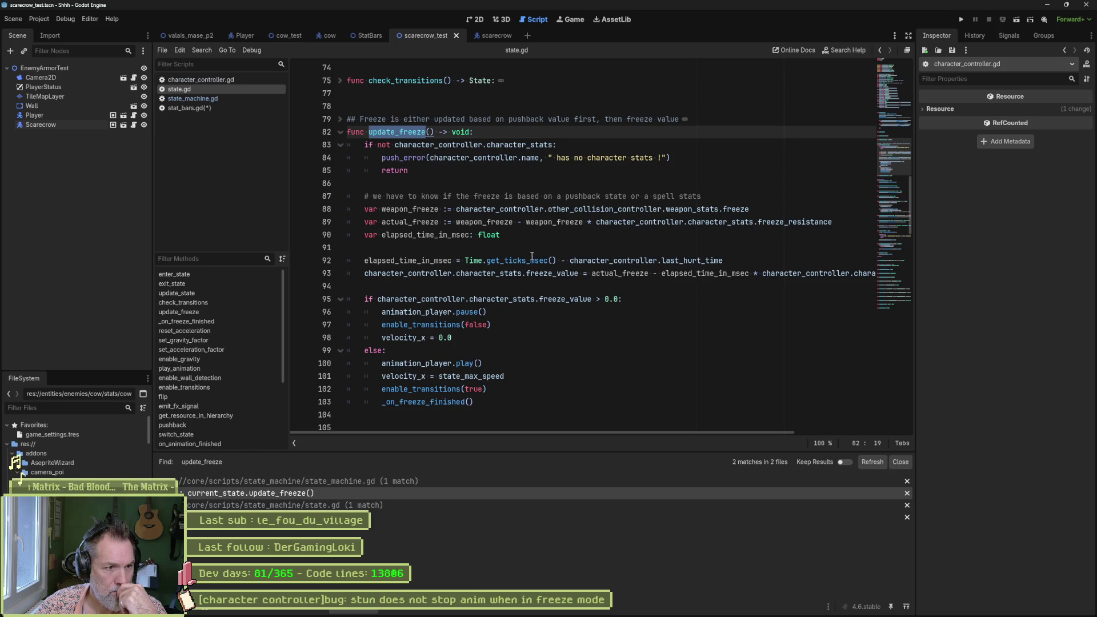
# Step: Examine how freeze_value and actual_freeze feed the formula on state.gd line 93
pyautogui.doubleClick(559, 277)
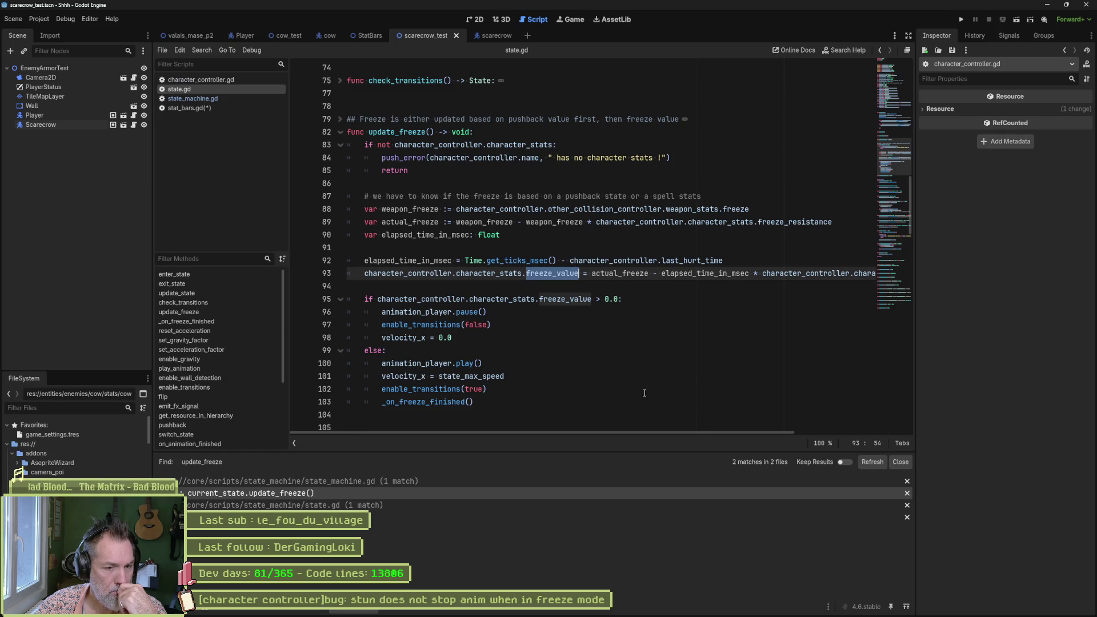
pyautogui.moveTo(649, 430); pyautogui.dragTo(804, 437)
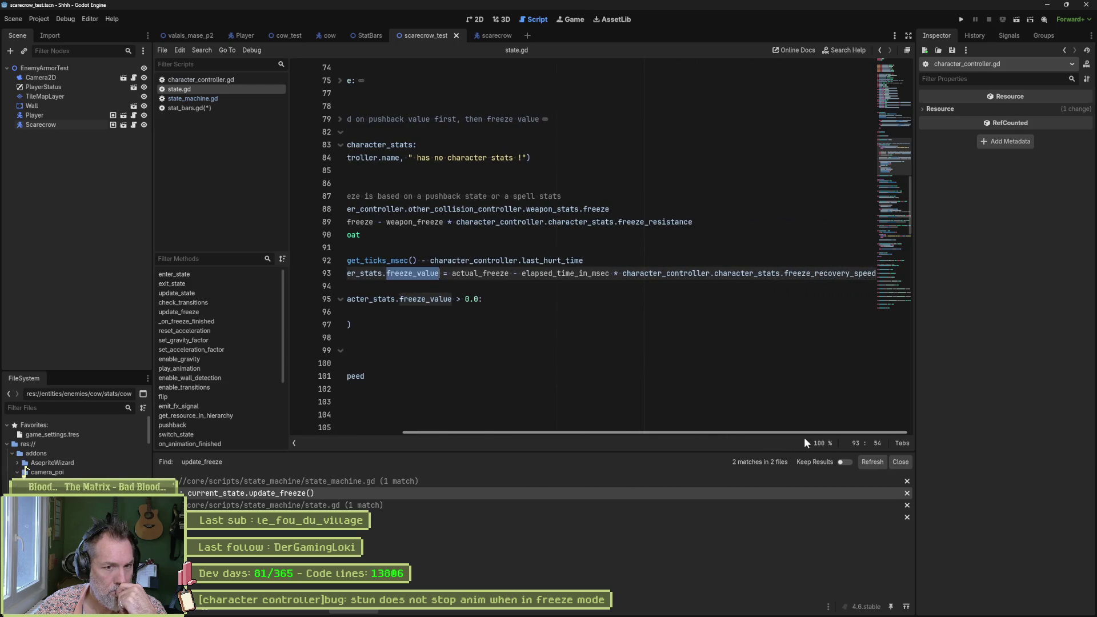
pyautogui.moveTo(452, 274); pyautogui.dragTo(517, 276)
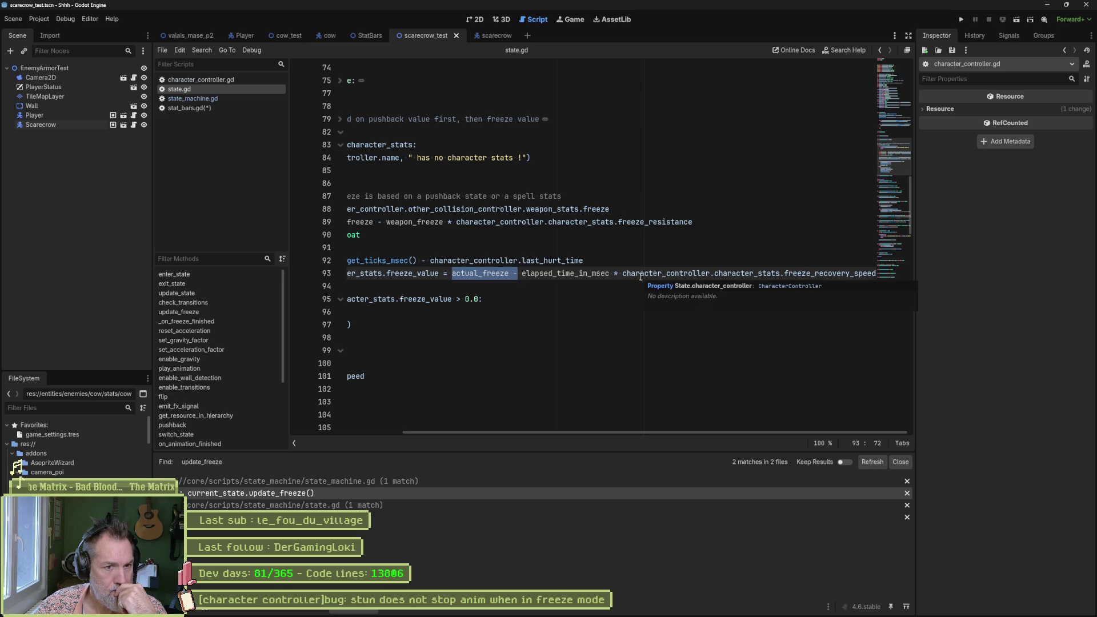
pyautogui.moveTo(646, 432); pyautogui.dragTo(480, 422)
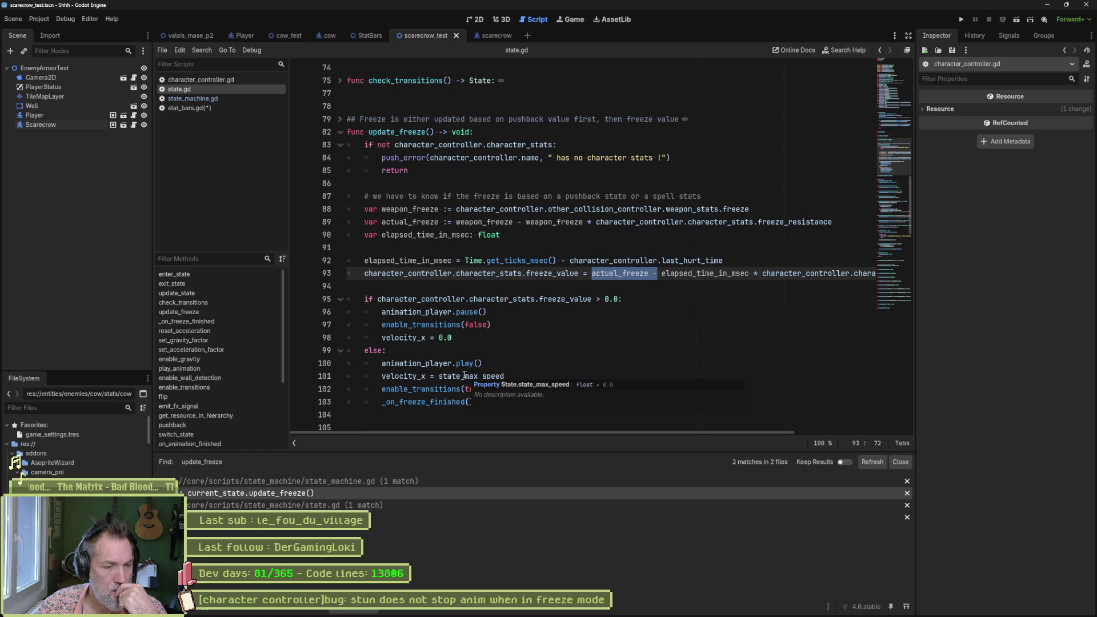
pyautogui.click(366, 273)
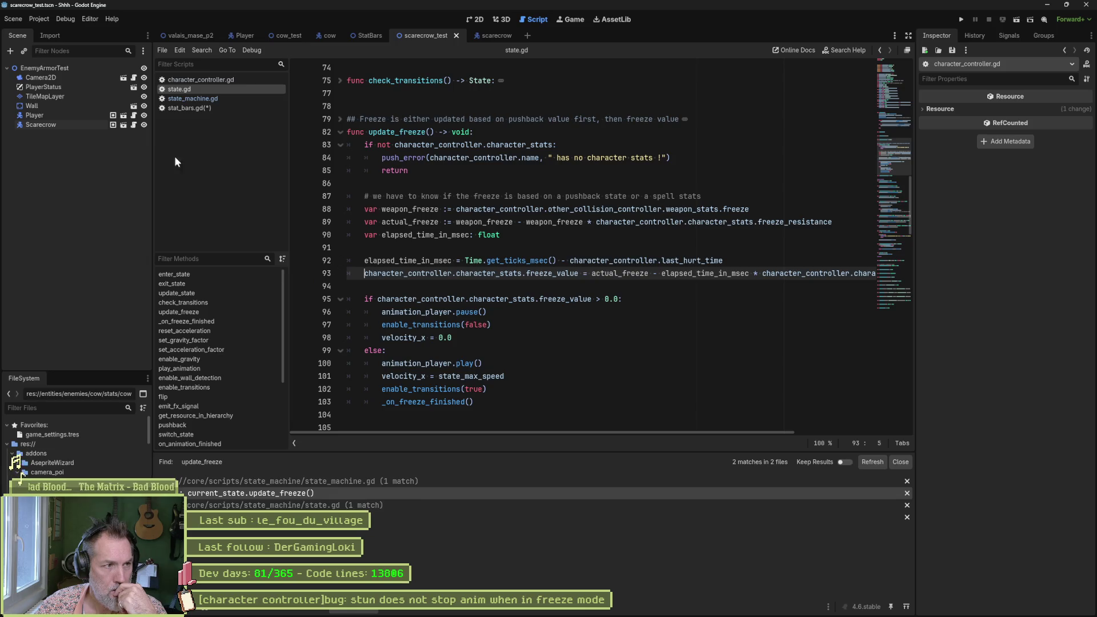
# Step: Return to character_controller.gd and run the scene to playtest the stun
pyautogui.click(188, 99)
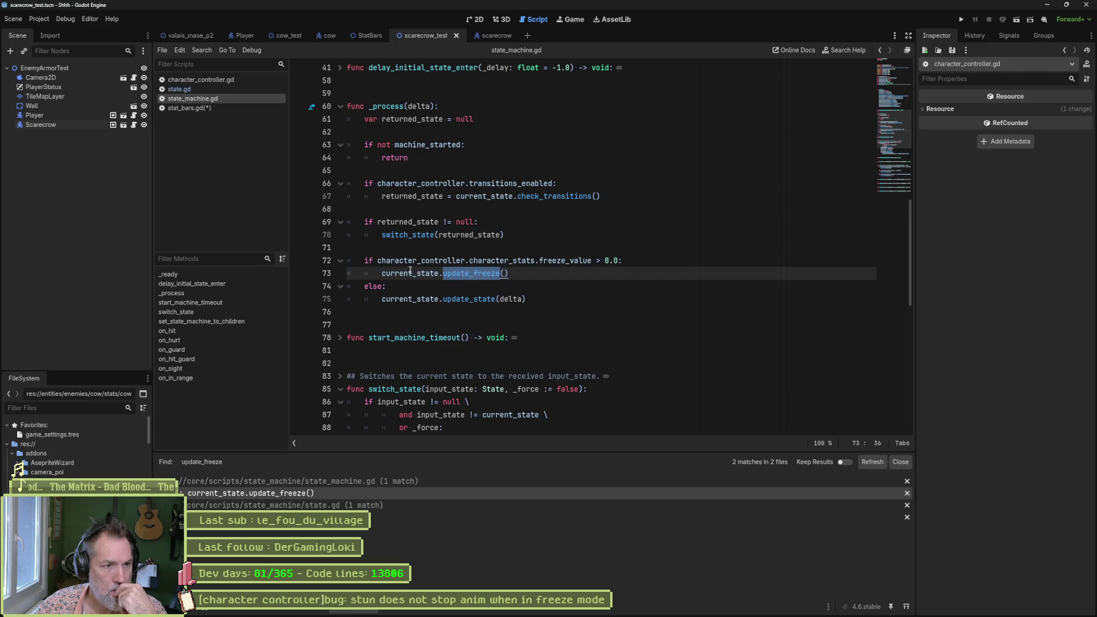
pyautogui.hotkey('alt', 'Left')
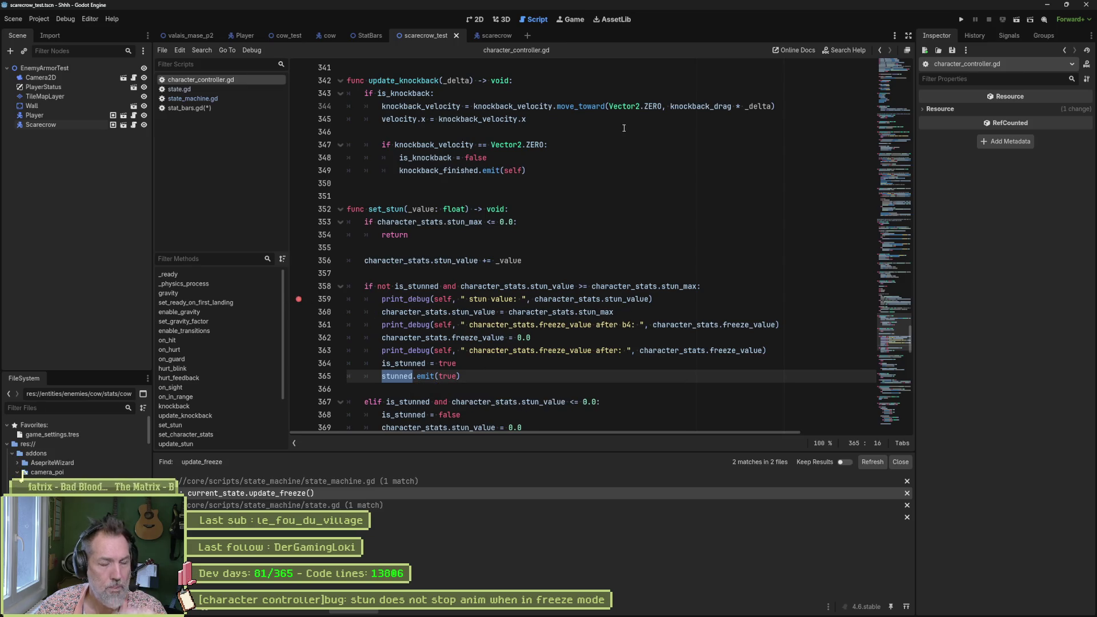
pyautogui.press('F6')
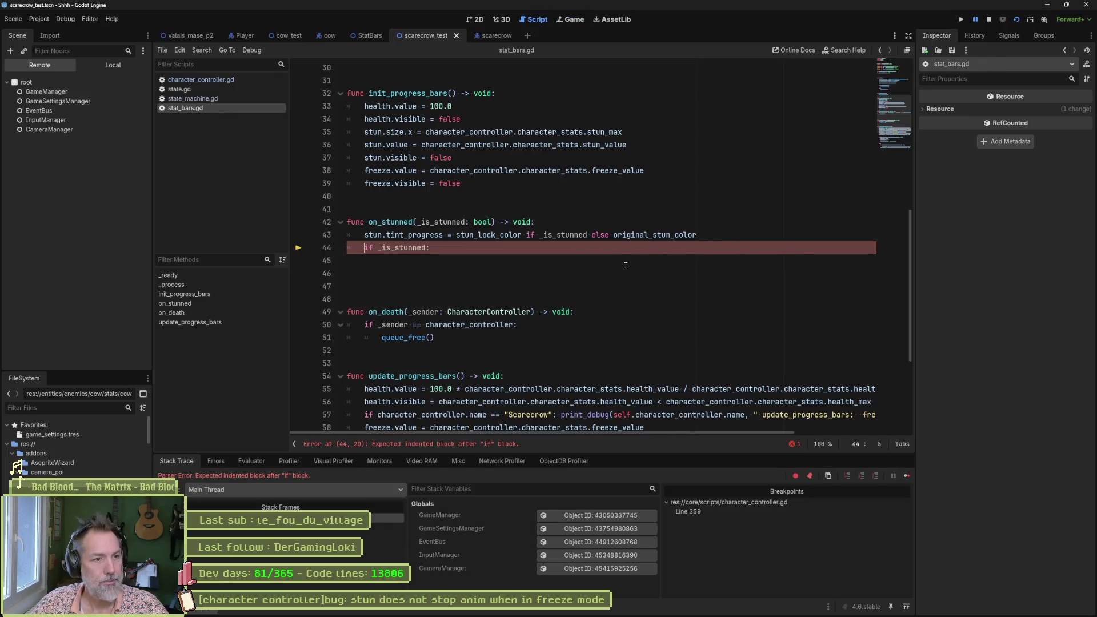
# Step: Stop the game, comment out the unfinished if on stat_bars.gd line 44, and rerun the scene
pyautogui.press('F8')
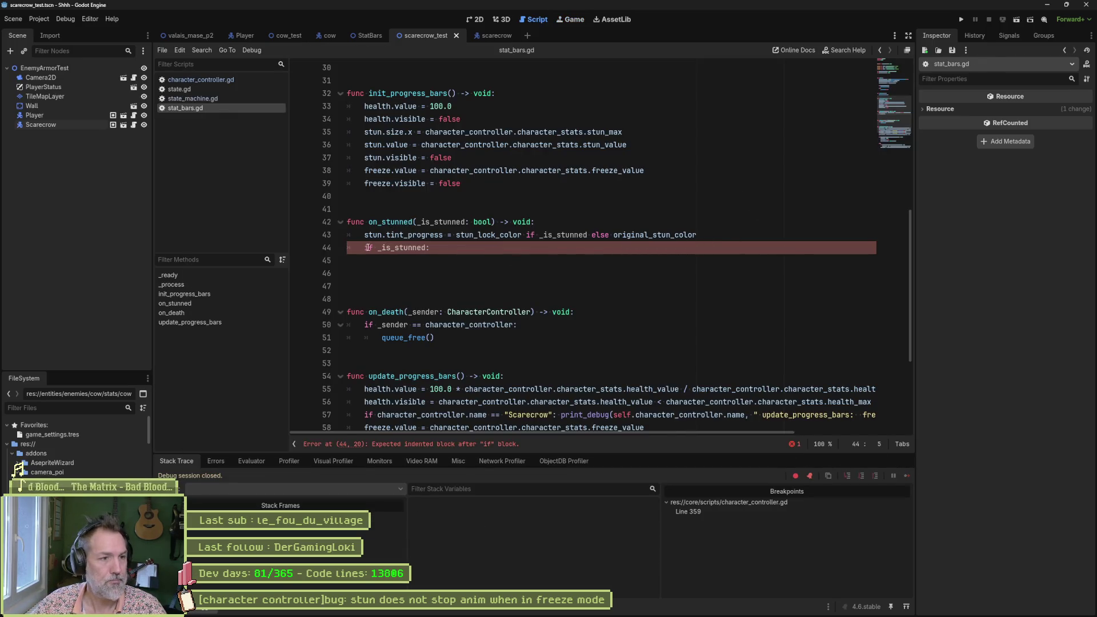
pyautogui.hotkey('ctrl', 'k')
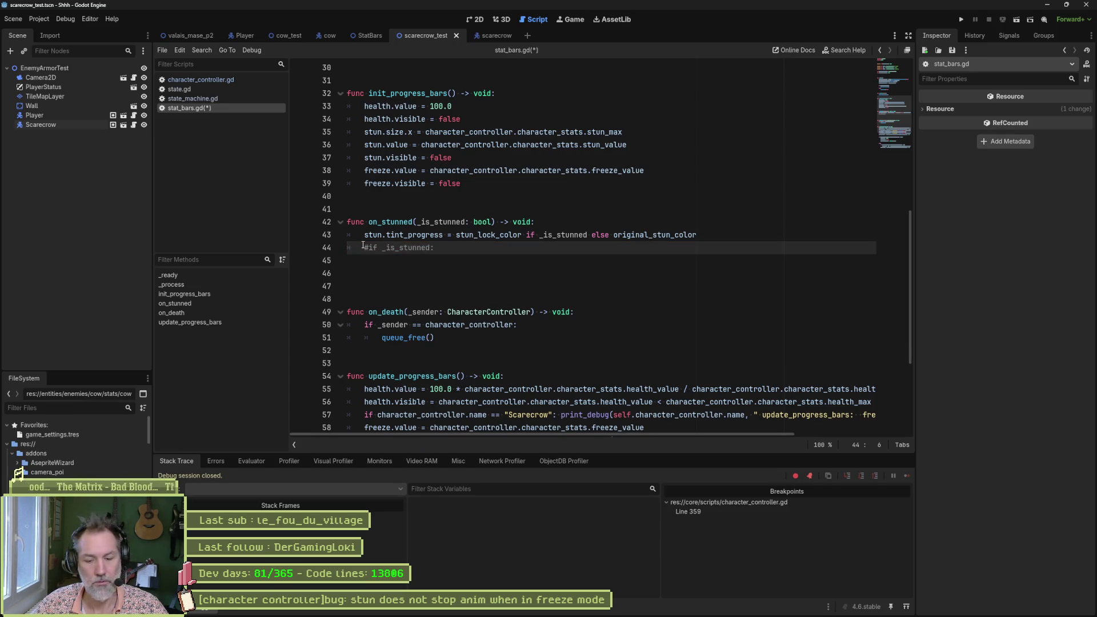
pyautogui.press('F6')
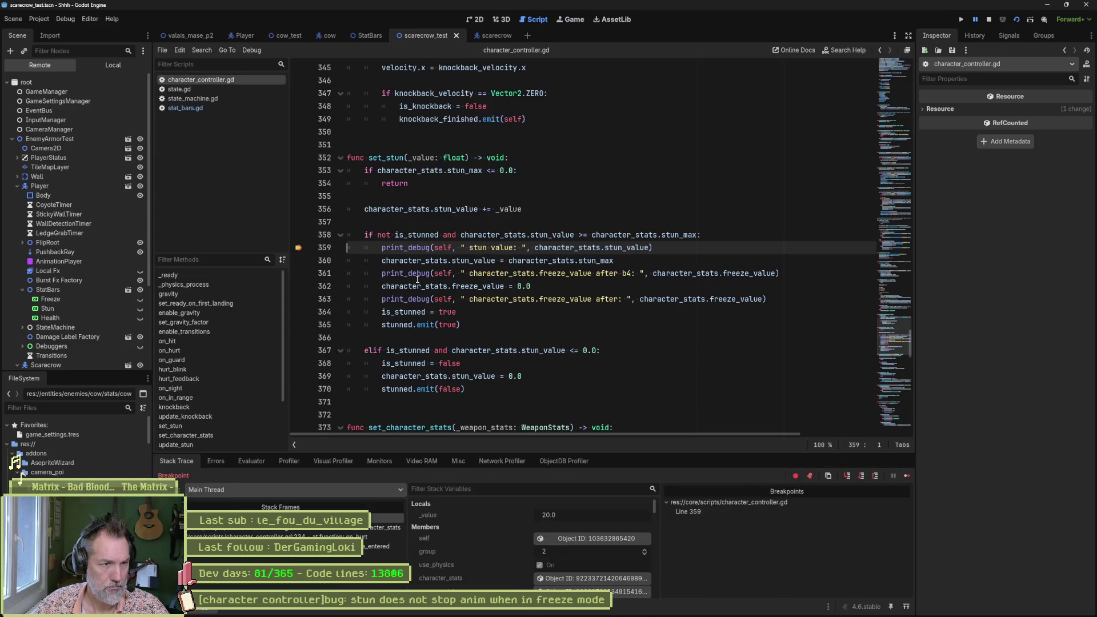
# Step: Set breakpoints at state.gd line 93, state_machine.gd line 73, and stat_bars.gd lines 43 and 55
pyautogui.click(188, 91)
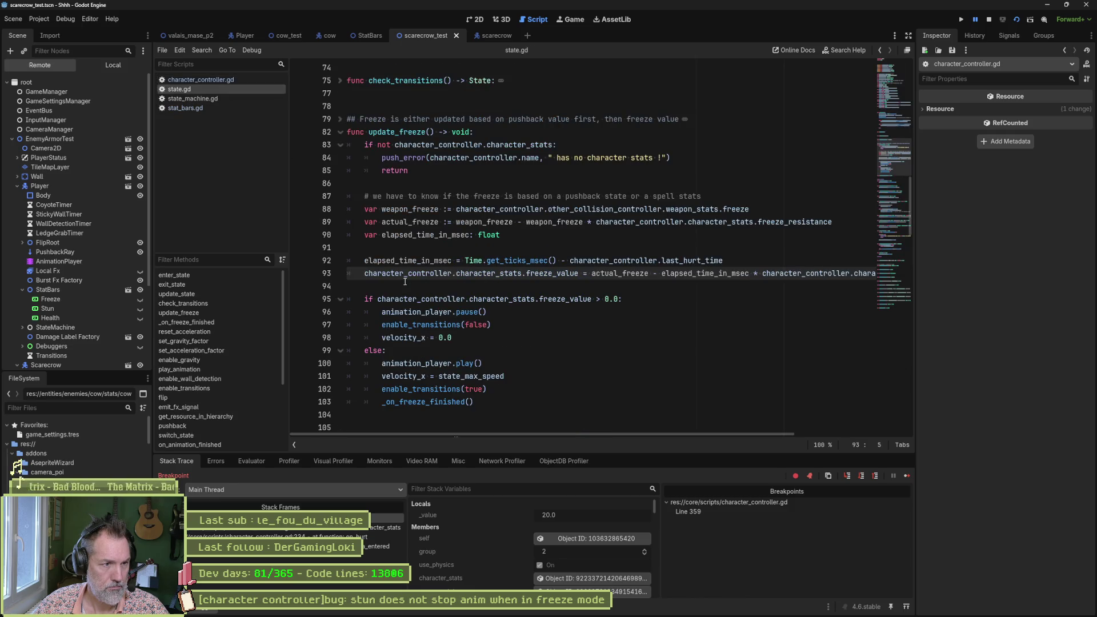
pyautogui.click(303, 274)
pyautogui.click(217, 100)
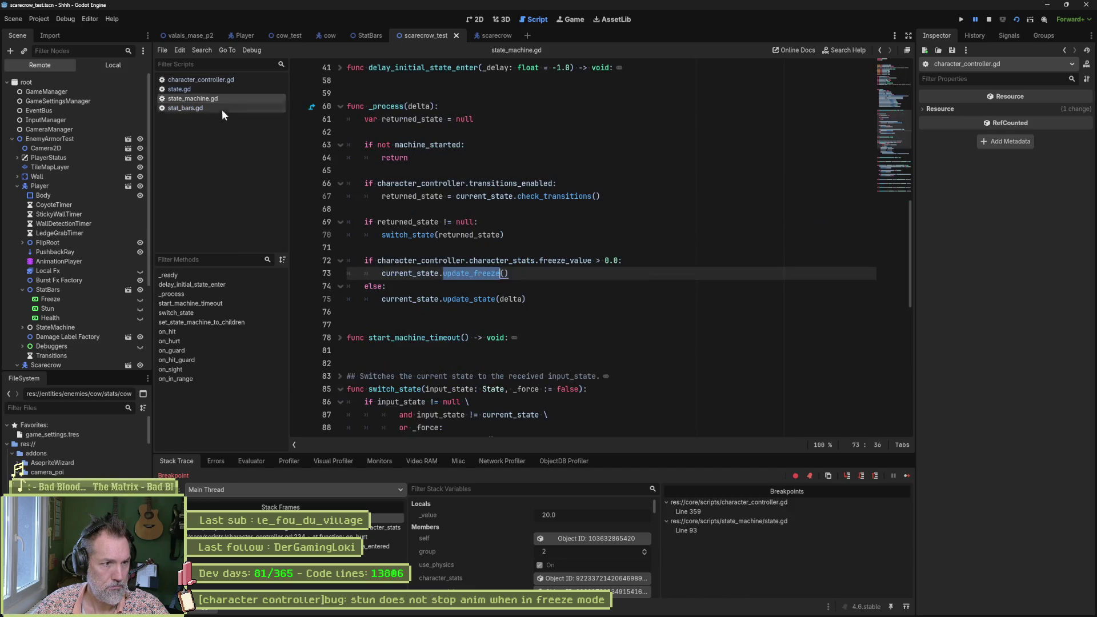
pyautogui.click(303, 273)
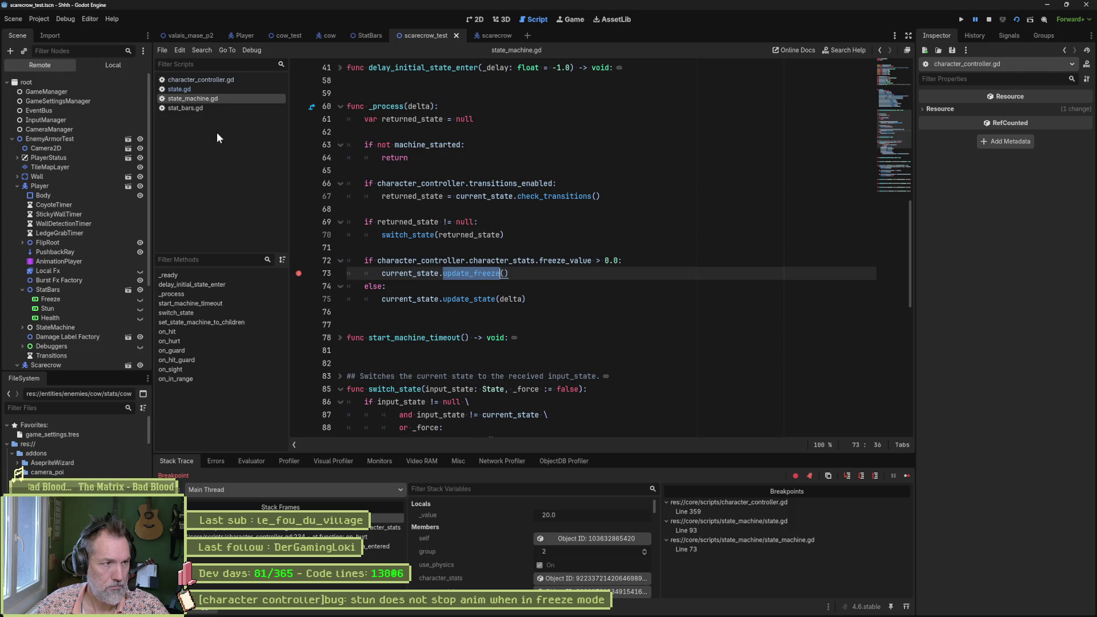
pyautogui.click(217, 108)
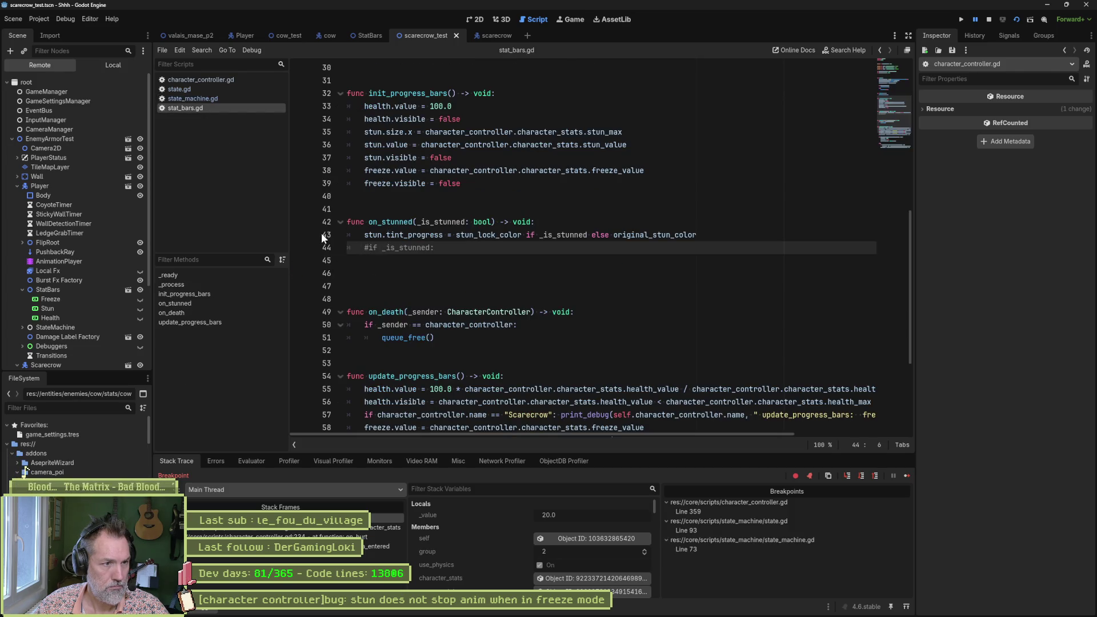
pyautogui.click(299, 236)
pyautogui.click(299, 390)
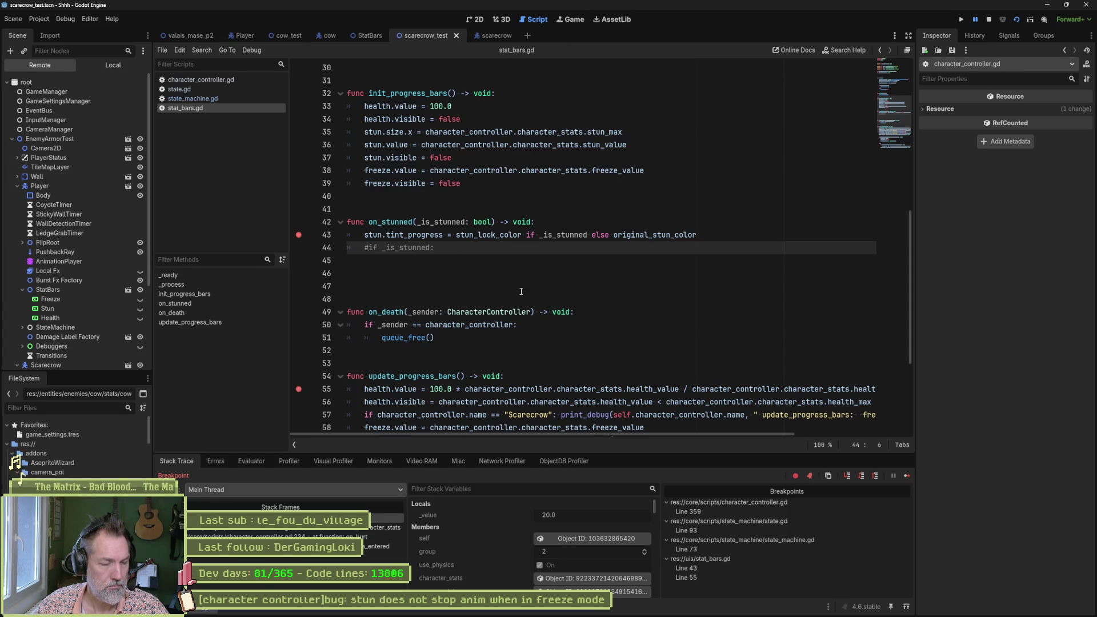
# Step: Step through set_stun to line 363 and evaluate character_stats.freeze_value, confirming it is 0.0
pyautogui.click(388, 528)
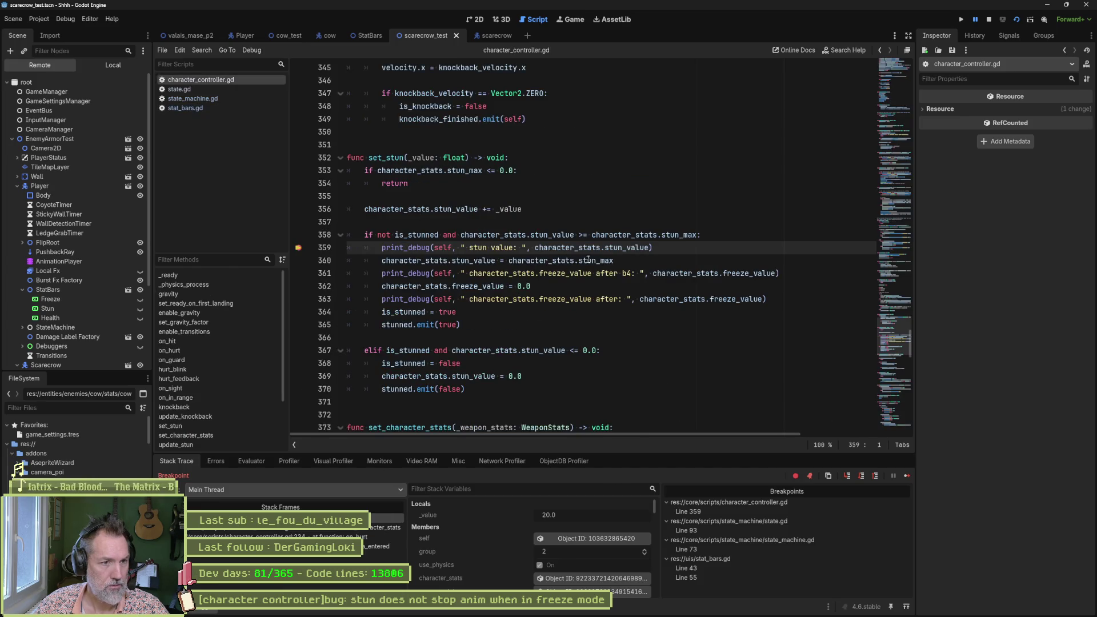
pyautogui.click(650, 260)
pyautogui.press('F10')
pyautogui.press('F10')
pyautogui.press('F10')
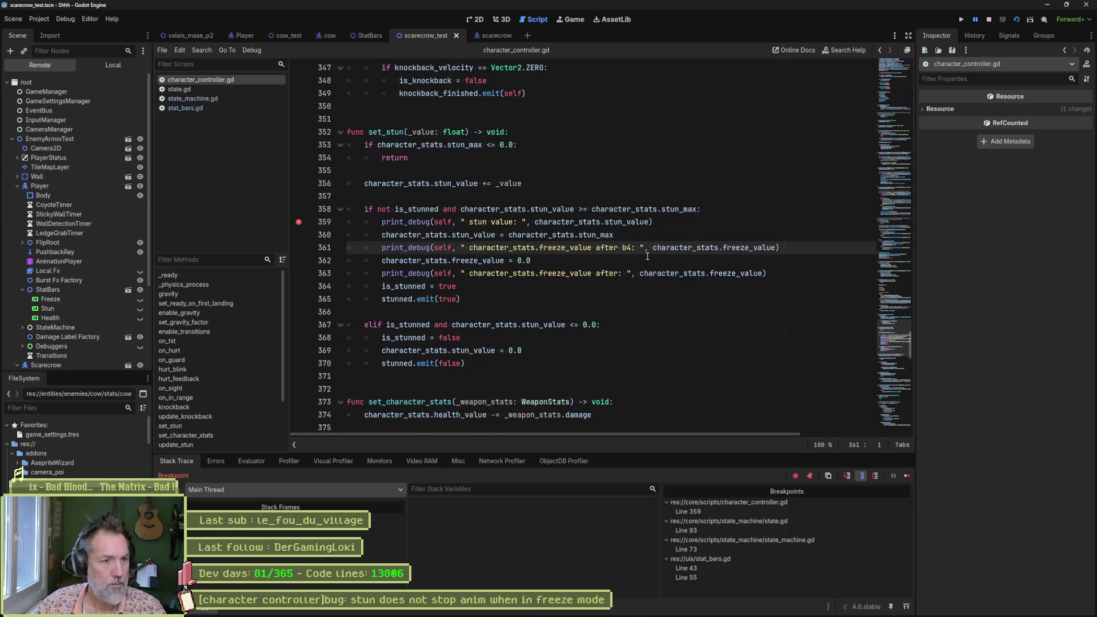
pyautogui.press('F10')
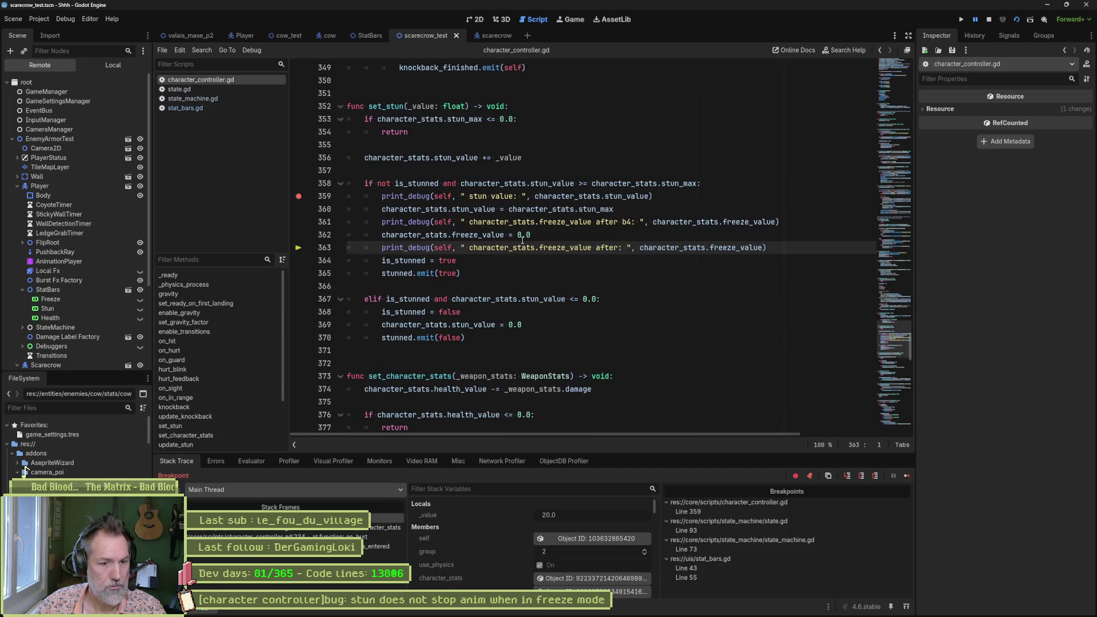
pyautogui.moveTo(382, 235); pyautogui.dragTo(505, 235)
pyautogui.hotkey('ctrl', 'c')
pyautogui.click(252, 461)
pyautogui.click(245, 477)
pyautogui.hotkey('ctrl', 'v')
pyautogui.press('Return')
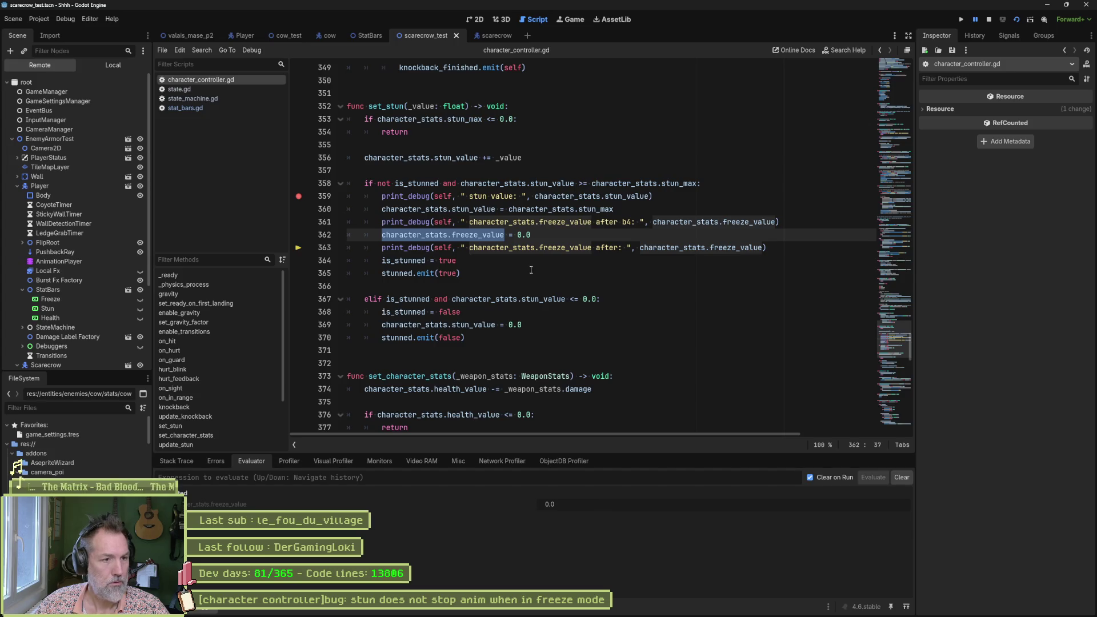
pyautogui.click(535, 260)
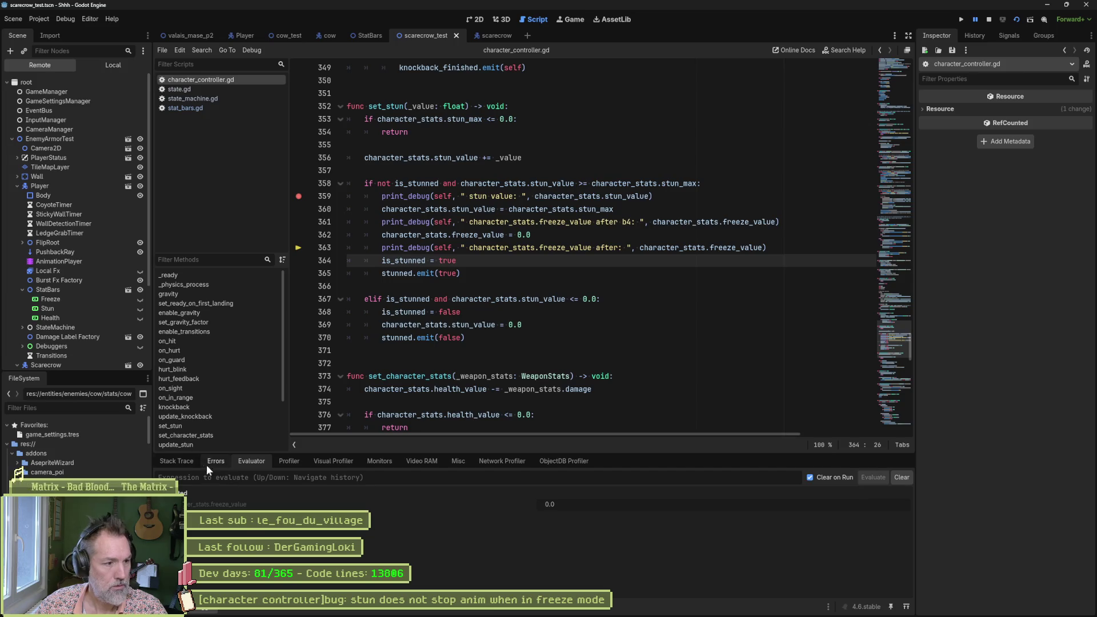
# Step: Continue to the next breakpoint and inspect the StatBars node that self refers to
pyautogui.click(178, 460)
pyautogui.click(905, 475)
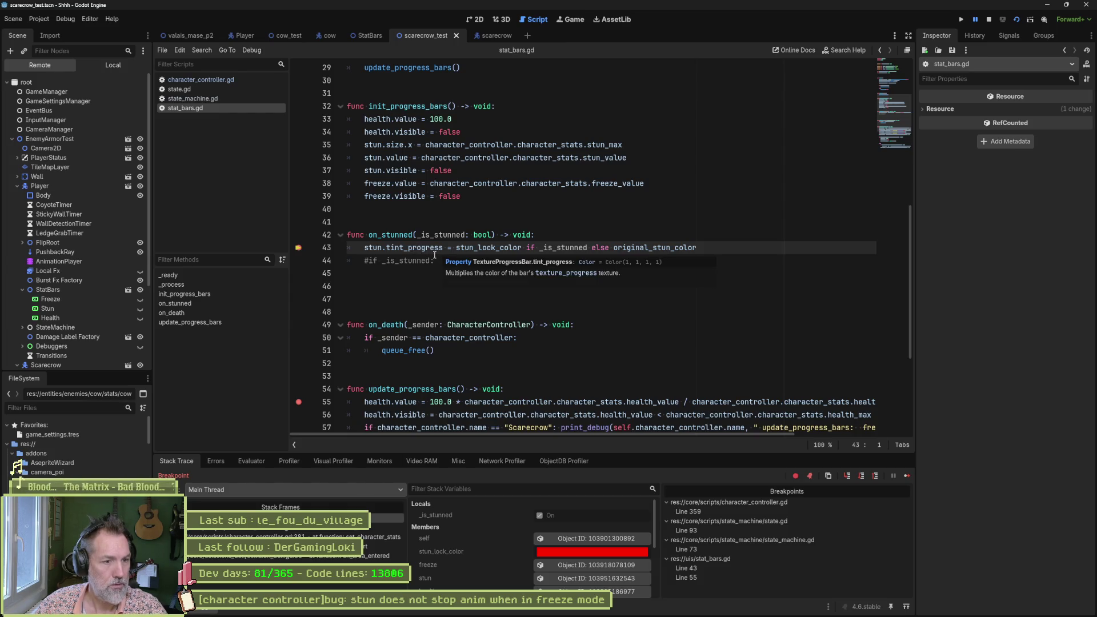
pyautogui.click(256, 460)
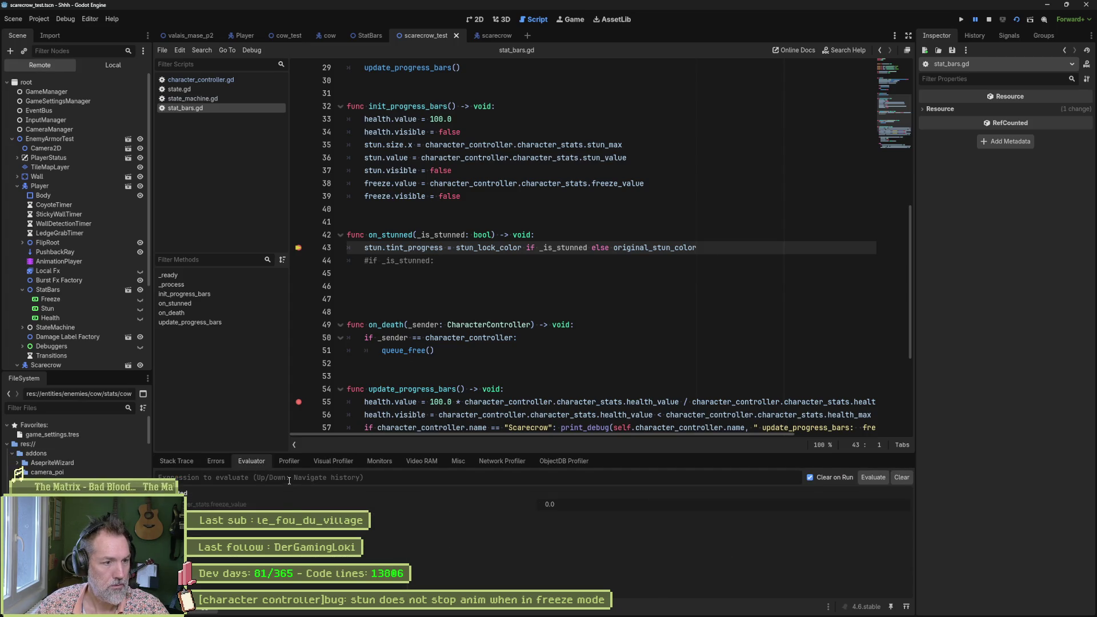
pyautogui.click(181, 465)
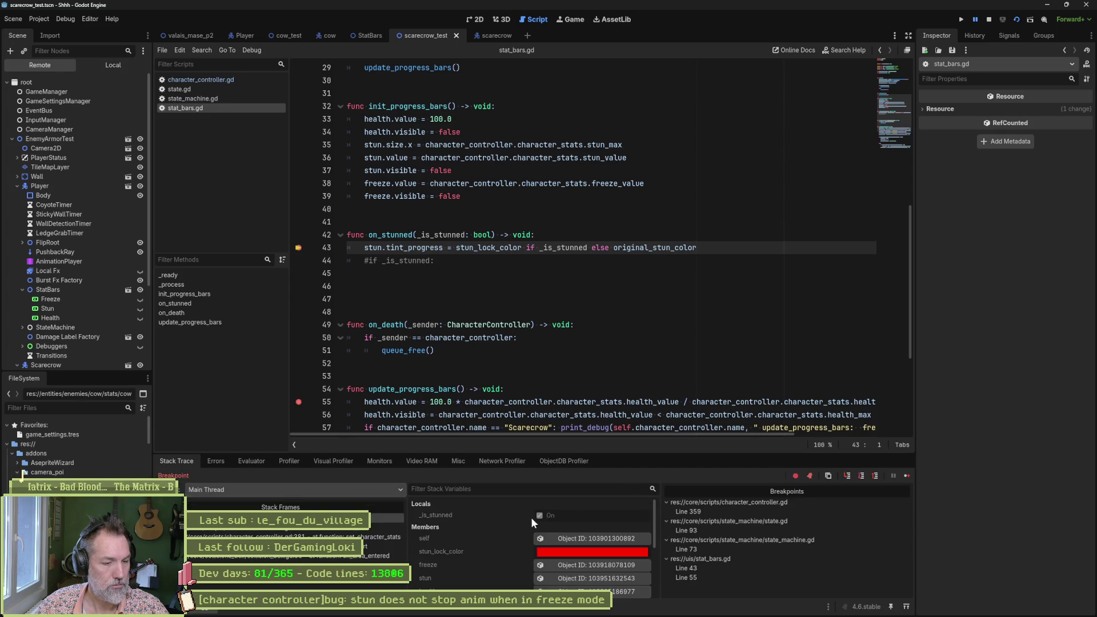
pyautogui.scroll(-1, 514, 526)
pyautogui.click(548, 526)
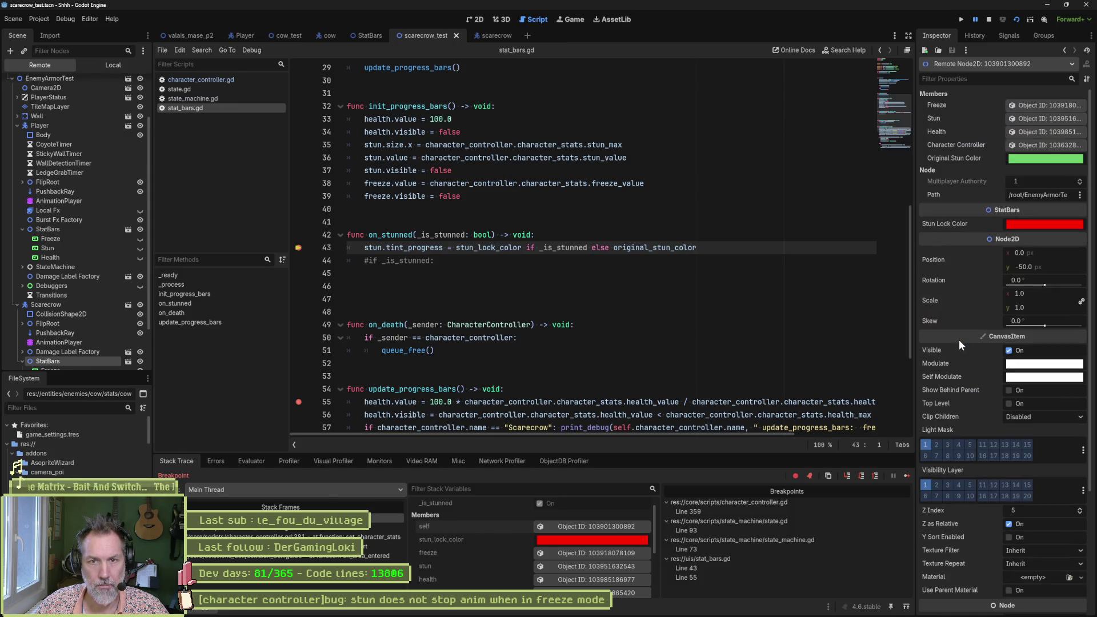
# Step: Check the scarecrow's Character Stats (stun 50, freeze 0), then continue to stat_bars.gd line 55
pyautogui.scroll(-5, 486, 557)
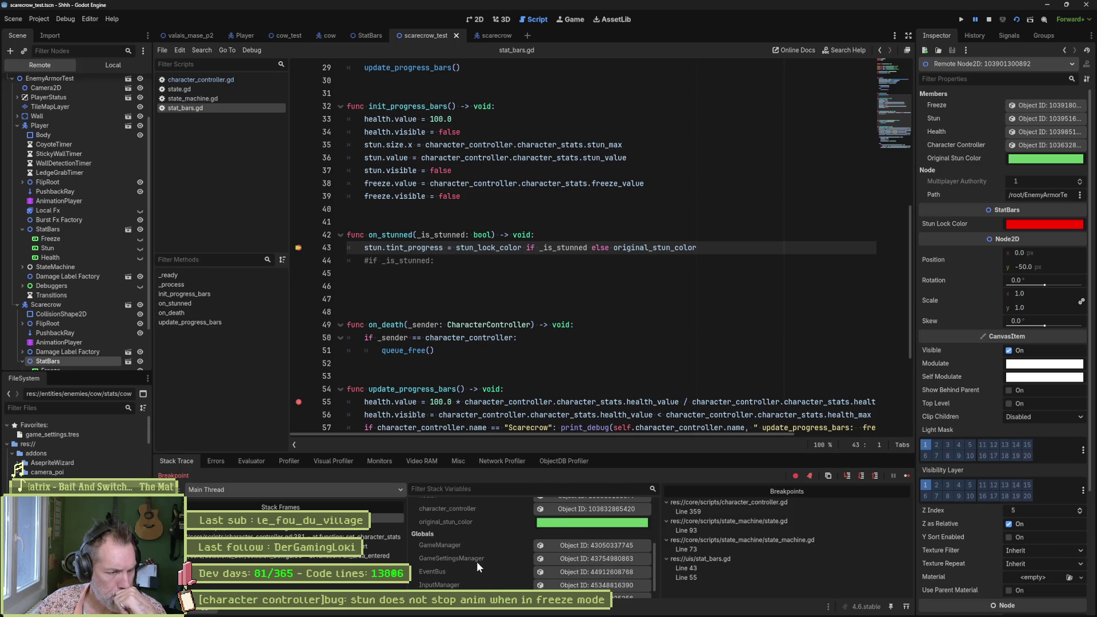
pyautogui.scroll(2, 478, 571)
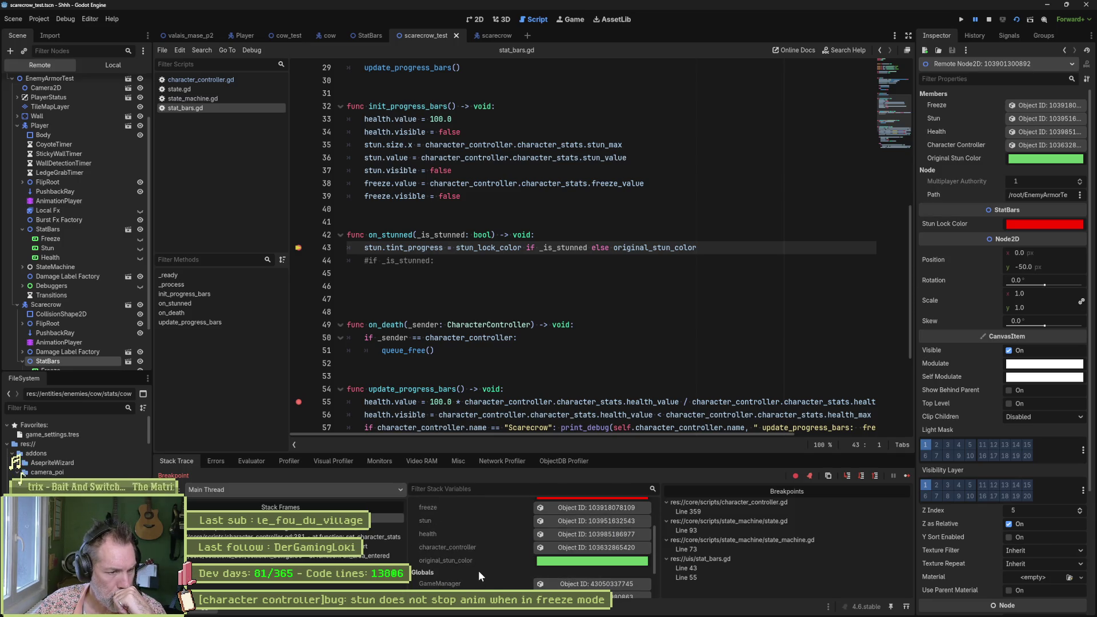
pyautogui.click(571, 547)
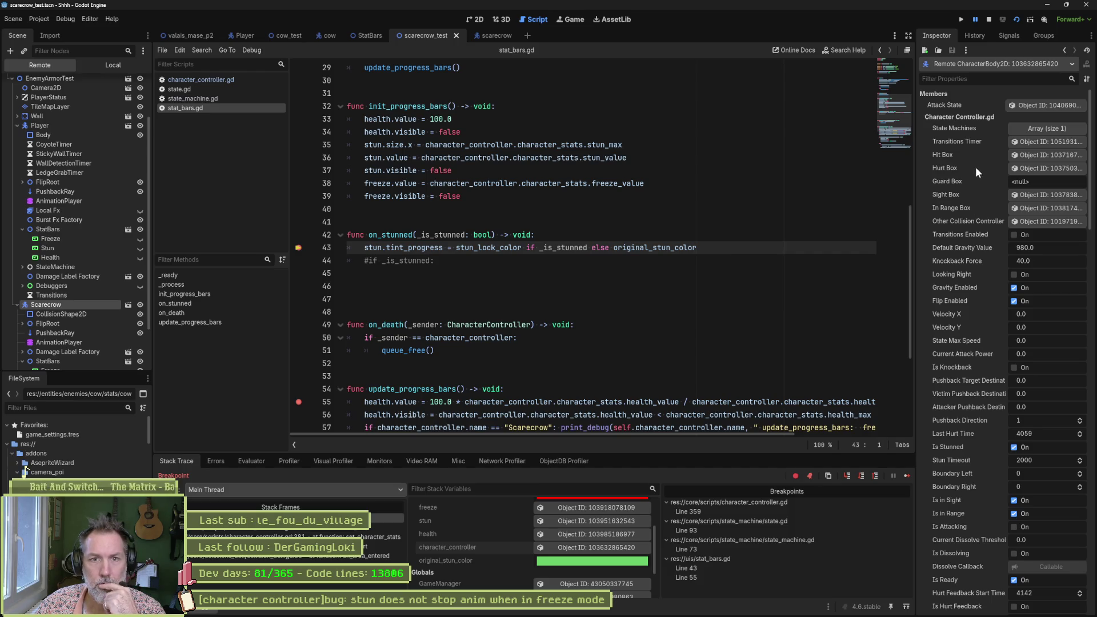
pyautogui.scroll(-5, 992, 289)
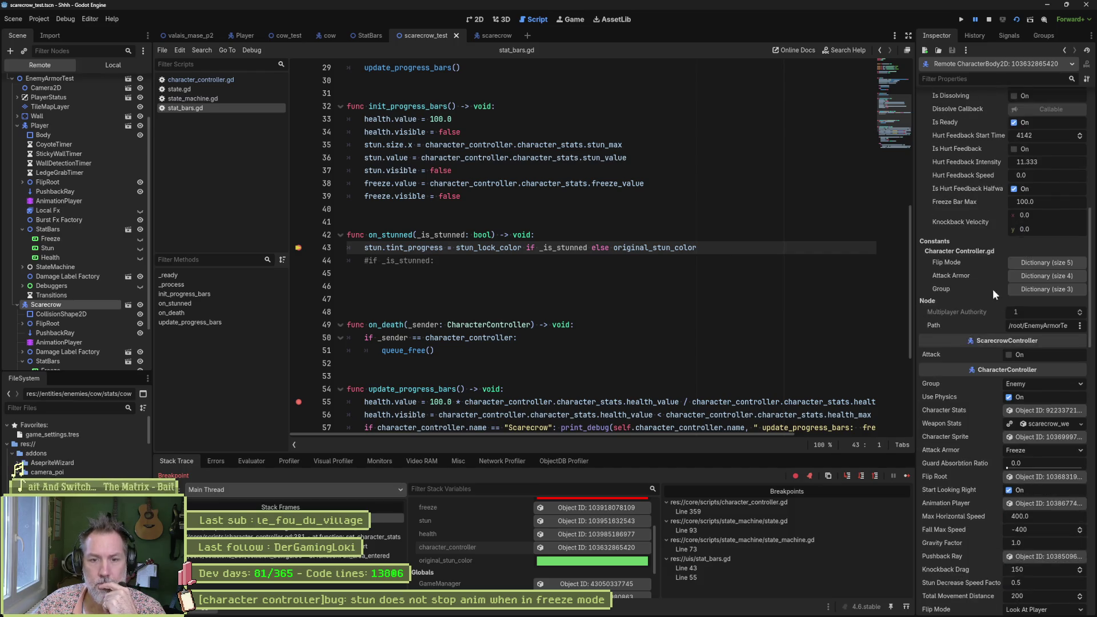
pyautogui.click(1040, 411)
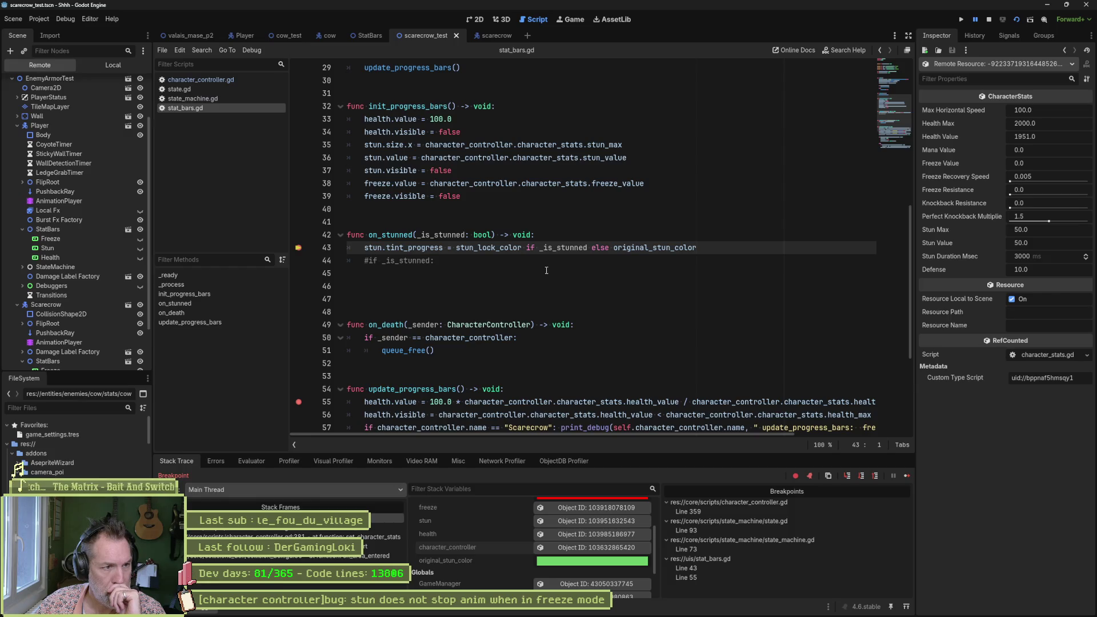
pyautogui.click(904, 478)
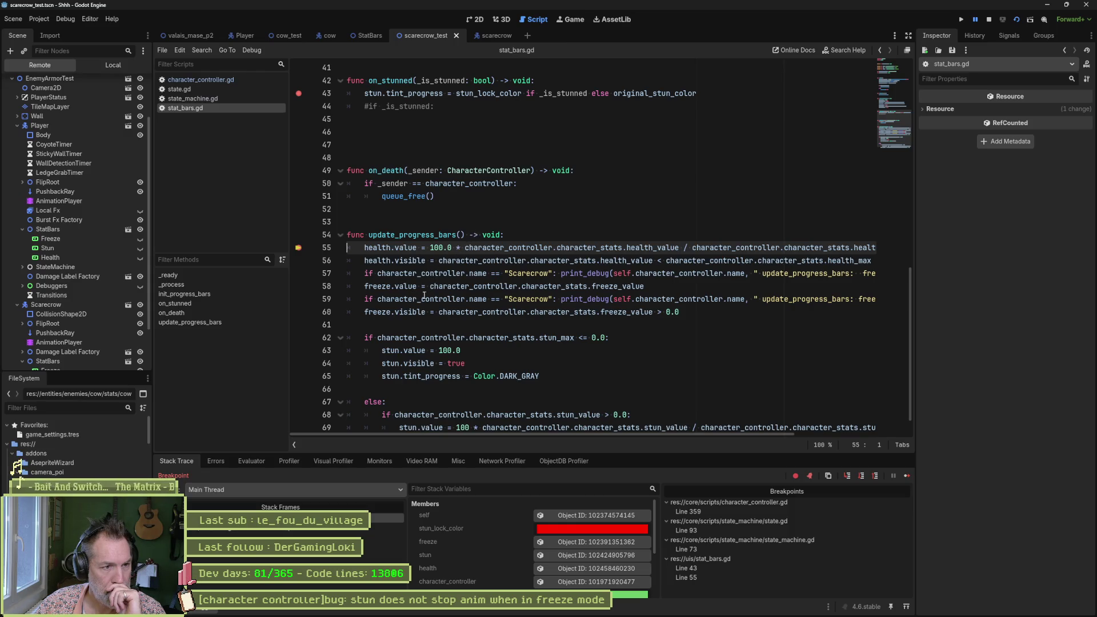
pyautogui.moveTo(437, 289)
pyautogui.moveTo(429, 286)
pyautogui.mouseDown()
pyautogui.moveTo(711, 273)
pyautogui.moveTo(624, 285)
pyautogui.moveTo(644, 285)
pyautogui.mouseUp()
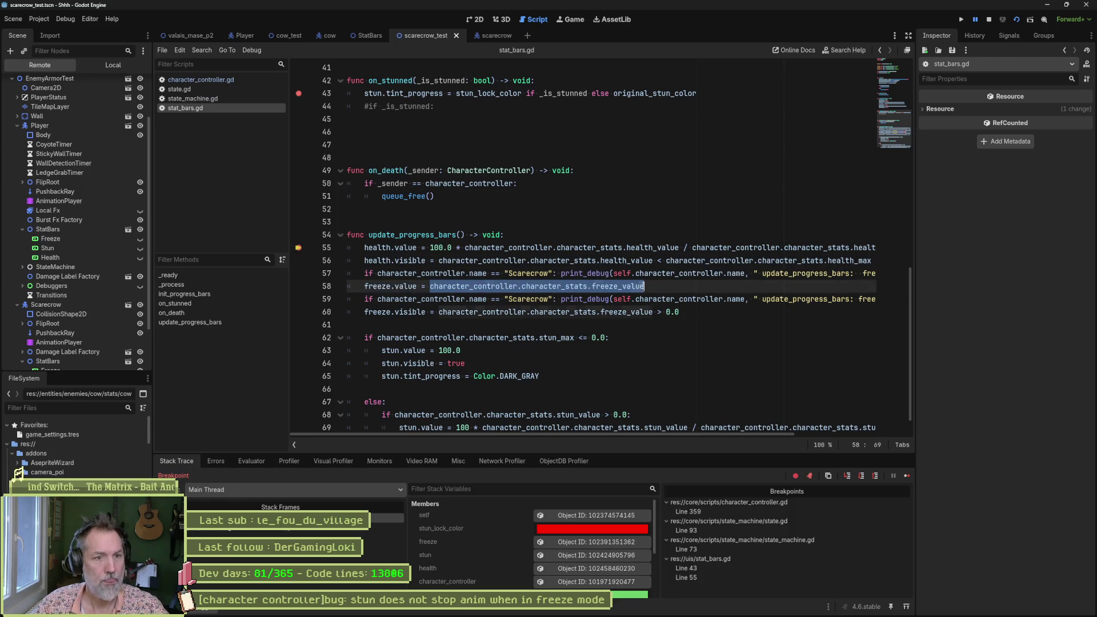
pyautogui.click(252, 461)
pyautogui.hotkey('ctrl', 'shift', 'e')
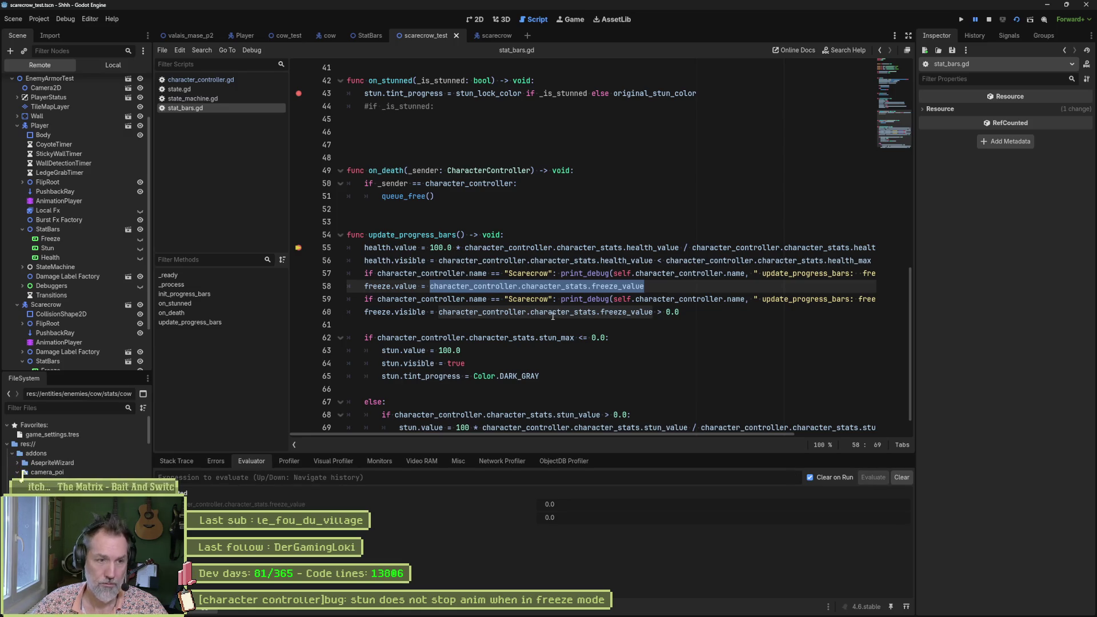
pyautogui.click(662, 307)
pyautogui.press('F10')
pyautogui.press('F10')
pyautogui.press('F10')
pyautogui.press('F10')
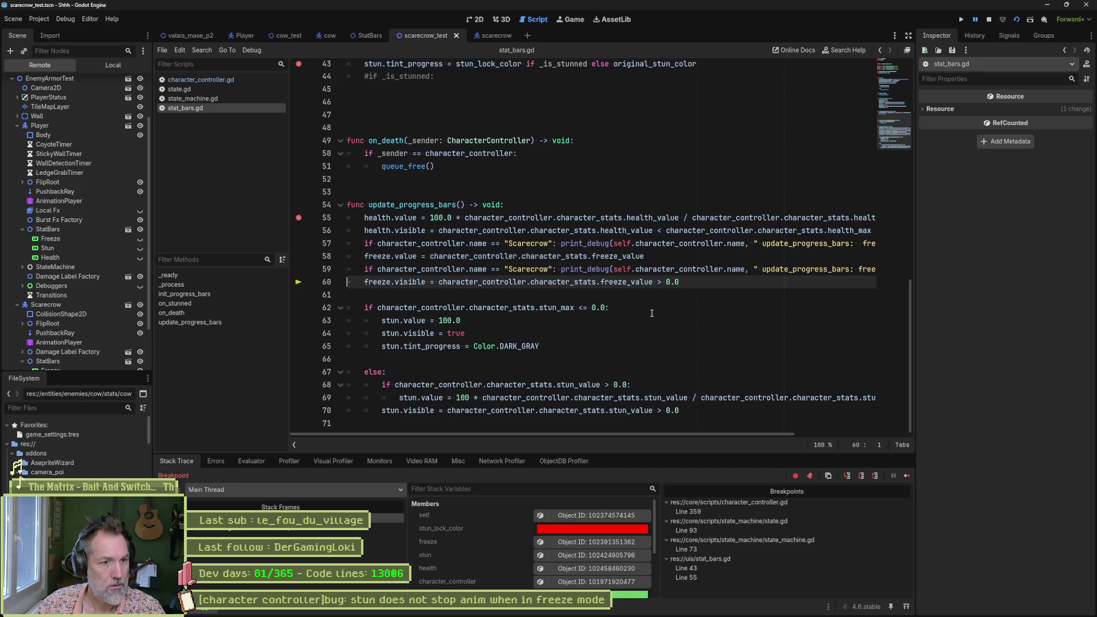
pyautogui.press('F10')
pyautogui.press('F10')
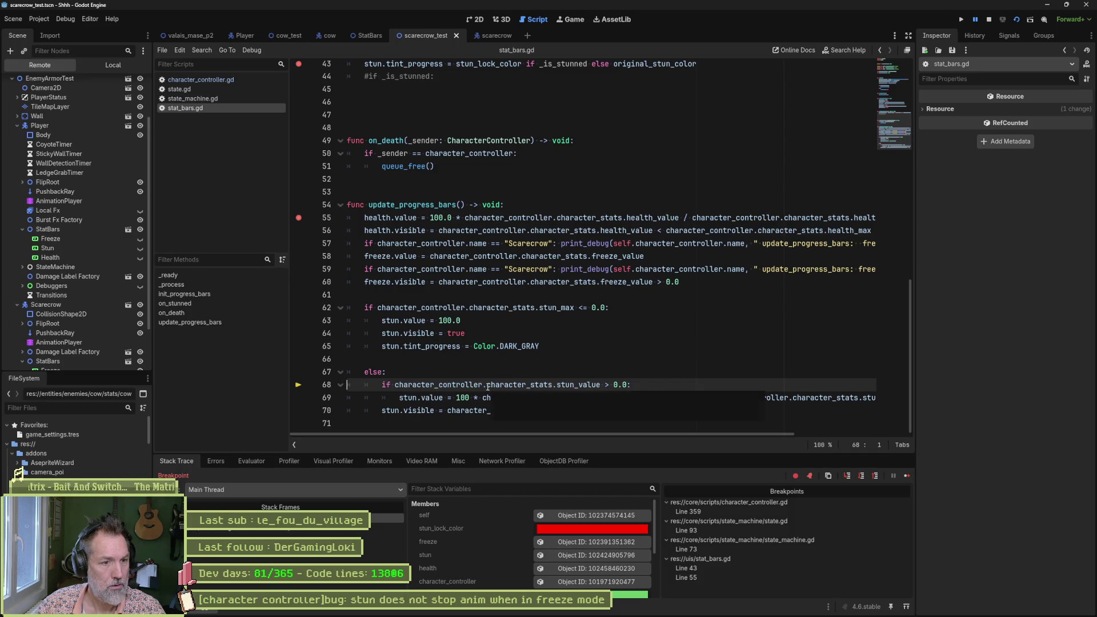
pyautogui.press('F10')
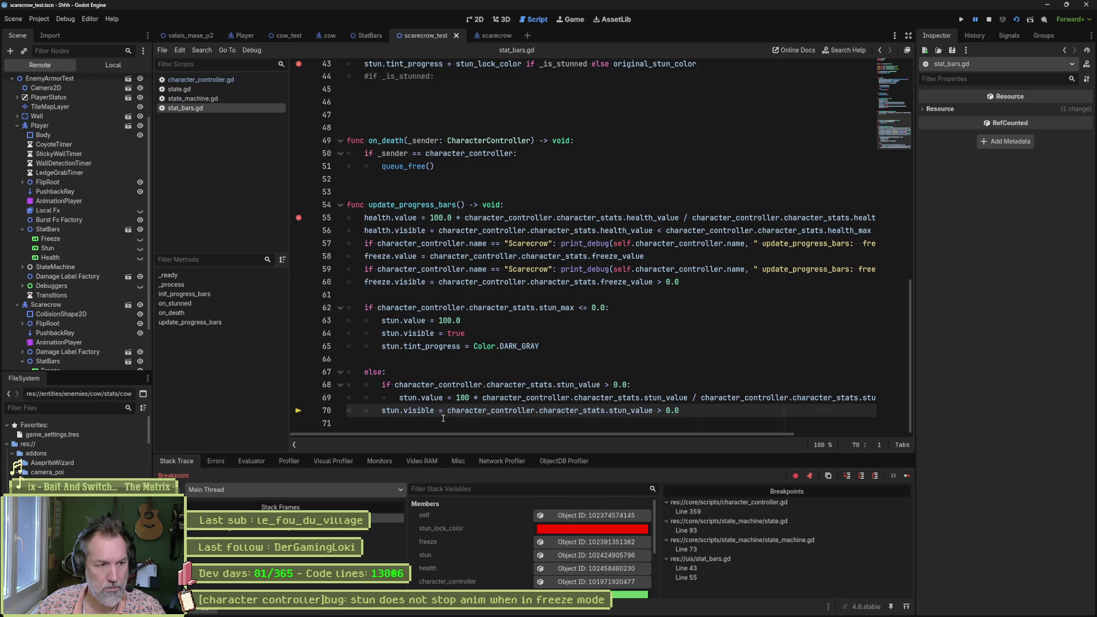
pyautogui.click(265, 464)
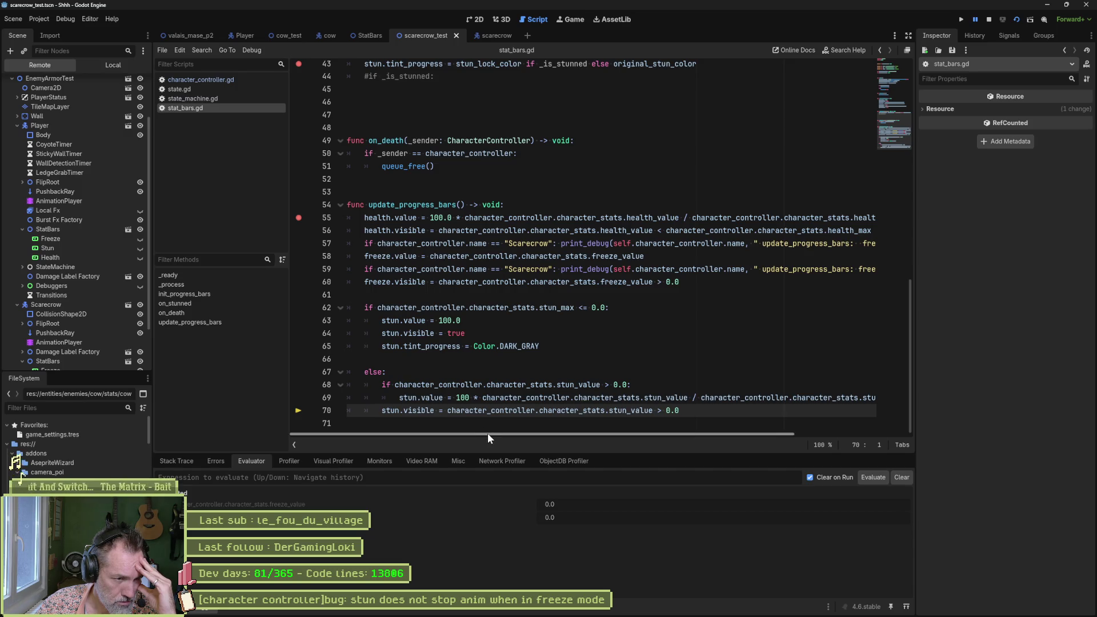
pyautogui.moveTo(488, 433)
pyautogui.mouseDown()
pyautogui.moveTo(529, 437)
pyautogui.moveTo(462, 436)
pyautogui.mouseUp()
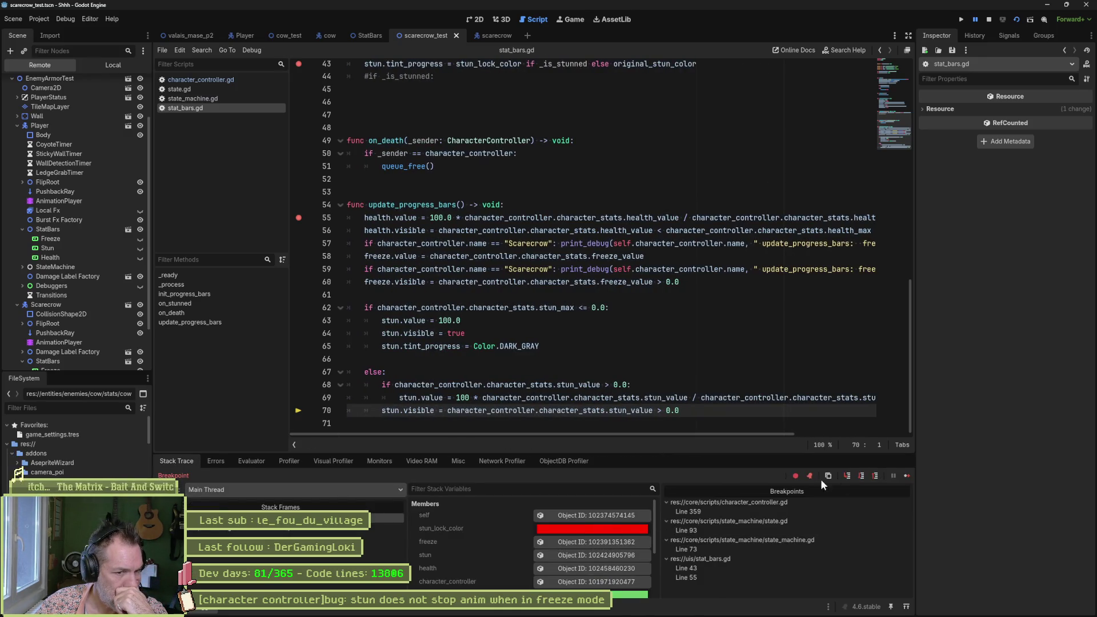
pyautogui.click(907, 475)
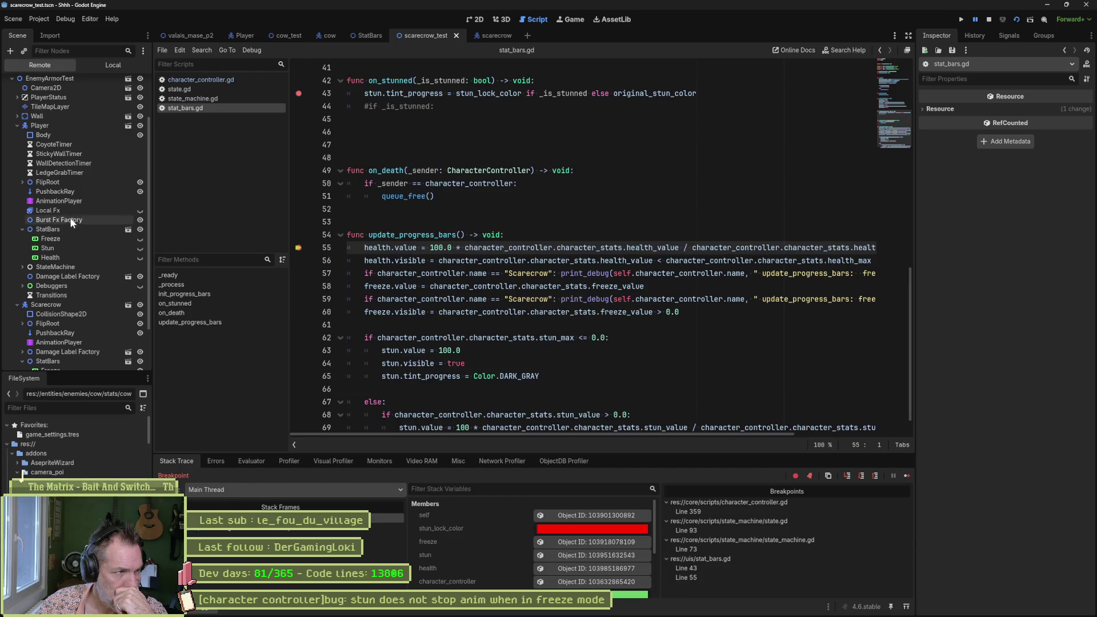
# Step: Inspect the live StatBars node and the Scarecrow's character stats showing freeze 50.0, then stop debugging
pyautogui.click(591, 515)
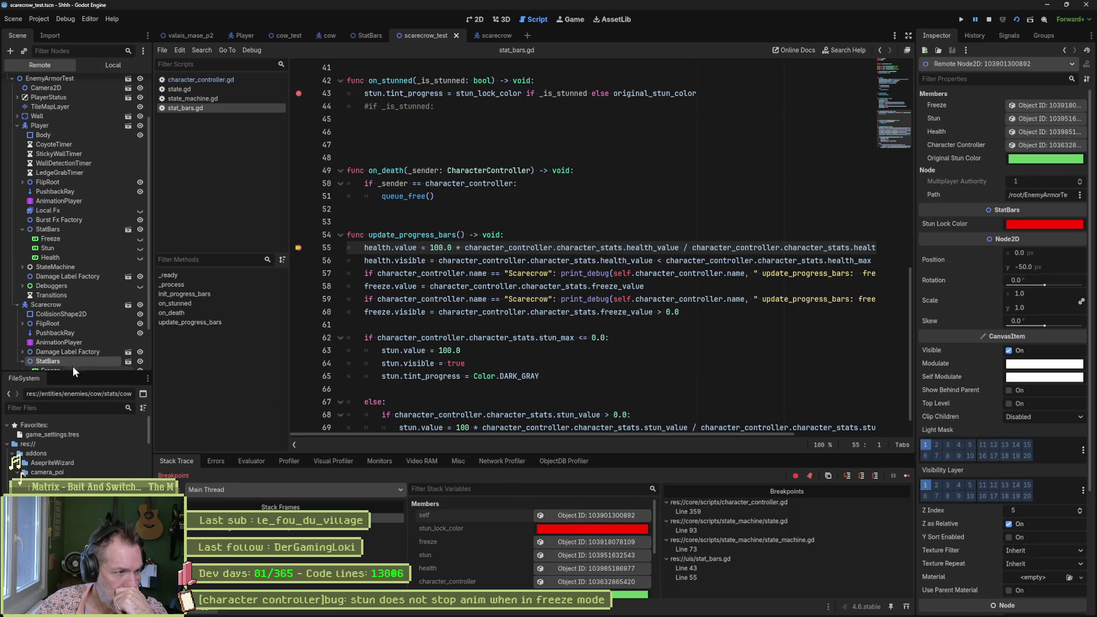
pyautogui.click(44, 306)
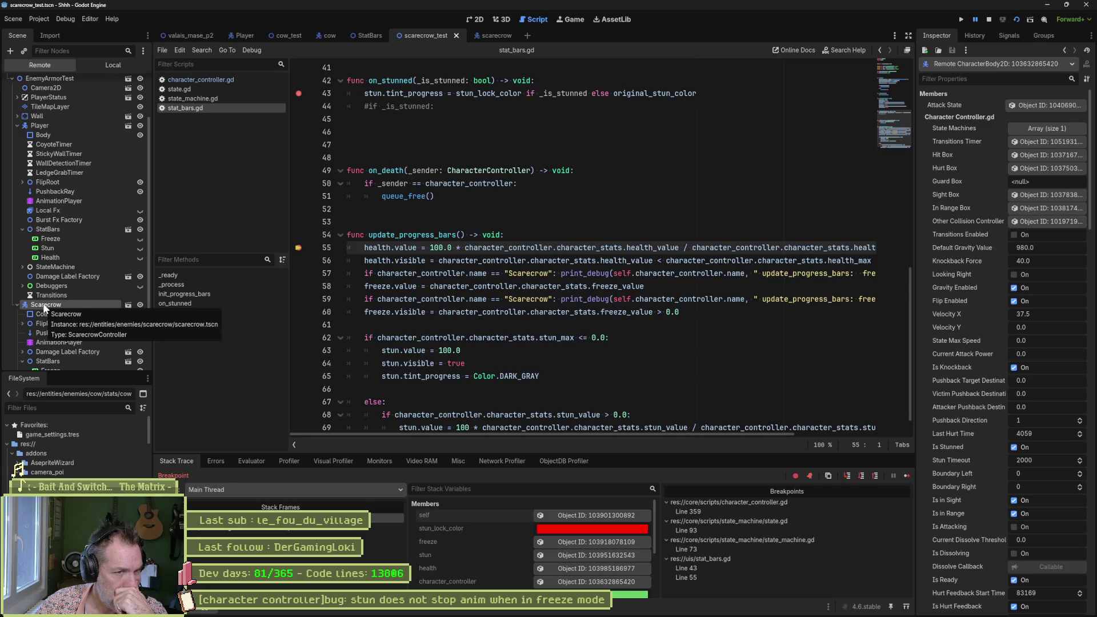
pyautogui.scroll(-5, 976, 362)
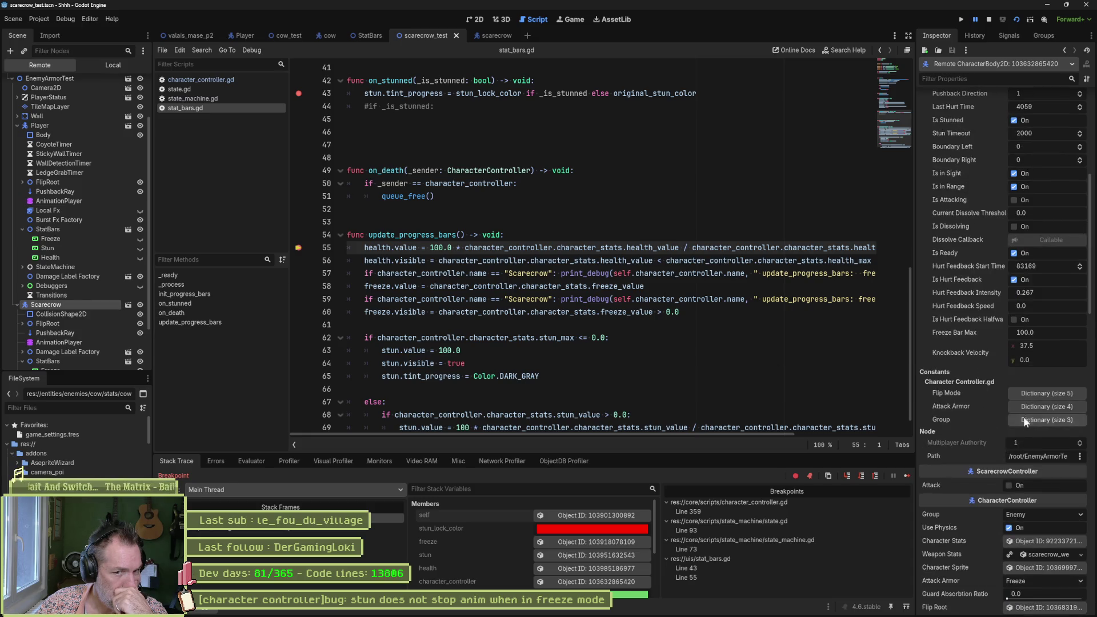
pyautogui.scroll(-4, 1012, 497)
pyautogui.click(1045, 345)
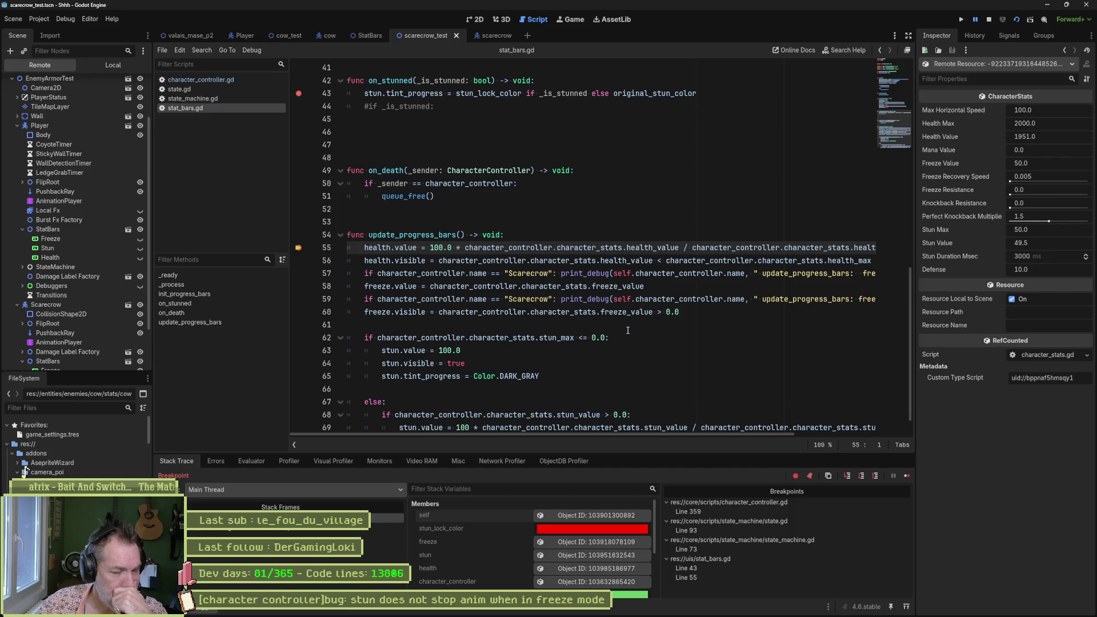
pyautogui.moveTo(631, 316)
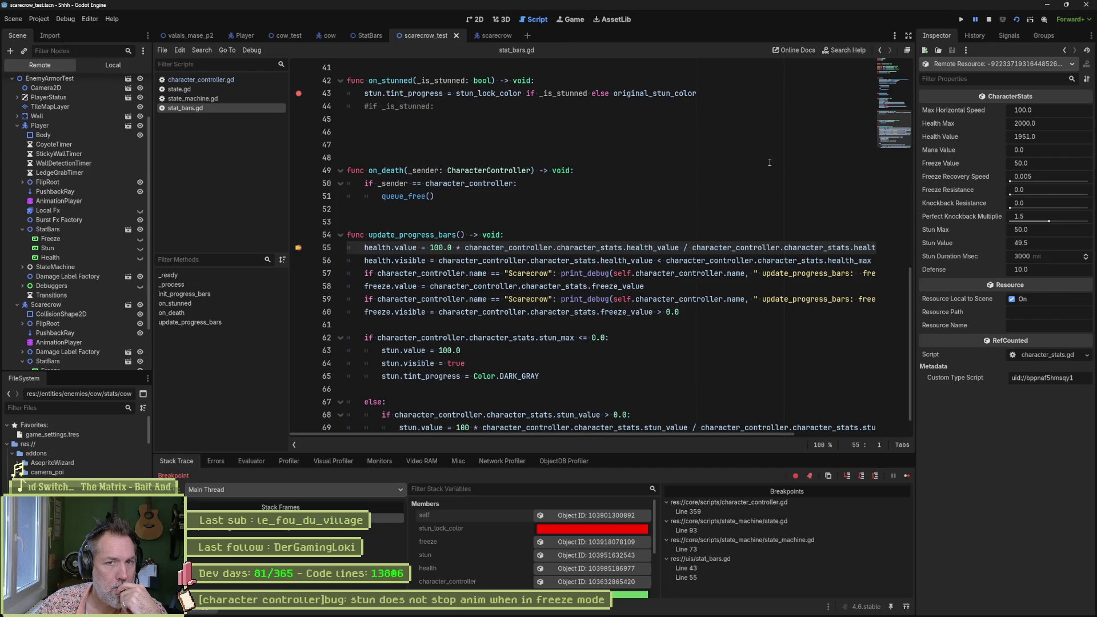
pyautogui.click(989, 19)
# Step: Remove the state_machine.gd line 73 breakpoint and rerun the scarecrow test scene
pyautogui.click(779, 299)
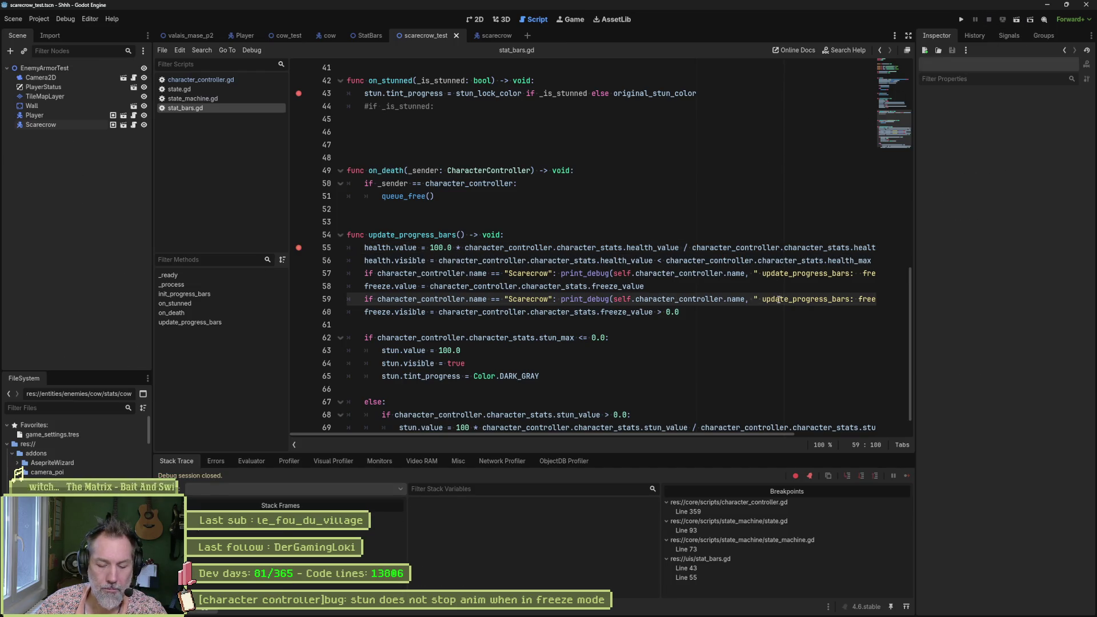
pyautogui.press('F6')
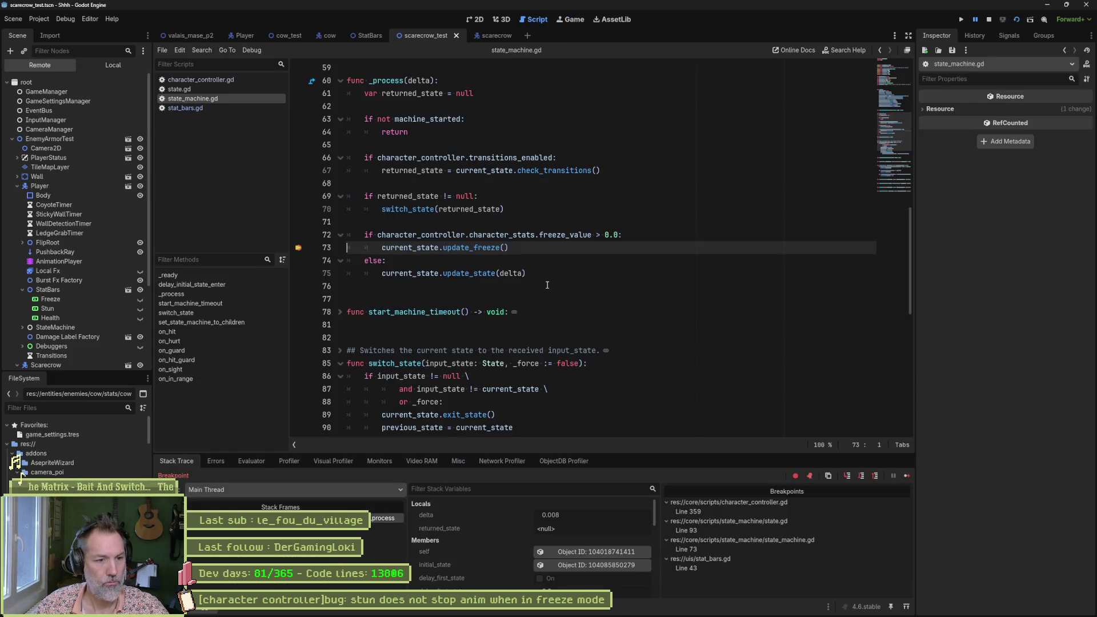
pyautogui.click(299, 248)
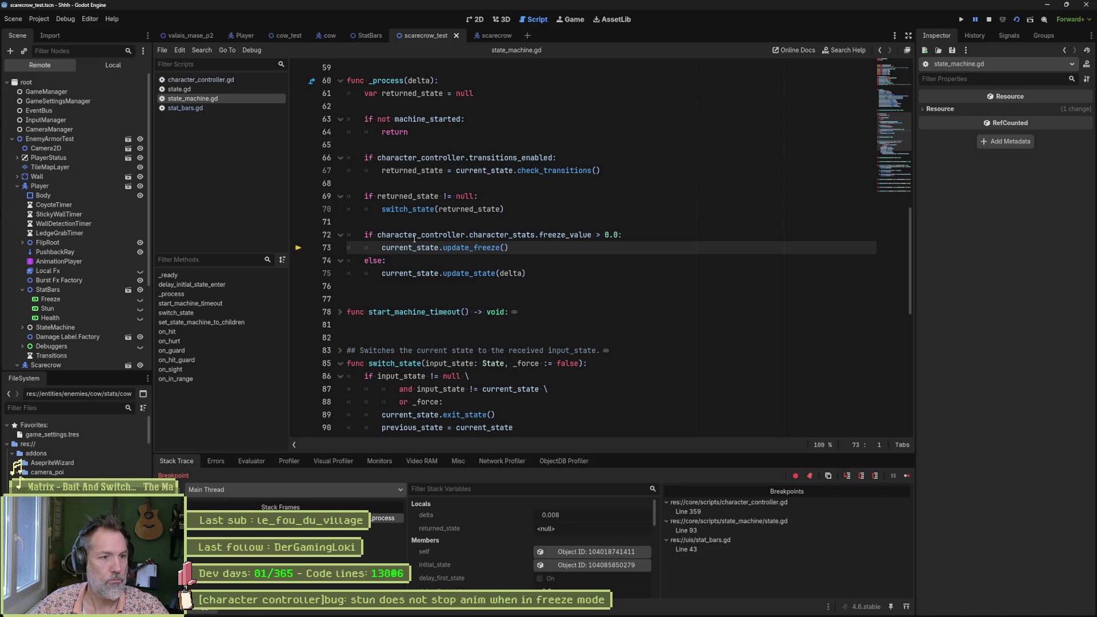
pyautogui.click(989, 19)
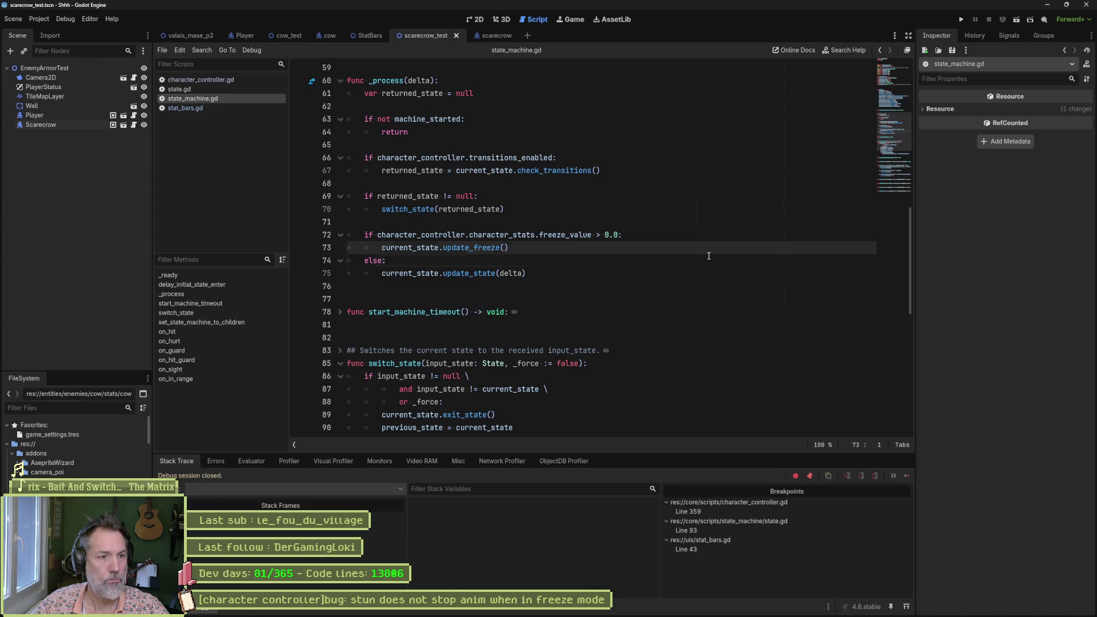
pyautogui.click(709, 256)
pyautogui.press('F6')
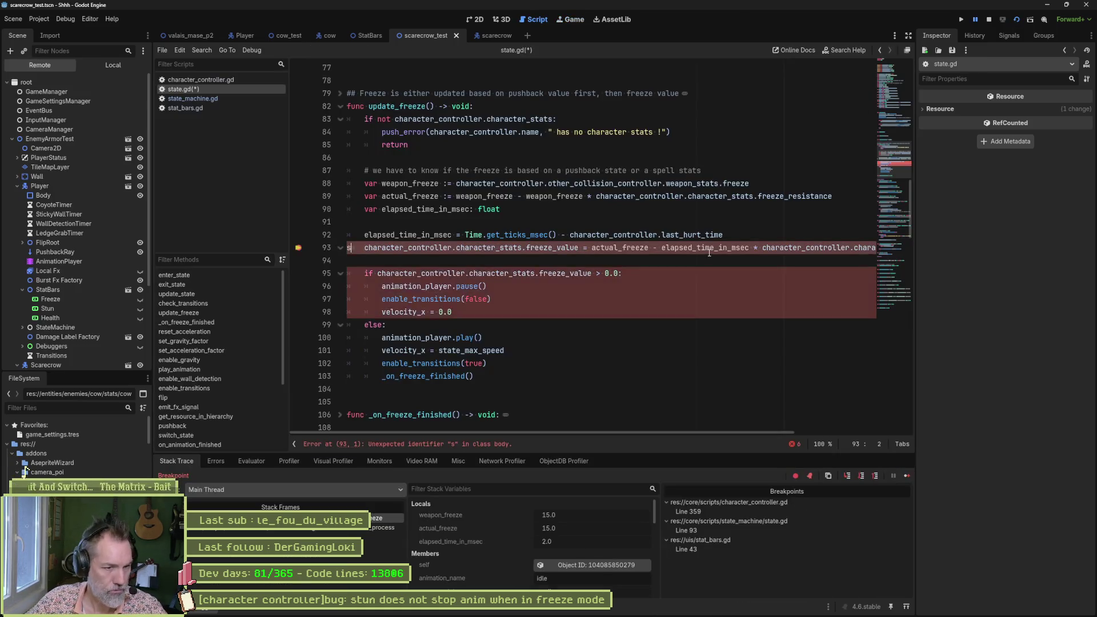
# Step: Undo the stray 's', remove the state.gd line 93 breakpoint, and restart under the debugger
pyautogui.write('s')
pyautogui.press('Escape')
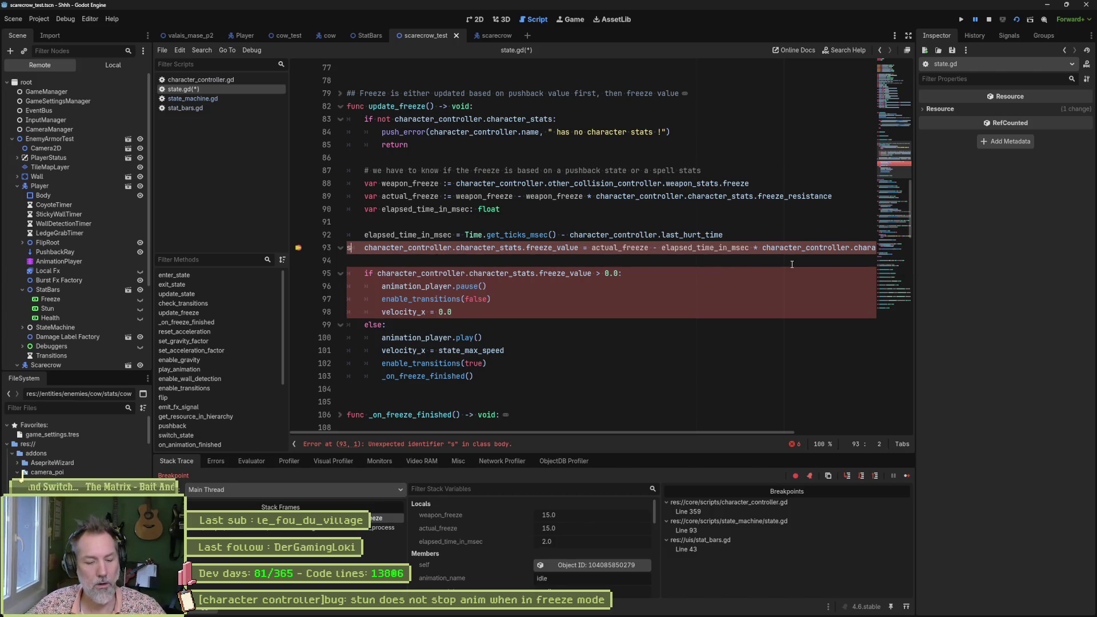
pyautogui.hotkey('ctrl', 'z')
pyautogui.click(303, 248)
pyautogui.click(556, 262)
pyautogui.press('F5')
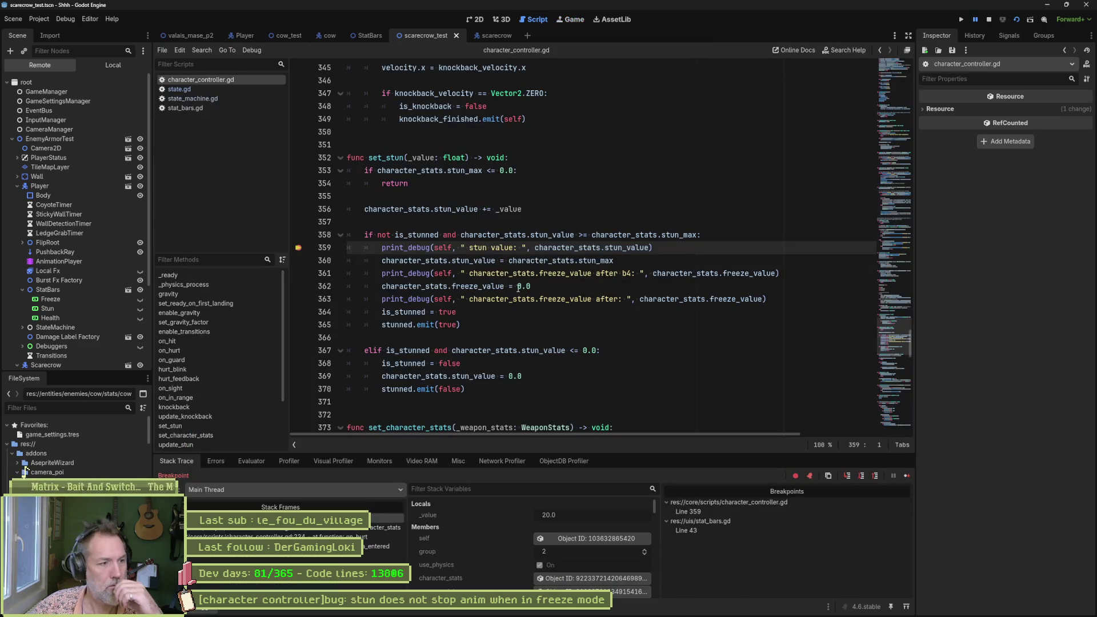
# Step: Inspect the paused Scarecrow and add a breakpoint at stat_bars.gd line 55
pyautogui.click(587, 539)
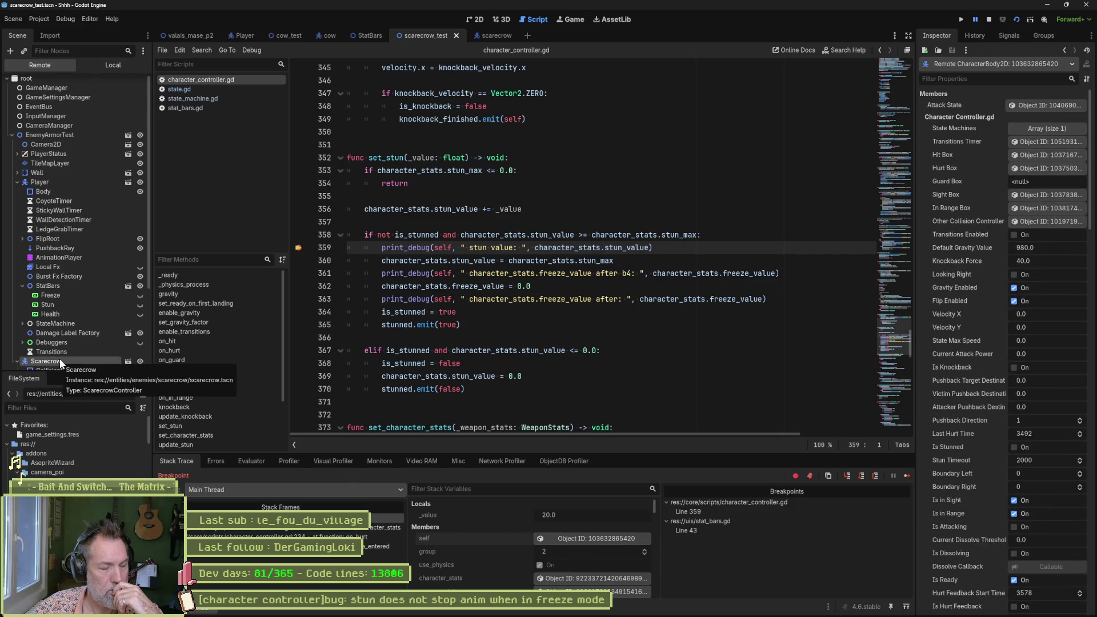
pyautogui.moveTo(504, 248); pyautogui.dragTo(502, 331)
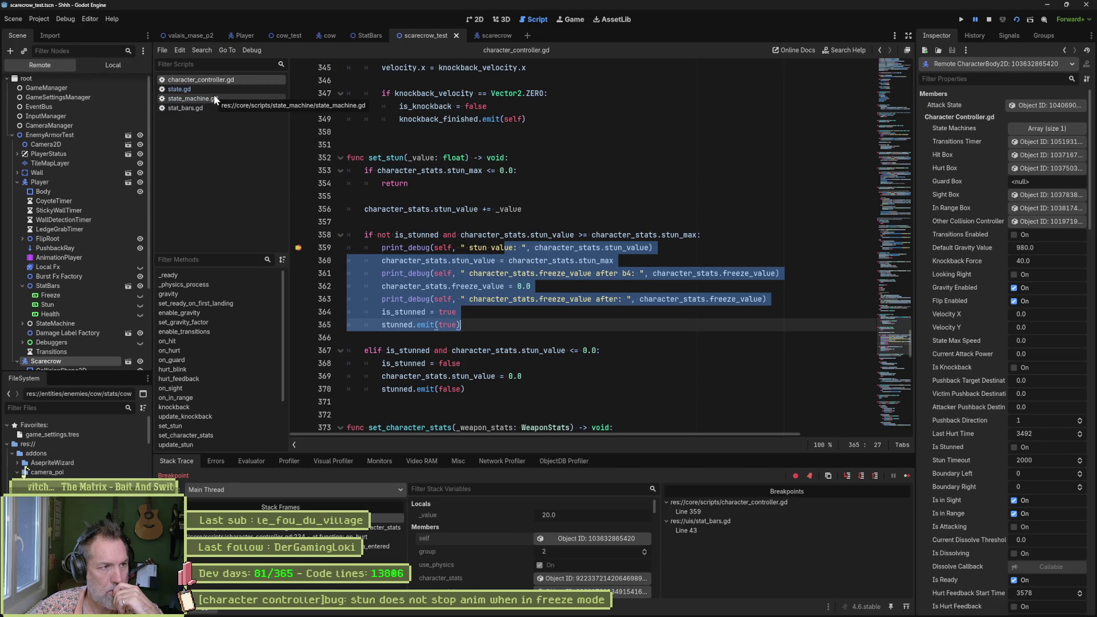
pyautogui.click(200, 110)
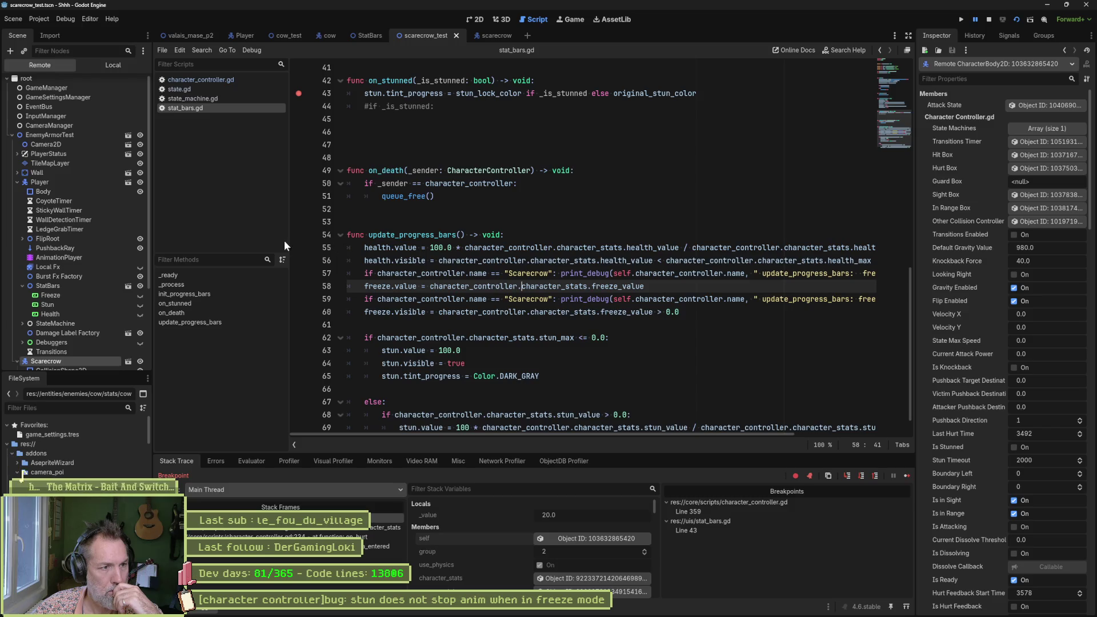
pyautogui.click(297, 250)
# Step: Resume to the on_stunned breakpoint and inspect the Scarecrow's StatBars node and character stats
pyautogui.click(906, 478)
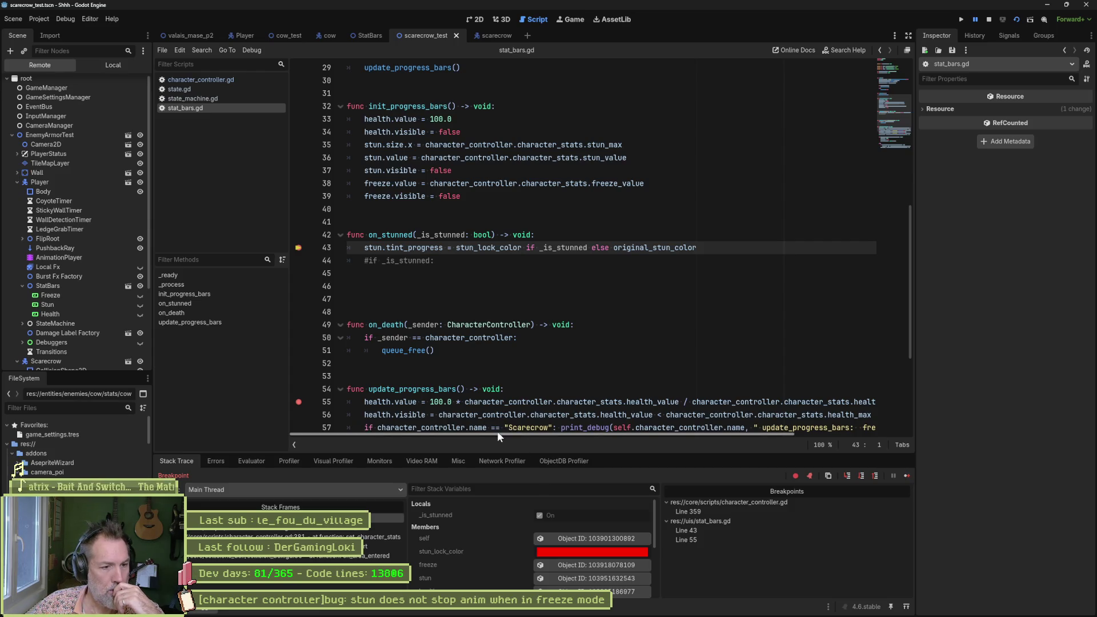
pyautogui.click(600, 537)
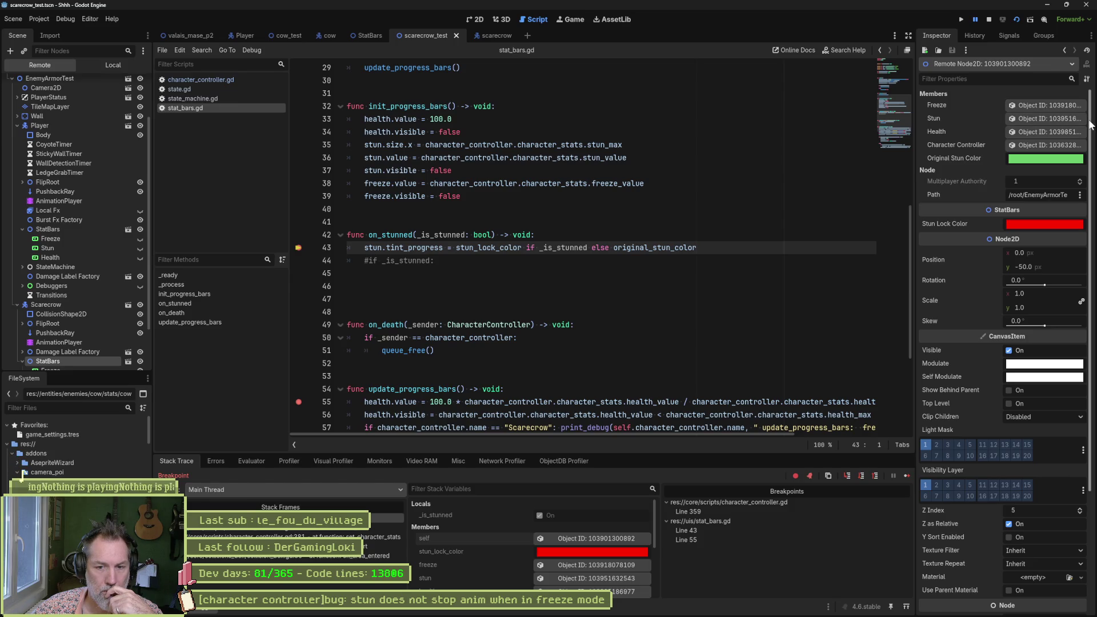
pyautogui.scroll(-5, 1016, 166)
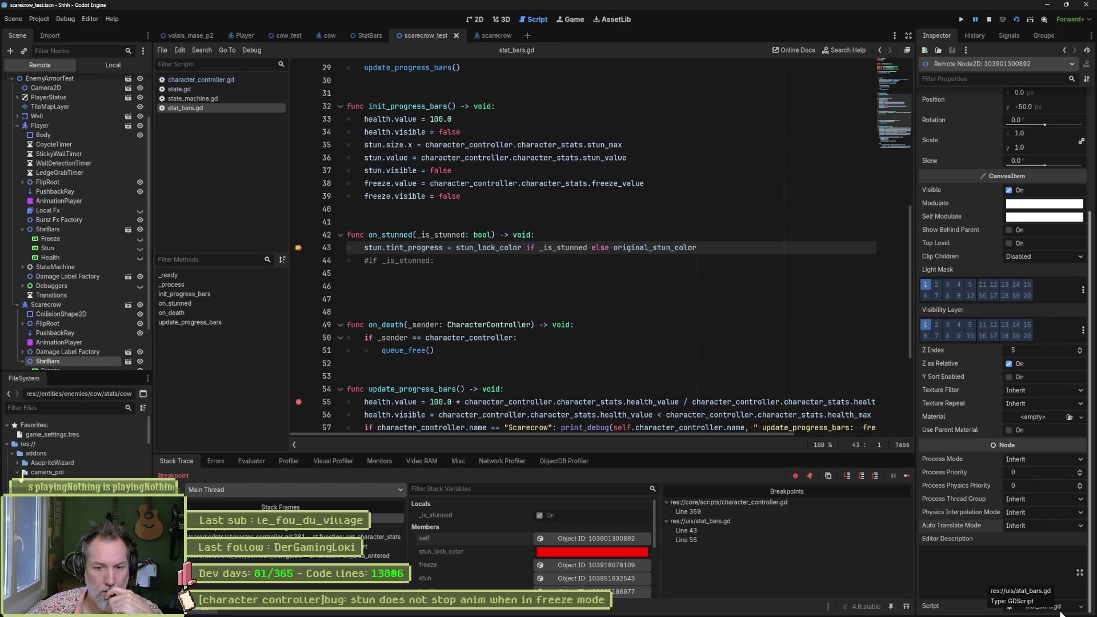
pyautogui.scroll(5, 997, 416)
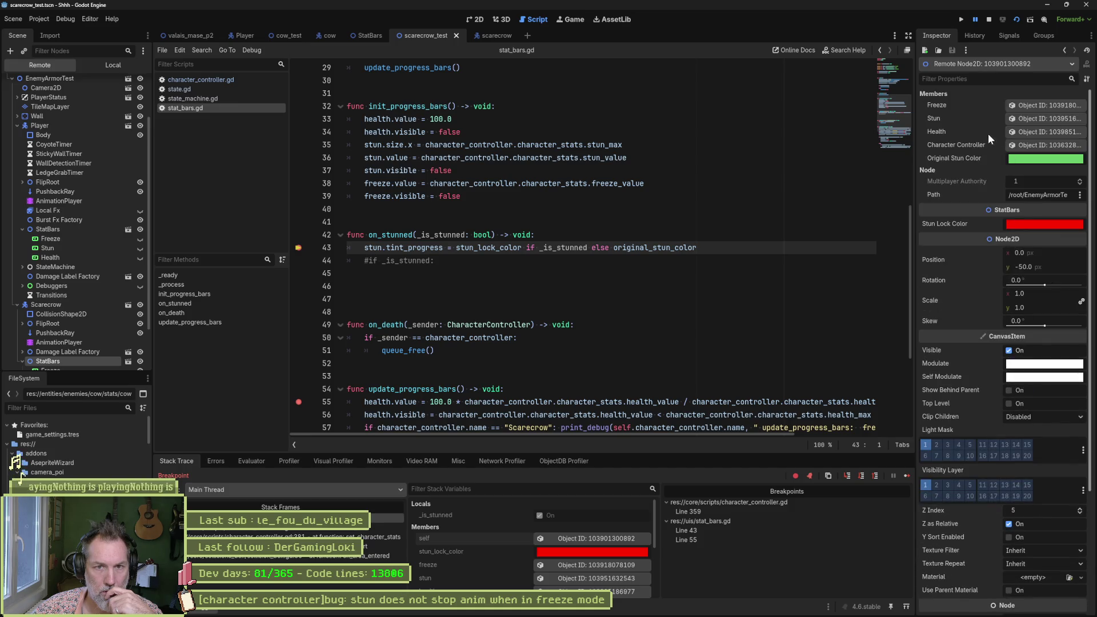
pyautogui.click(1055, 144)
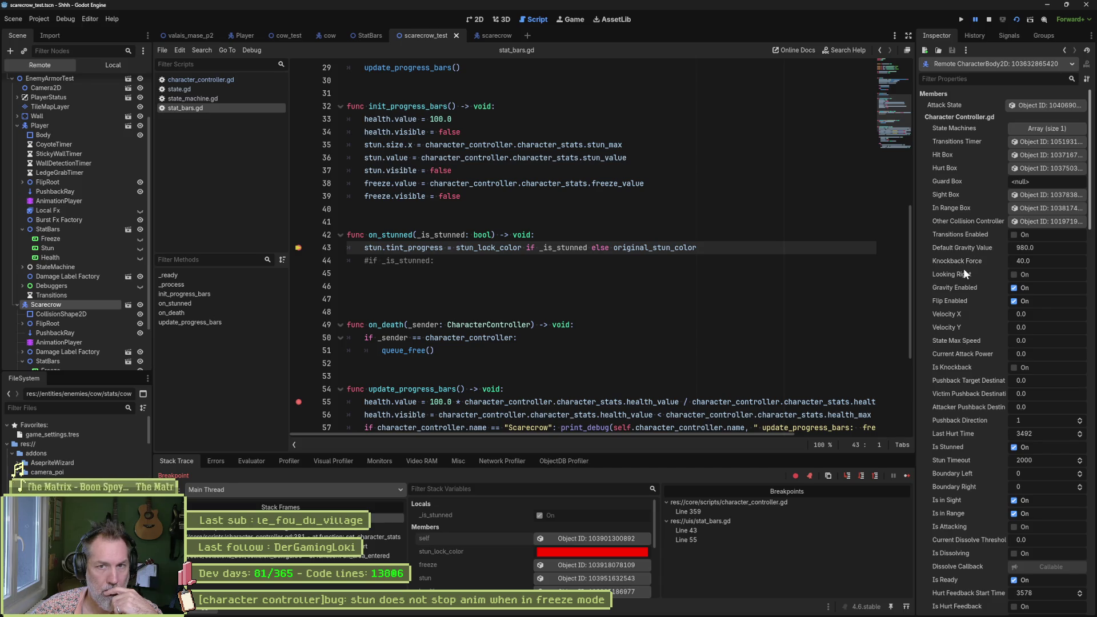
pyautogui.scroll(-14, 957, 290)
pyautogui.scroll(-10, 956, 291)
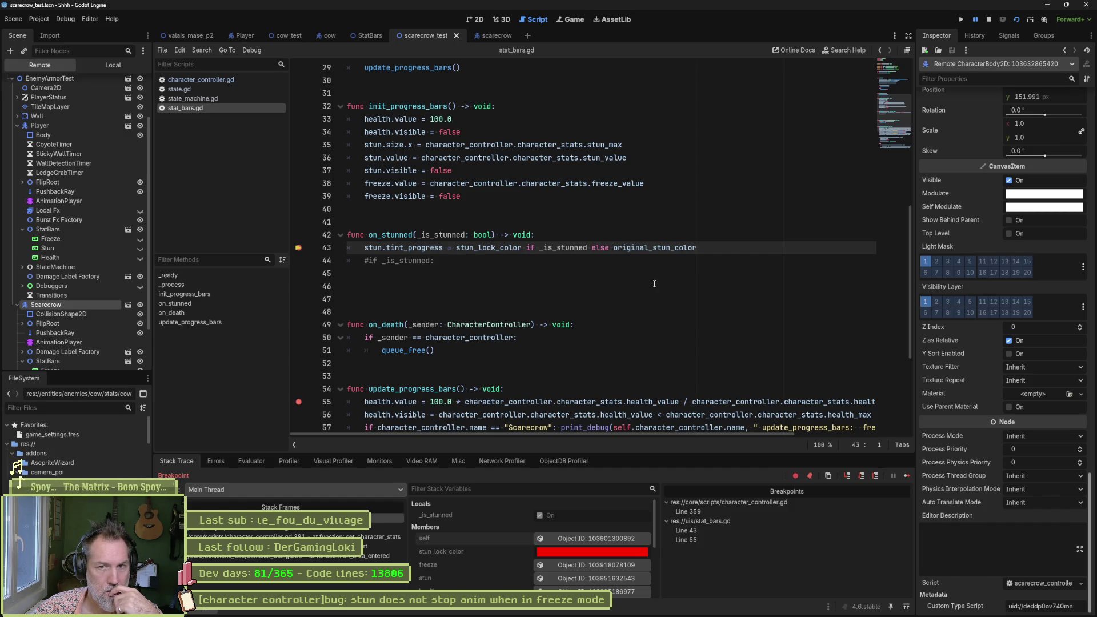
pyautogui.scroll(-10, 965, 286)
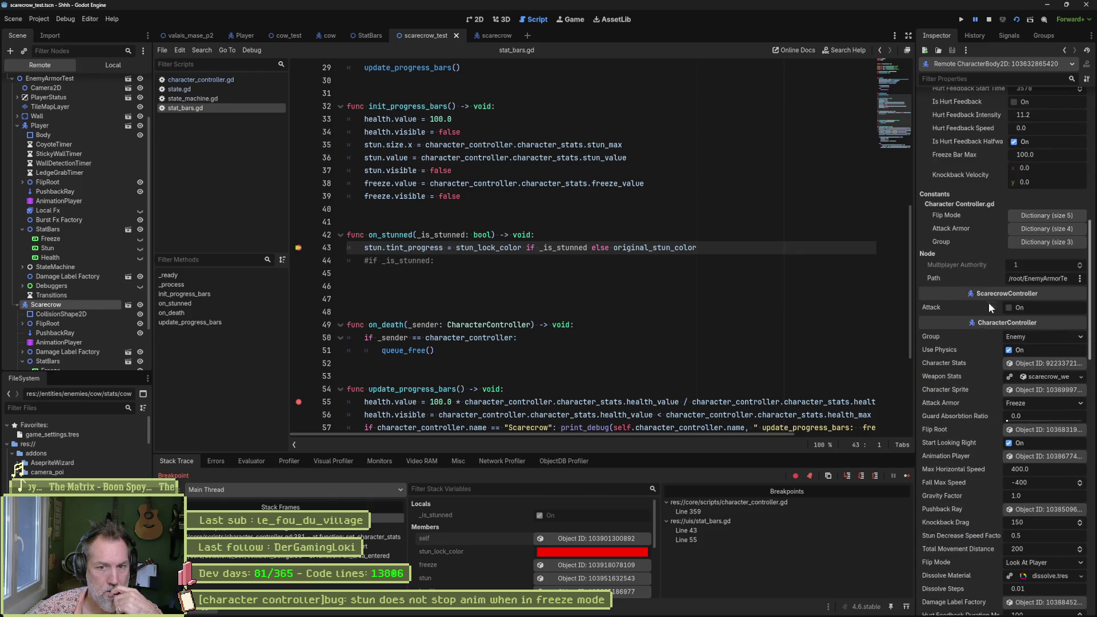
pyautogui.click(1039, 363)
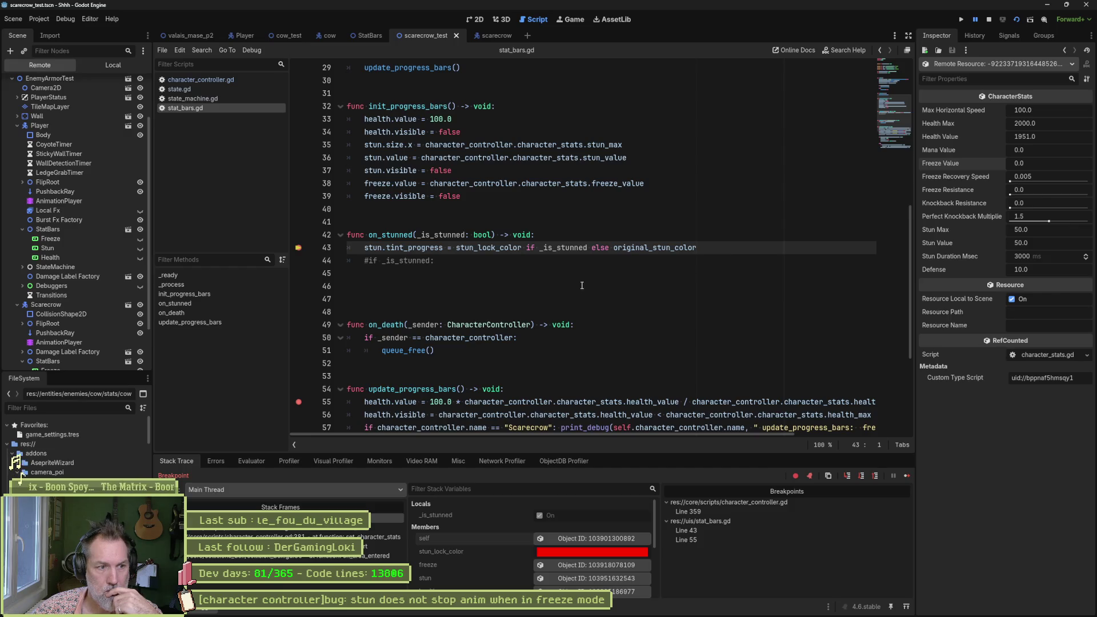
pyautogui.scroll(-1, 408, 405)
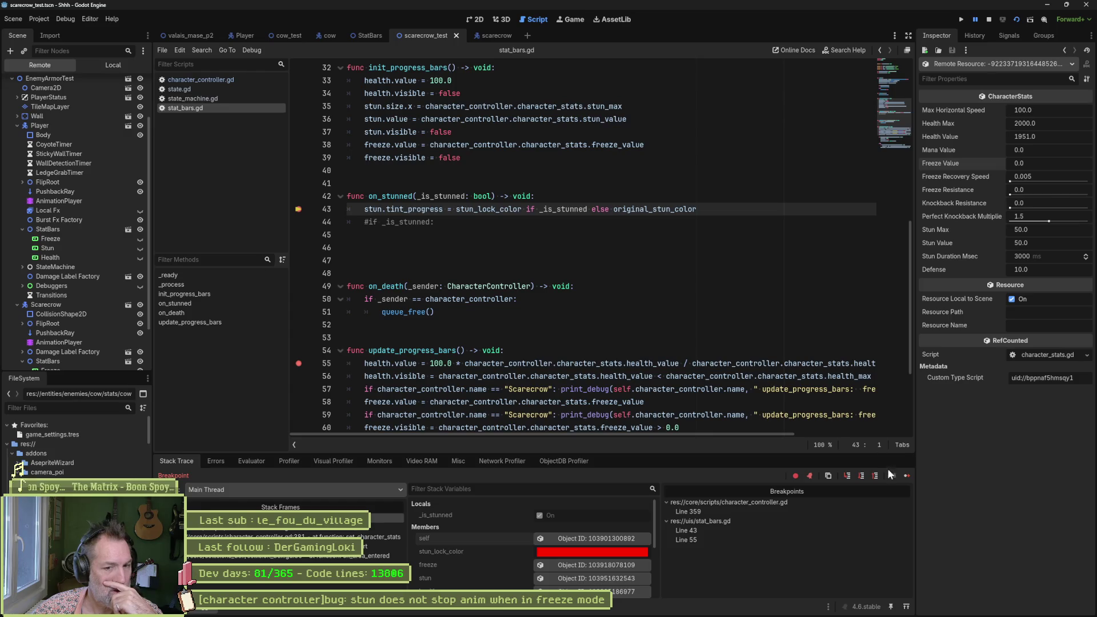
# Step: Continue twice to the line 55 breakpoint, inspecting the StatBars object's live properties each time
pyautogui.click(904, 476)
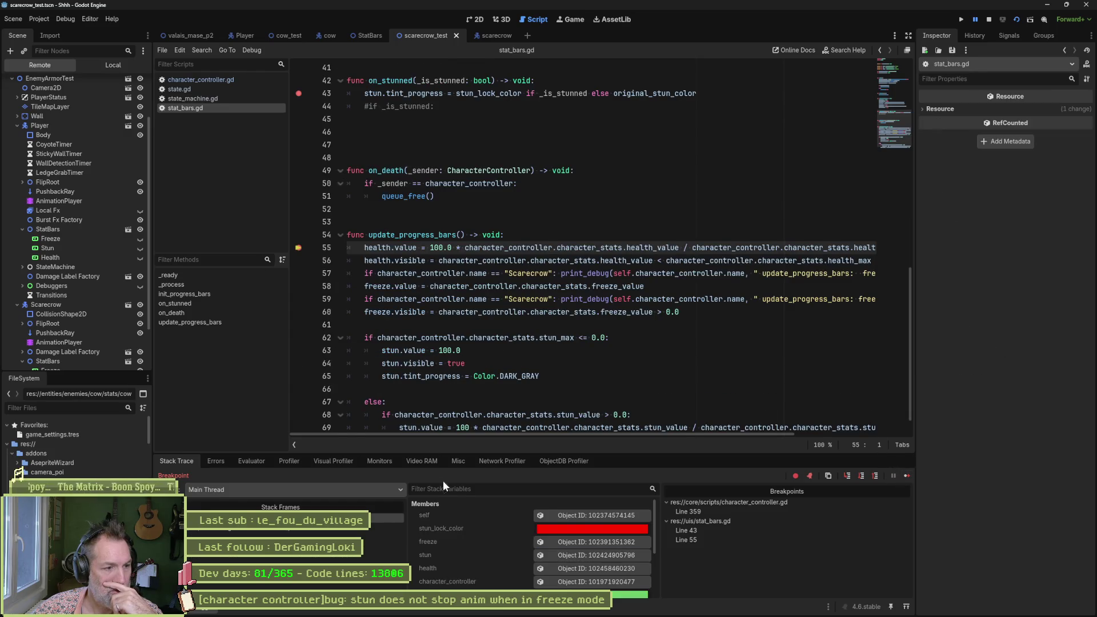
pyautogui.click(592, 516)
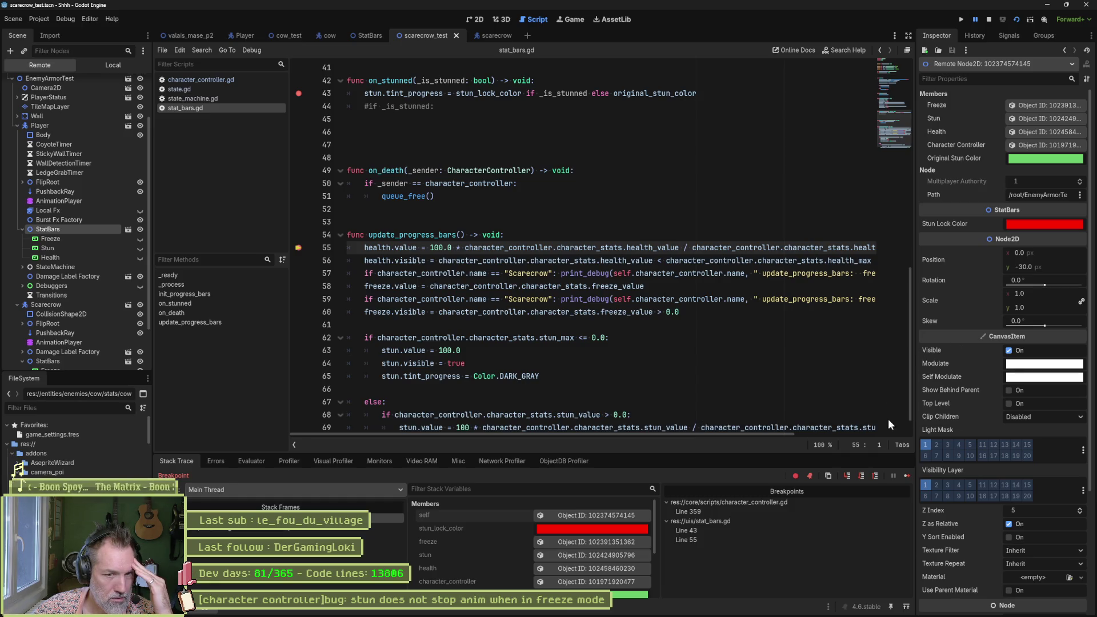
pyautogui.click(906, 476)
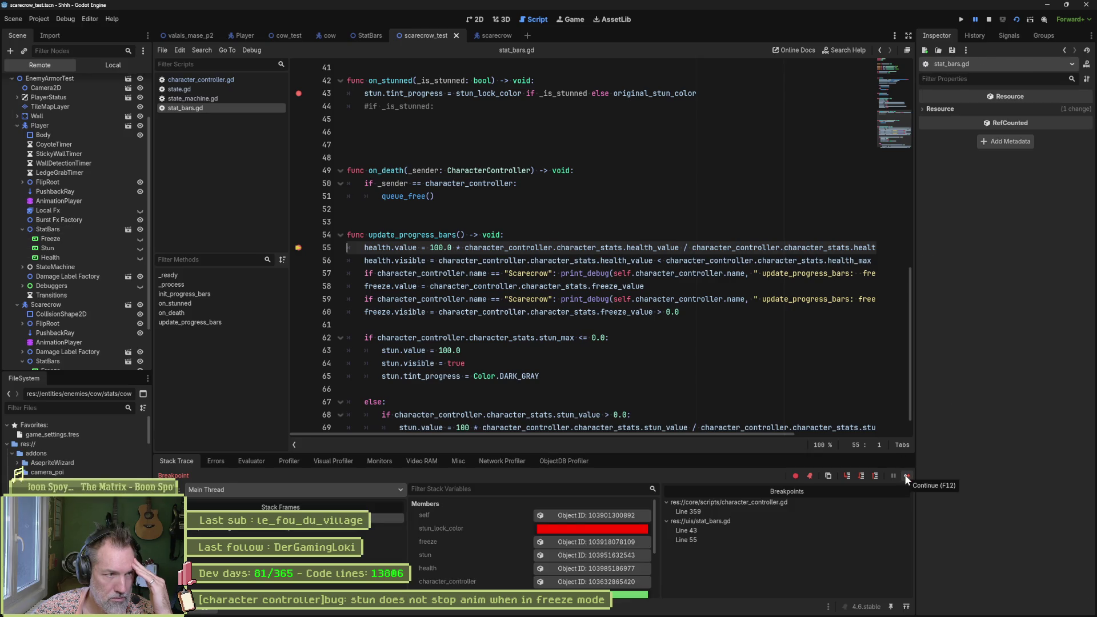
pyautogui.click(571, 513)
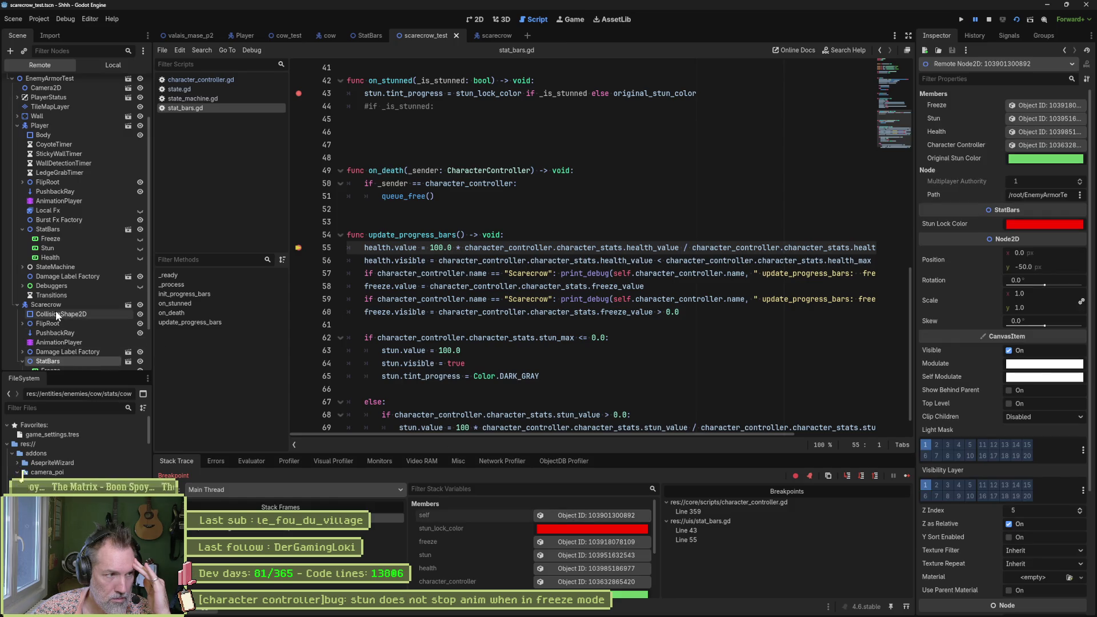
pyautogui.scroll(-5, 949, 233)
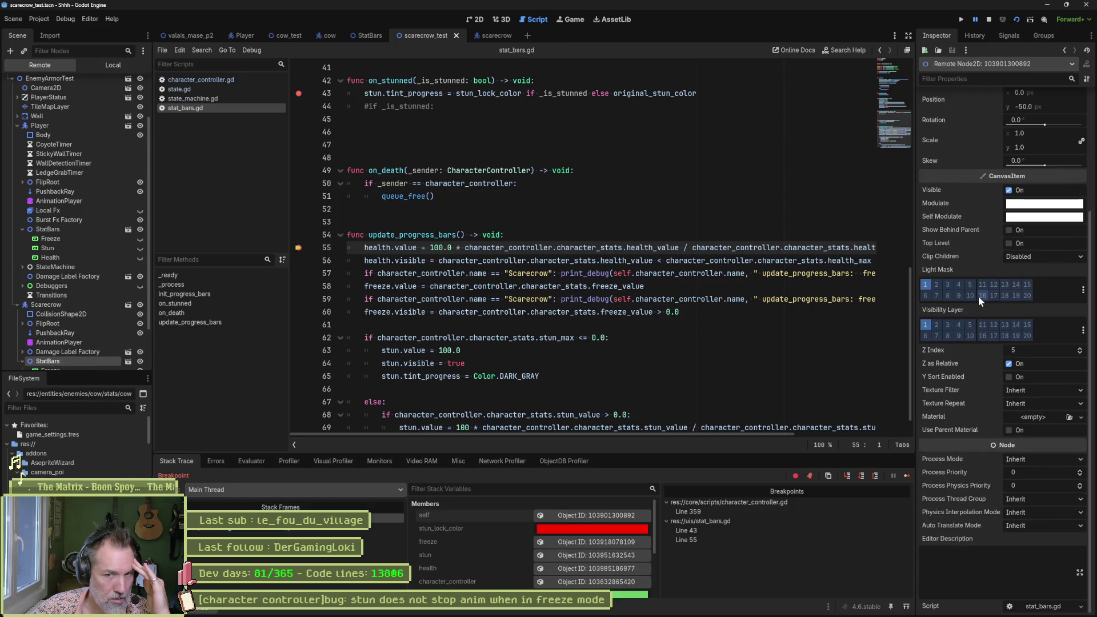
pyautogui.scroll(5, 995, 385)
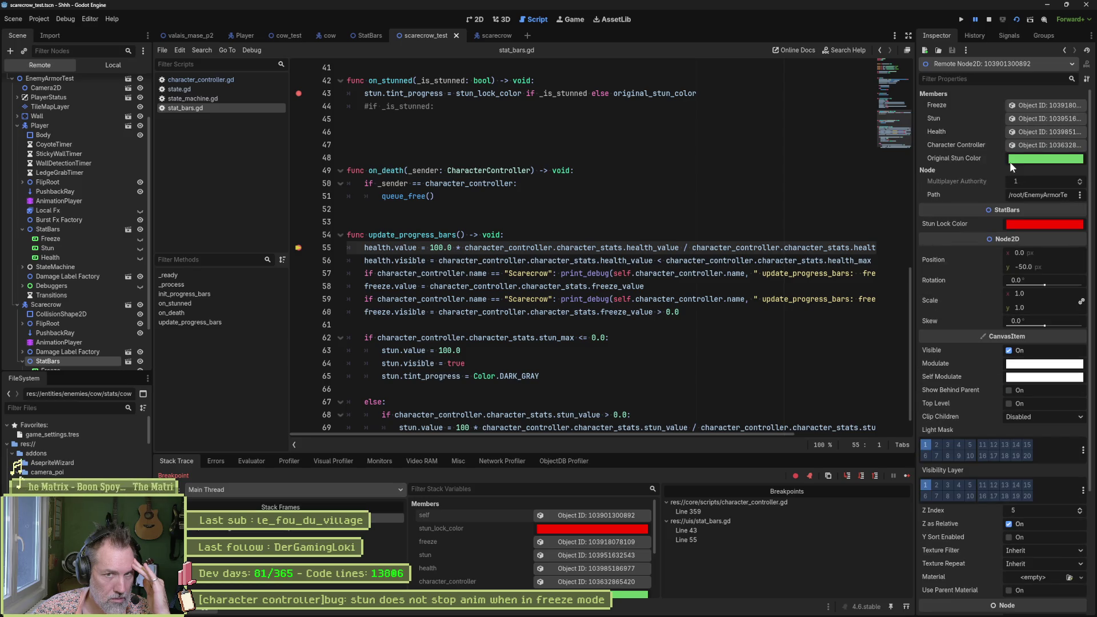
# Step: Lower the live Scarecrow's Stun Max from 50 to about 49.7, then stop debugging
pyautogui.click(1053, 145)
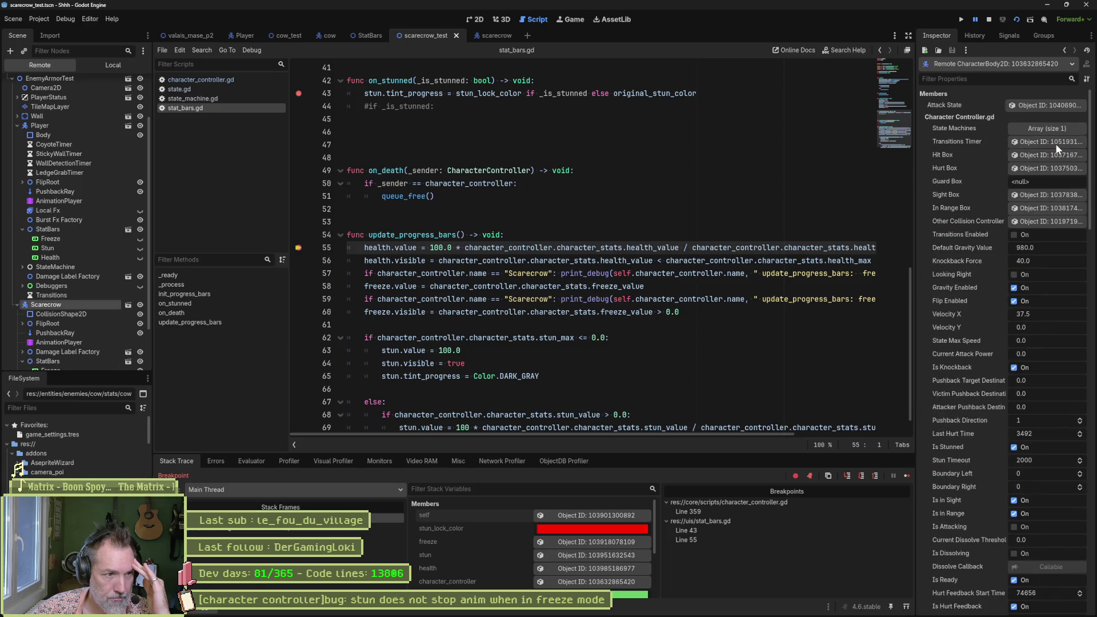
pyautogui.scroll(-12, 976, 294)
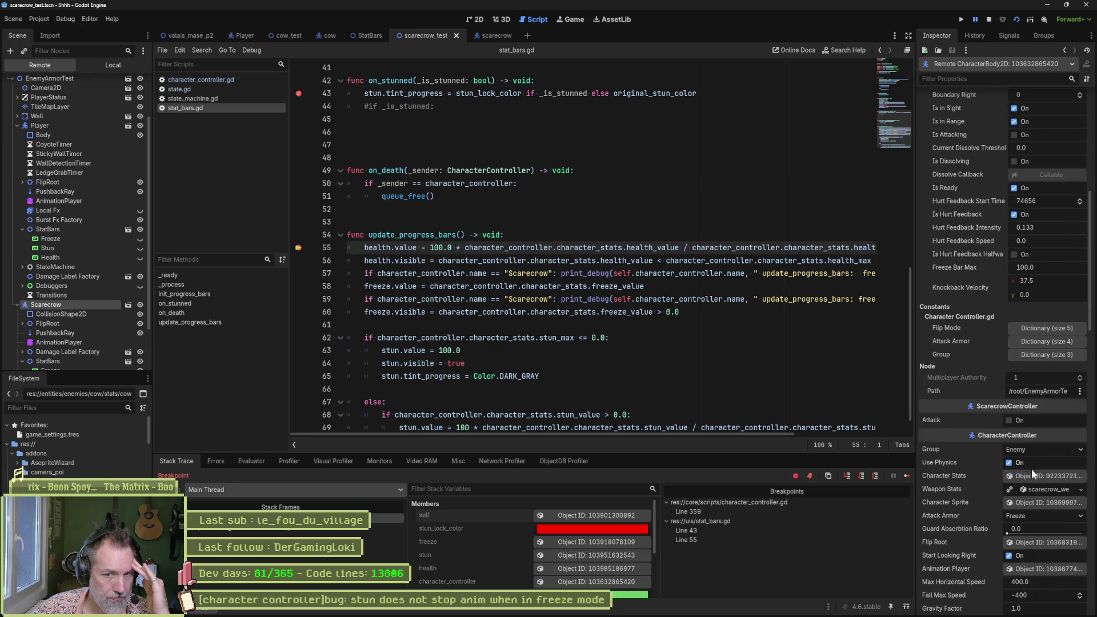
pyautogui.click(1032, 474)
pyautogui.moveTo(1033, 232); pyautogui.dragTo(1027, 232)
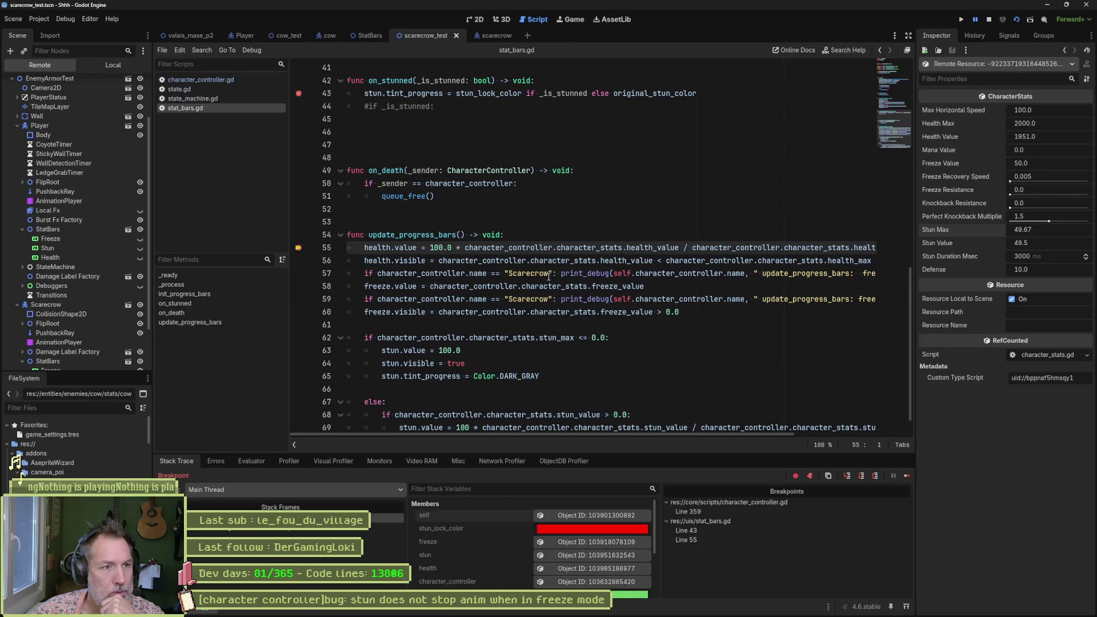
pyautogui.press('F8')
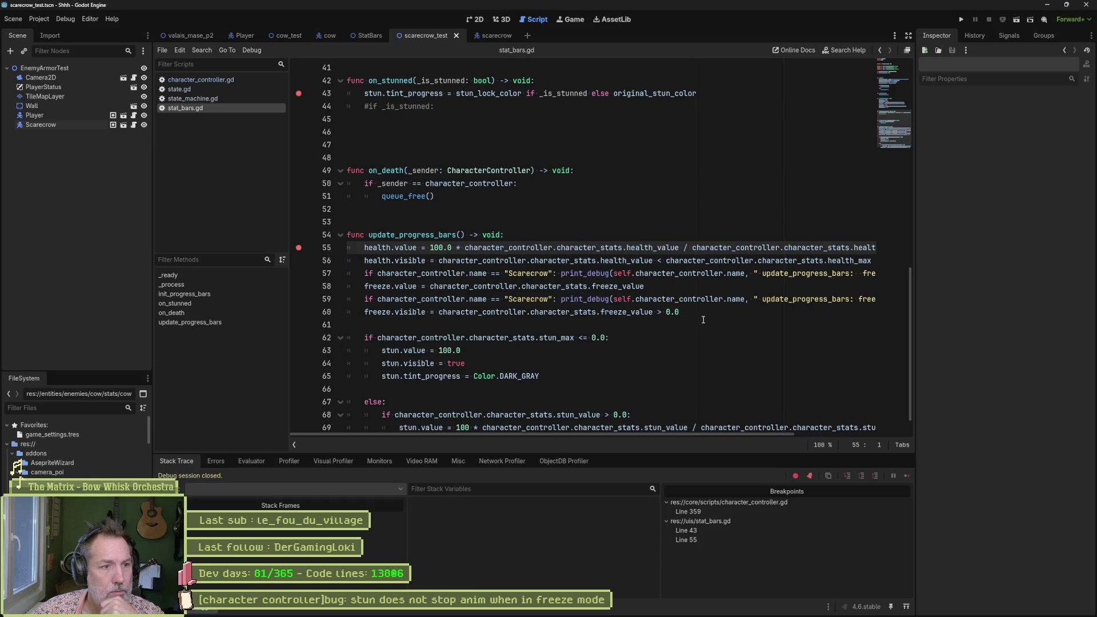
# Step: Remove the line 55 breakpoint, toggle the line 43 breakpoint, and rerun the scene with F6
pyautogui.click(299, 248)
pyautogui.click(299, 93)
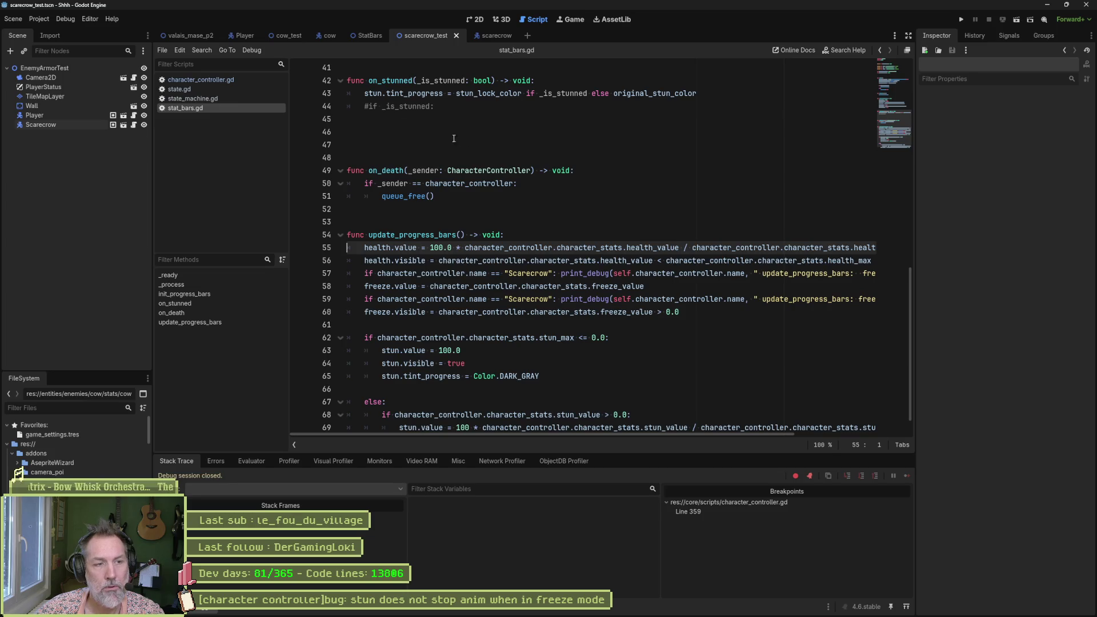
pyautogui.click(299, 93)
pyautogui.press('F6')
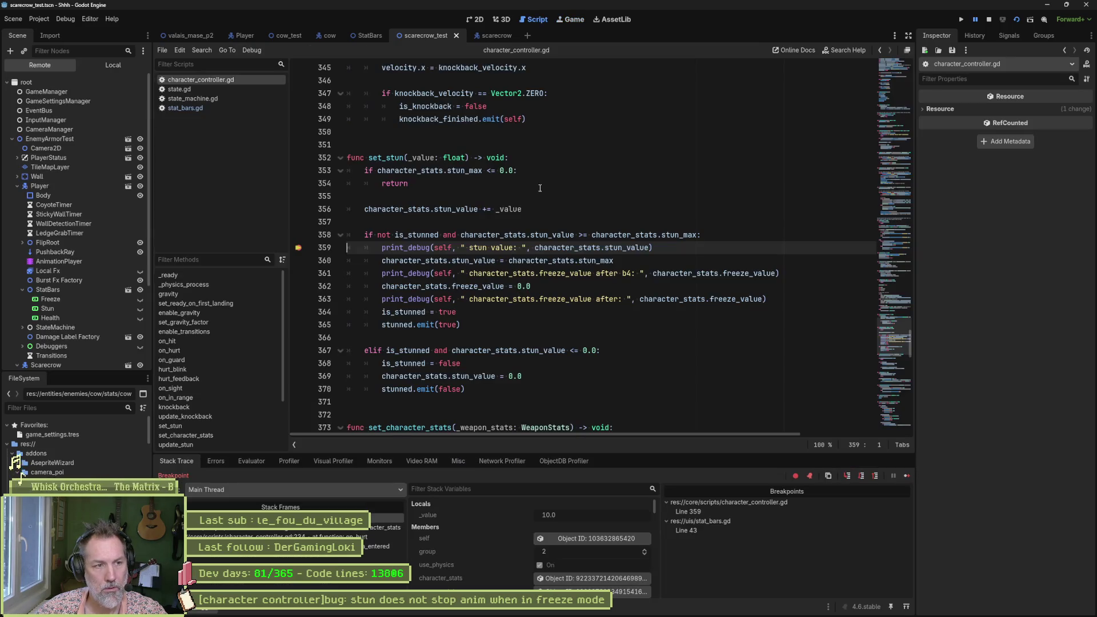
# Step: Add breakpoints at state.gd line 93 and stat_bars.gd line 55
pyautogui.click(181, 90)
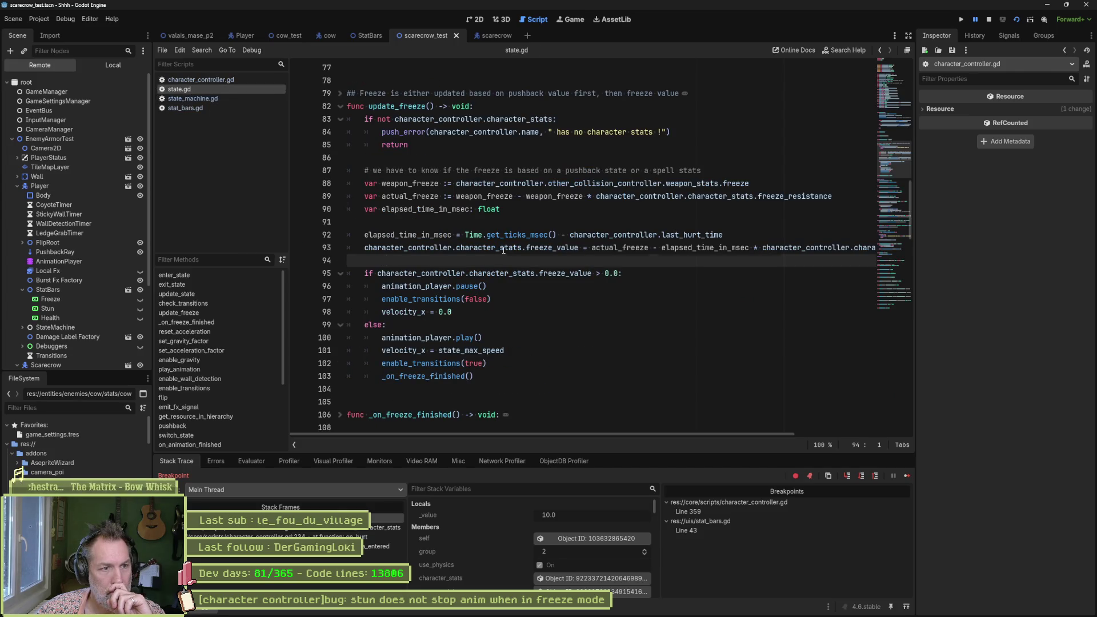
pyautogui.click(298, 248)
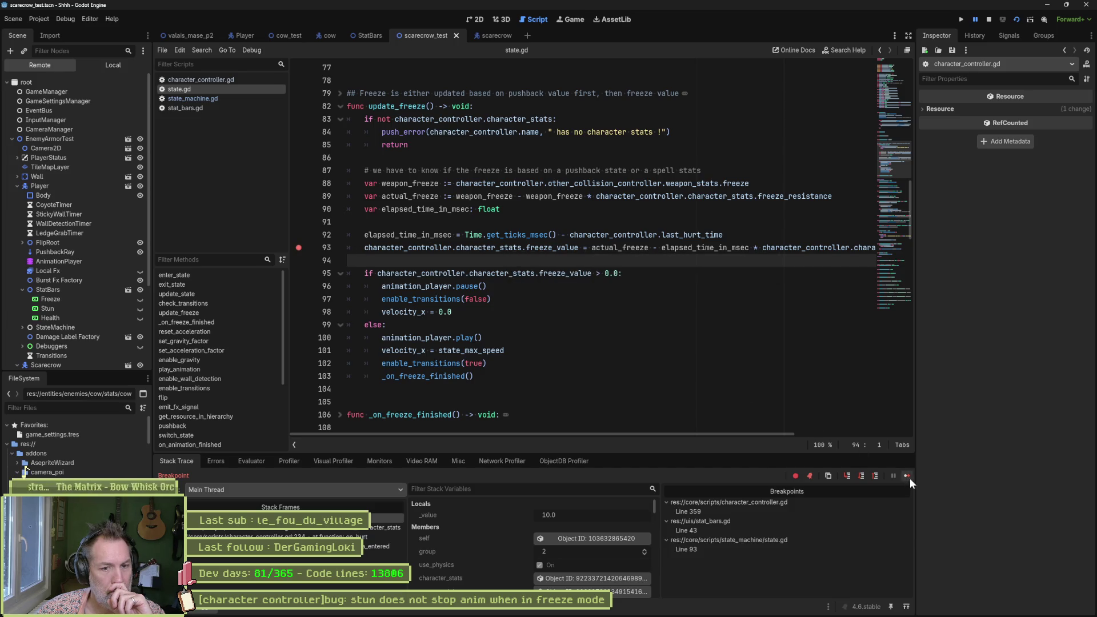
pyautogui.click(242, 107)
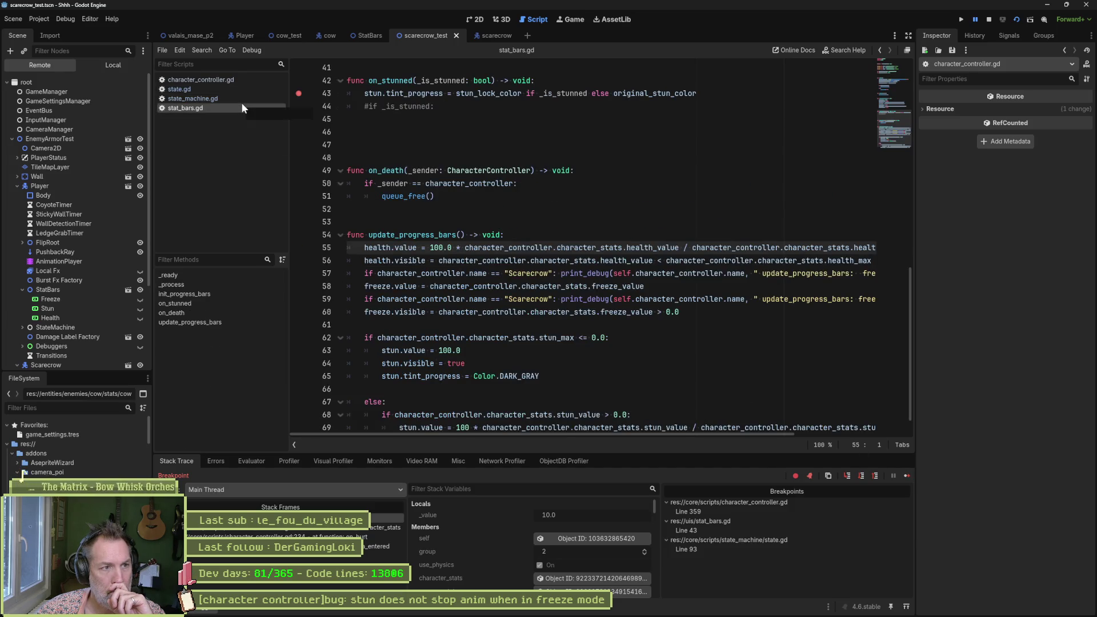
pyautogui.click(301, 249)
pyautogui.click(206, 100)
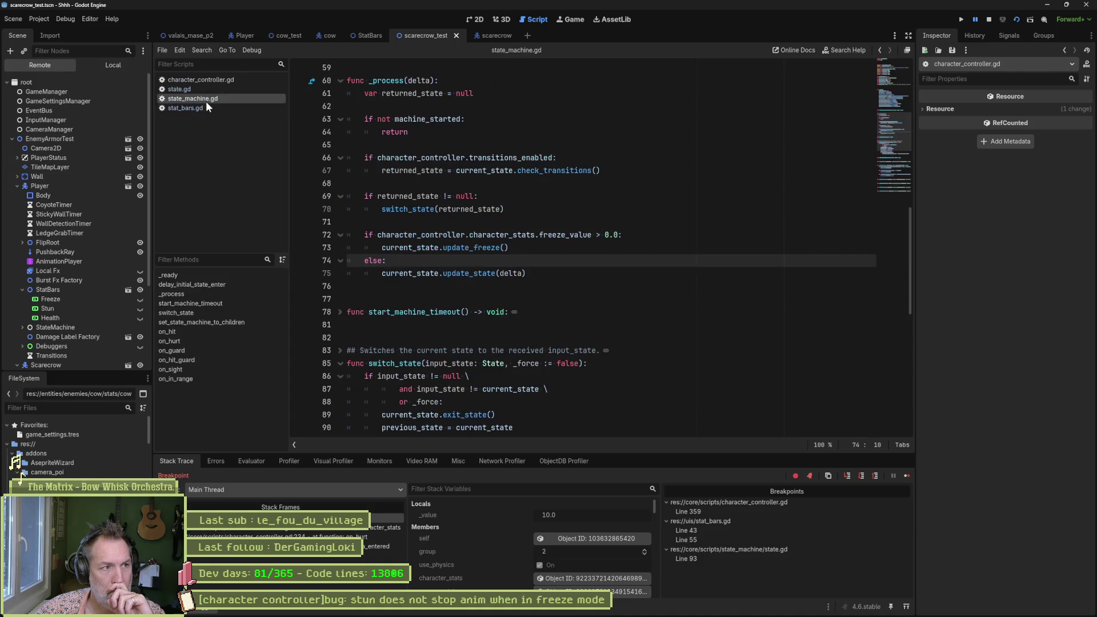
pyautogui.click(207, 81)
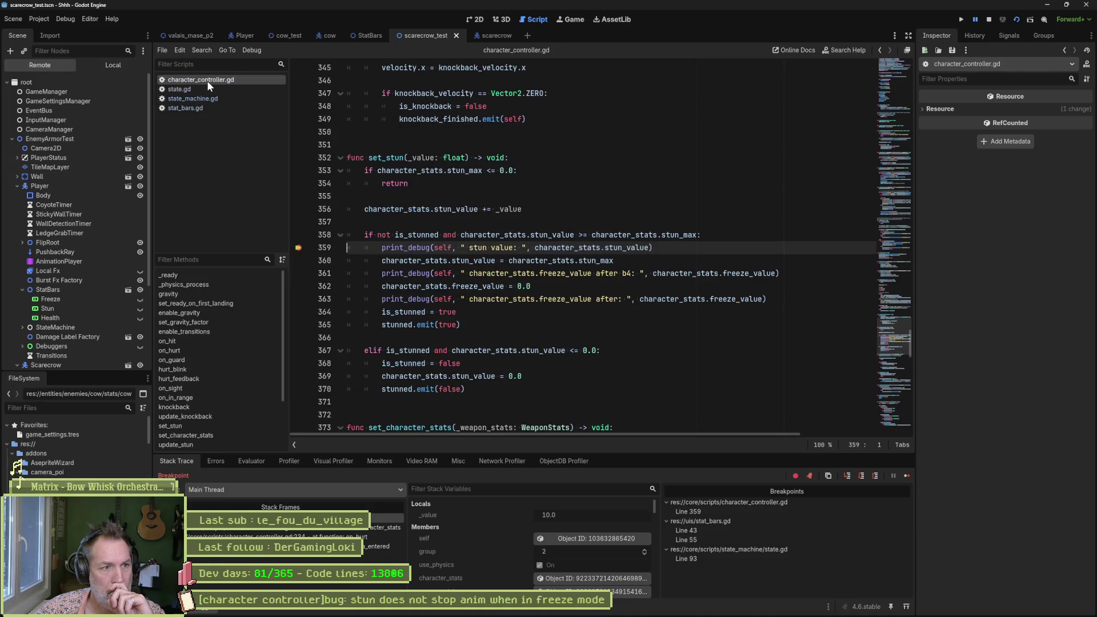
# Step: Resume to the breakpoint and inspect the paused StatBars and the Scarecrow's live character stats
pyautogui.click(907, 475)
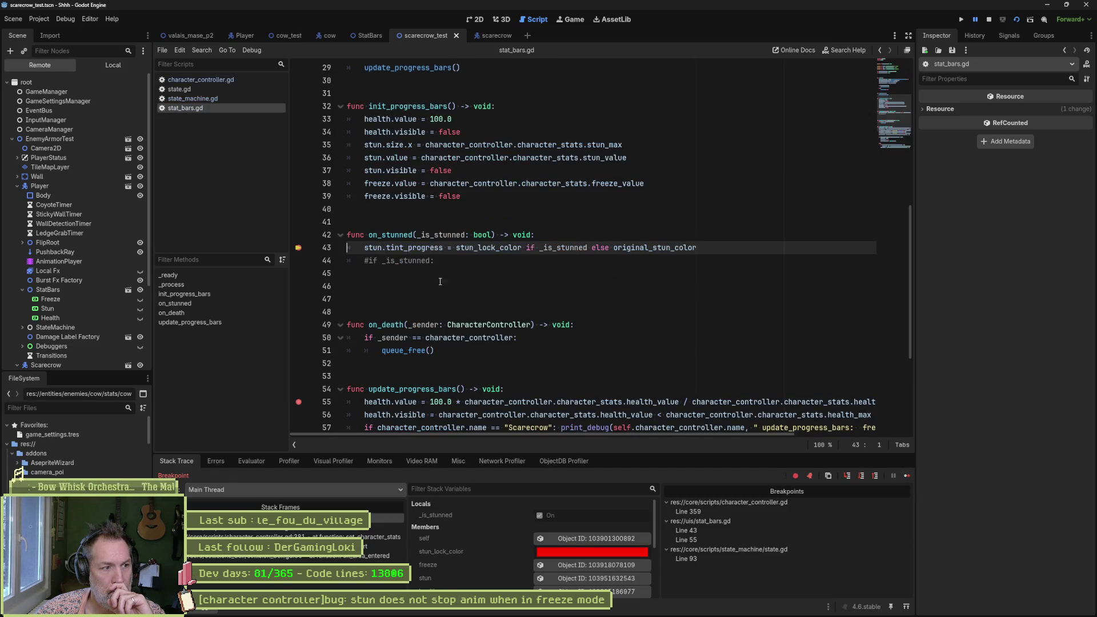
pyautogui.click(589, 537)
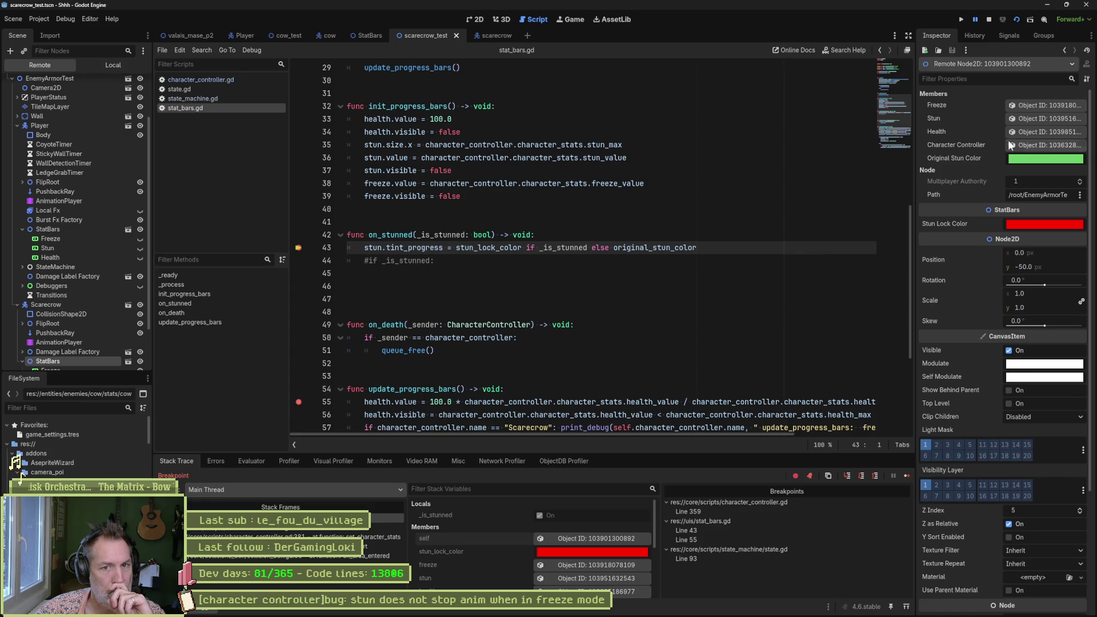
pyautogui.click(1039, 144)
pyautogui.scroll(-5, 1031, 365)
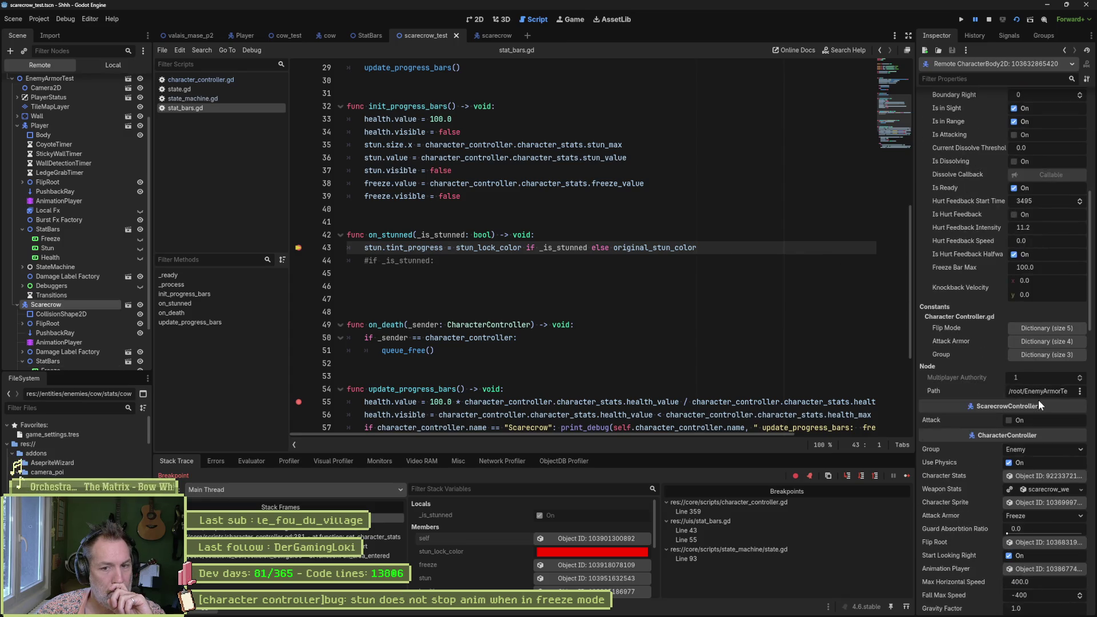
pyautogui.click(1041, 476)
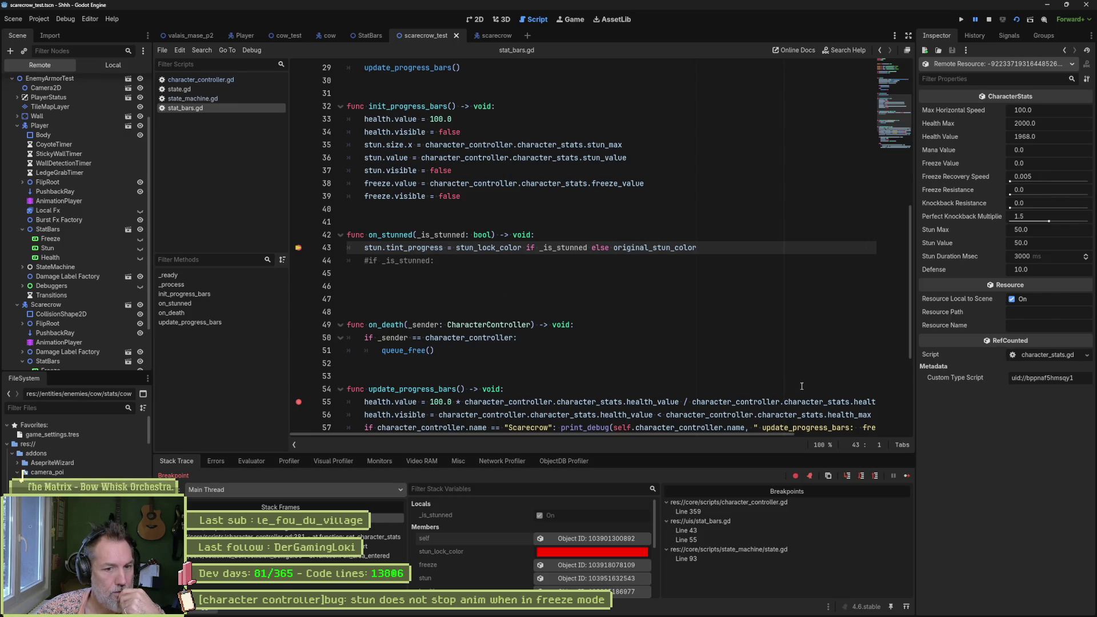
pyautogui.click(906, 478)
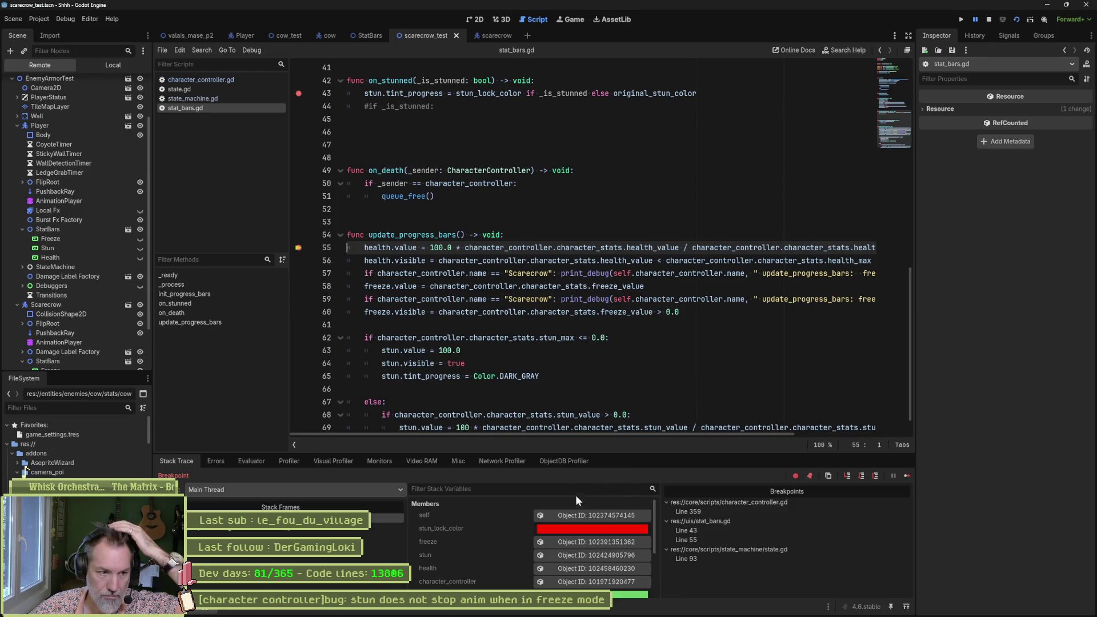
# Step: Inspect the Player character controller's live properties, then resume execution
pyautogui.click(577, 521)
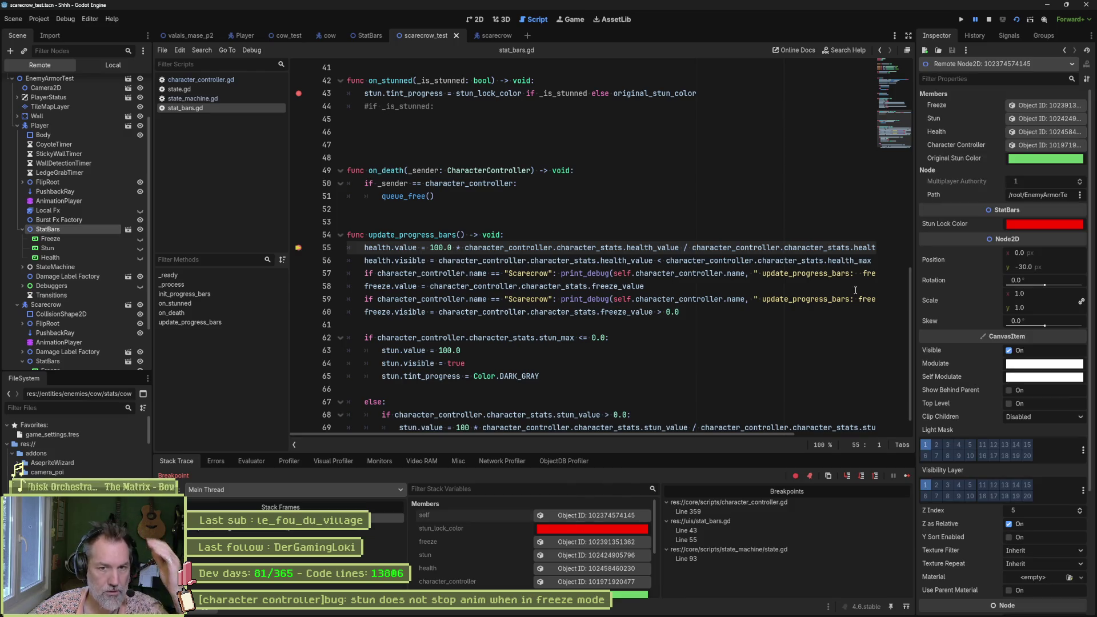
pyautogui.click(1046, 146)
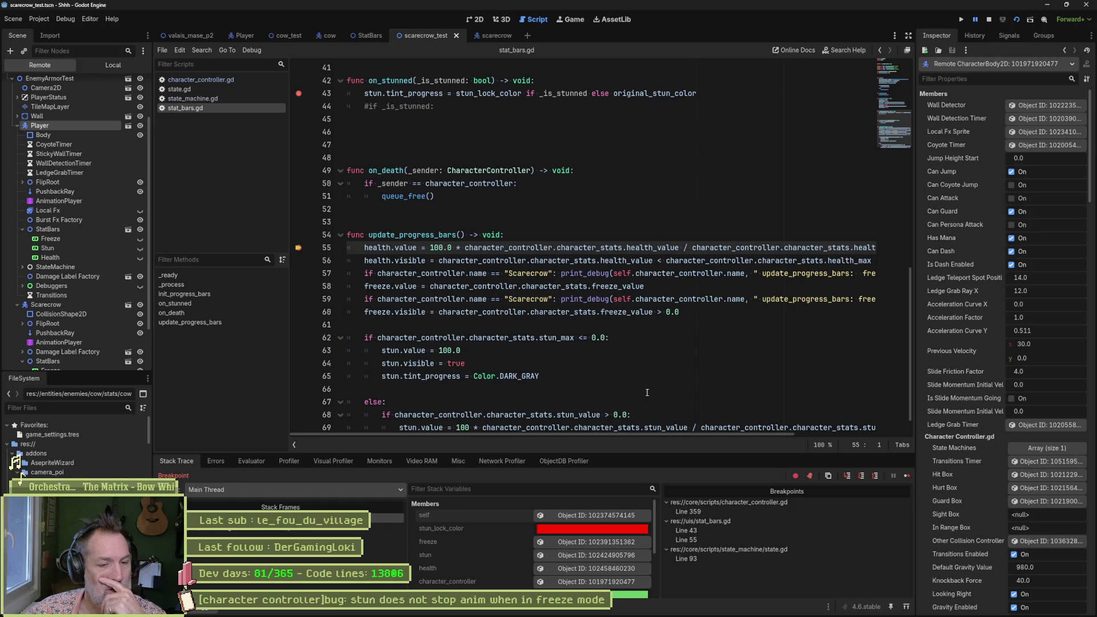
pyautogui.click(906, 476)
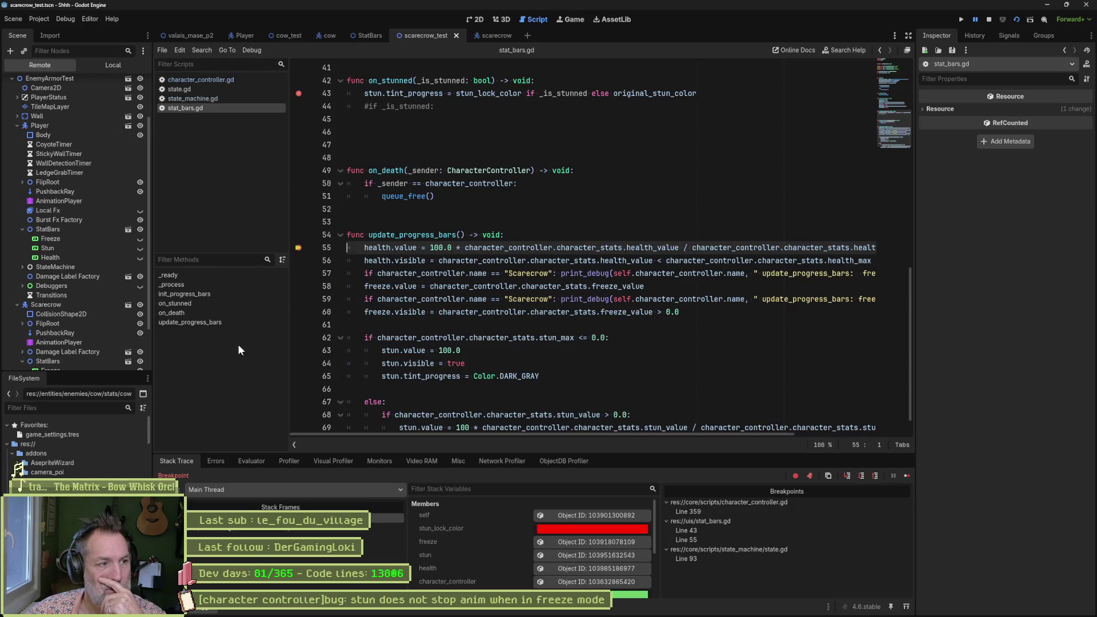
# Step: Check the Scarecrow's live stats (Stun Value 49.5, Freeze Value 30.0) and stop debugging with F8
pyautogui.click(622, 517)
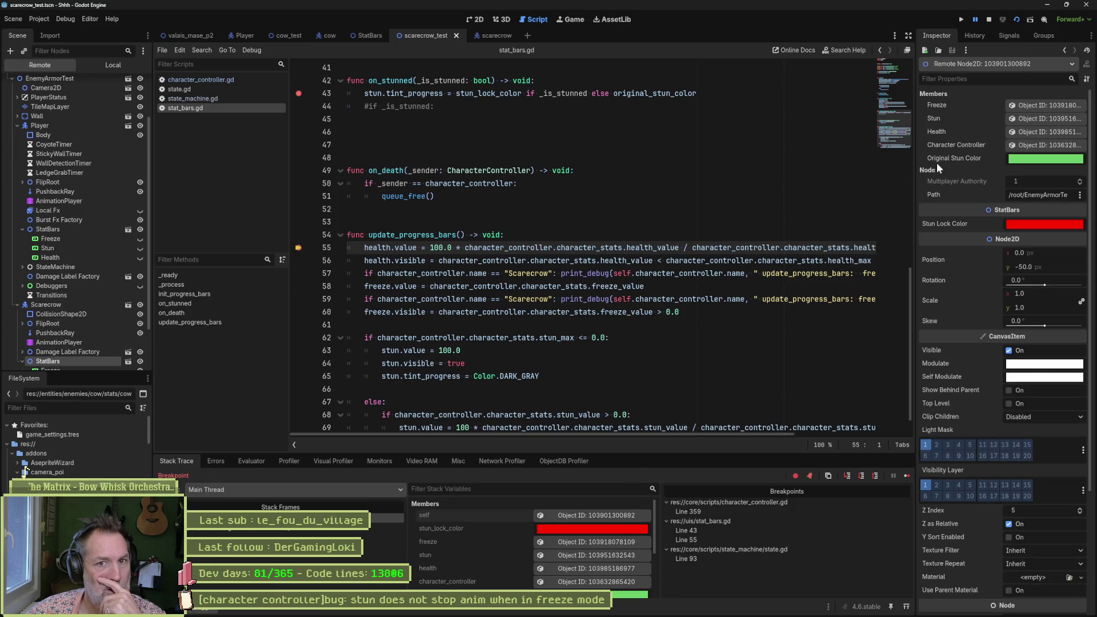
pyautogui.click(1026, 144)
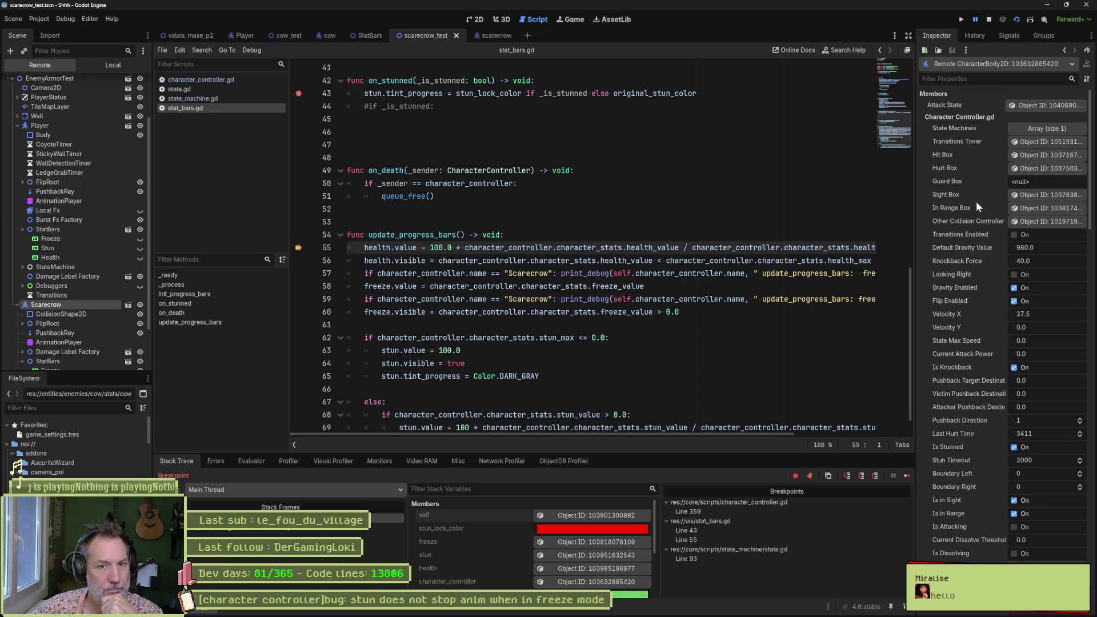
pyautogui.scroll(-5, 968, 287)
pyautogui.scroll(-5, 971, 382)
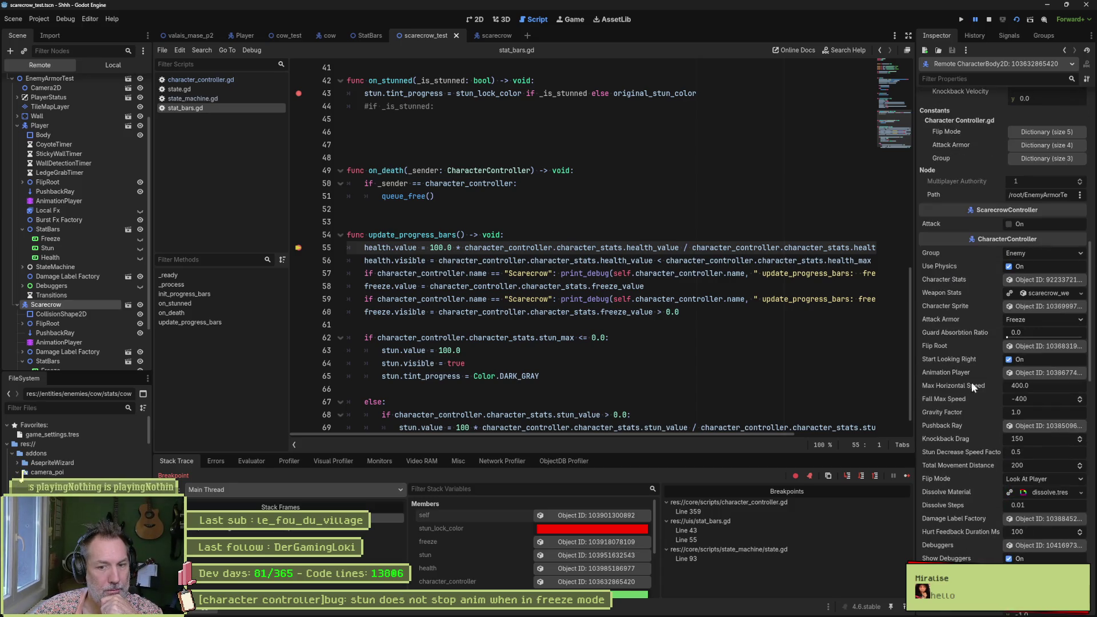
pyautogui.click(1043, 277)
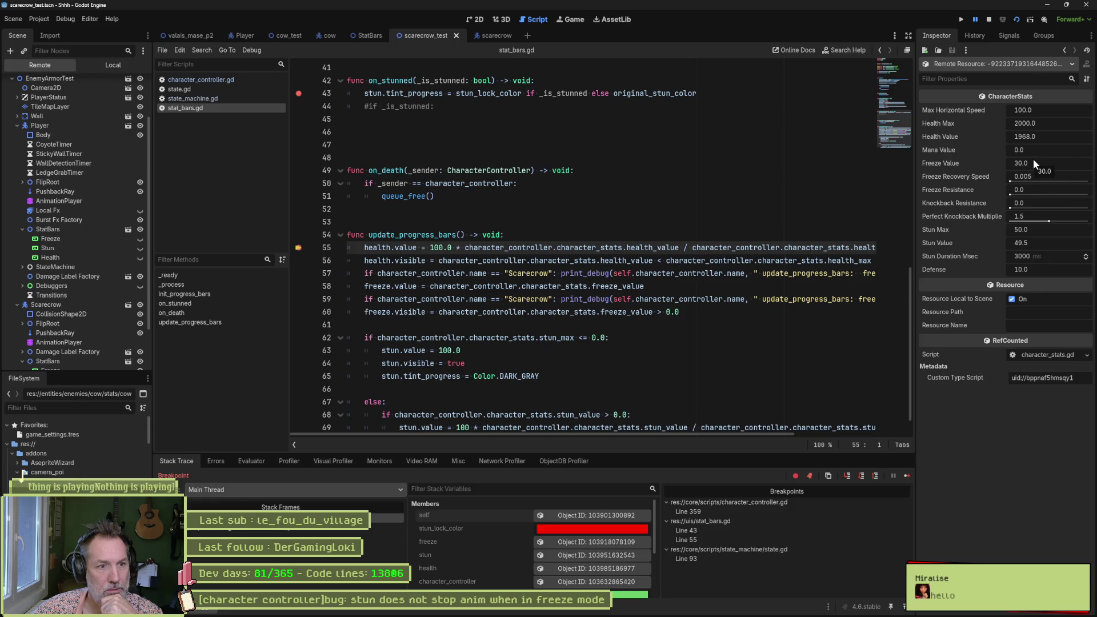
pyautogui.press('F8')
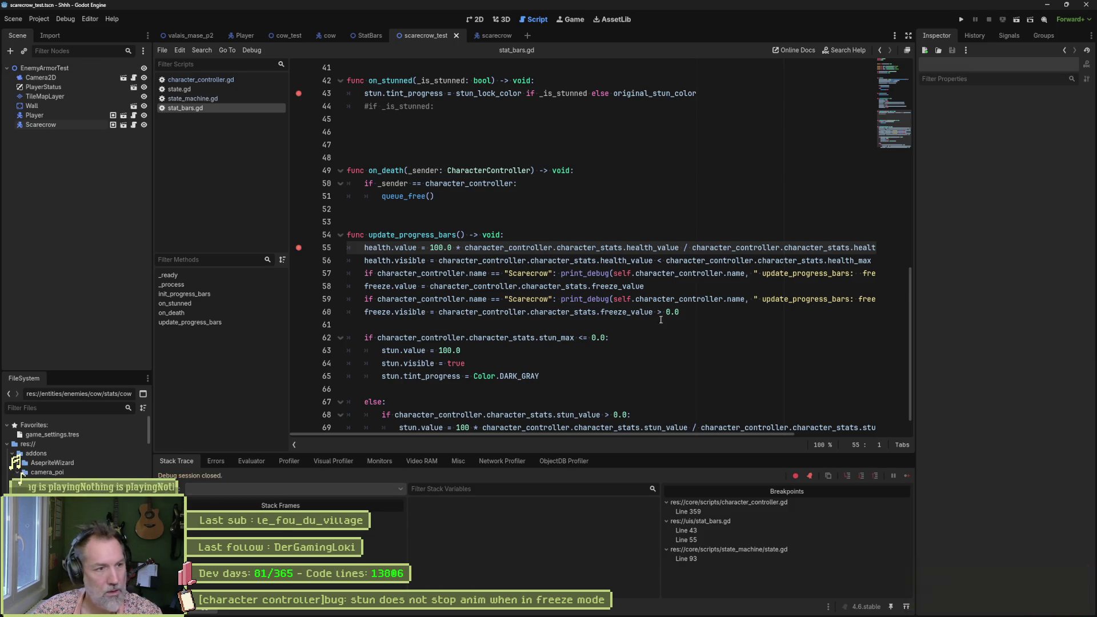
# Step: Remove the line 55 and line 43 breakpoints and jump to freeze_value's definition in character_stats.gd
pyautogui.click(298, 247)
pyautogui.click(298, 94)
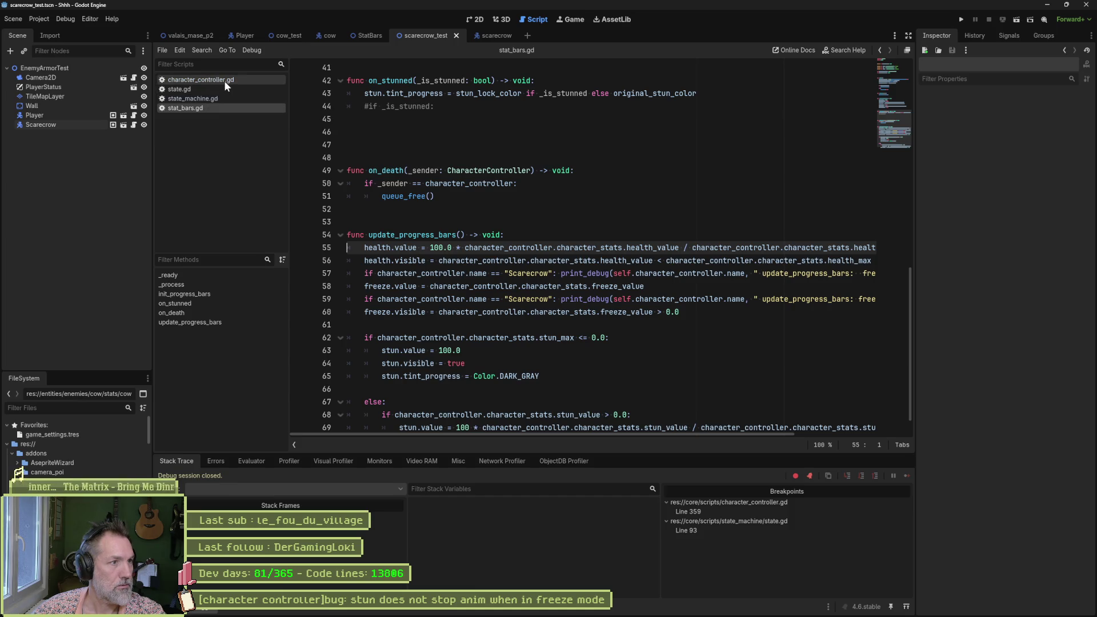
pyautogui.click(610, 311)
pyautogui.keyDown('ctrl'); pyautogui.click(611, 310); pyautogui.keyUp('ctrl')
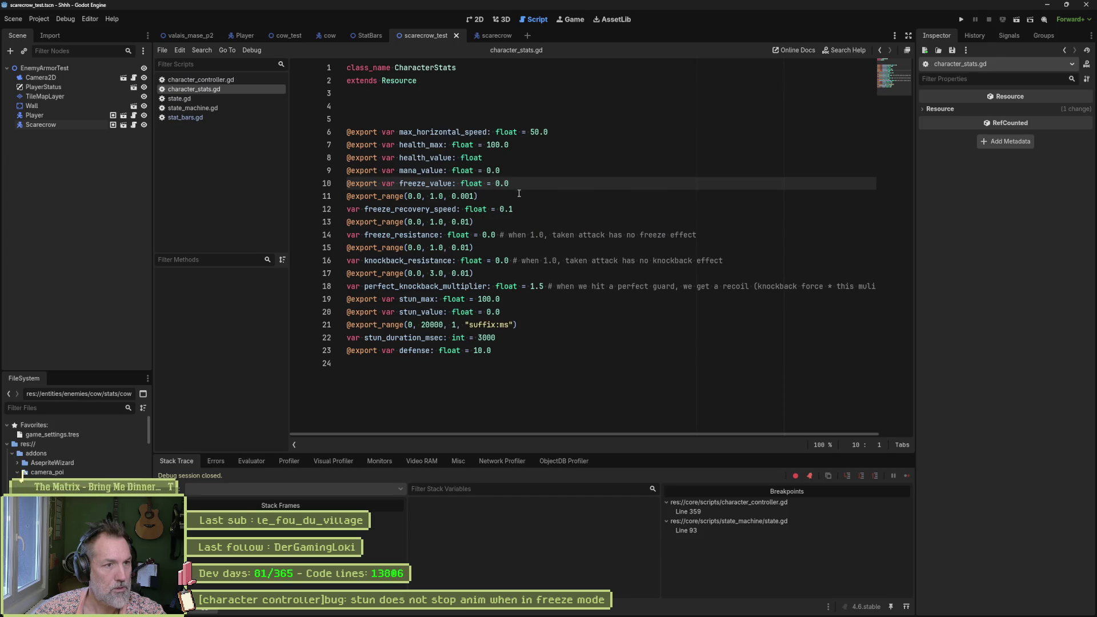
# Step: Give freeze_value a setter that print_debugs self, a 'changing freeze' message and the value, then run the scene
pyautogui.click(540, 184)
pyautogui.write(':')
pyautogui.press('Return')
pyautogui.write('set(')
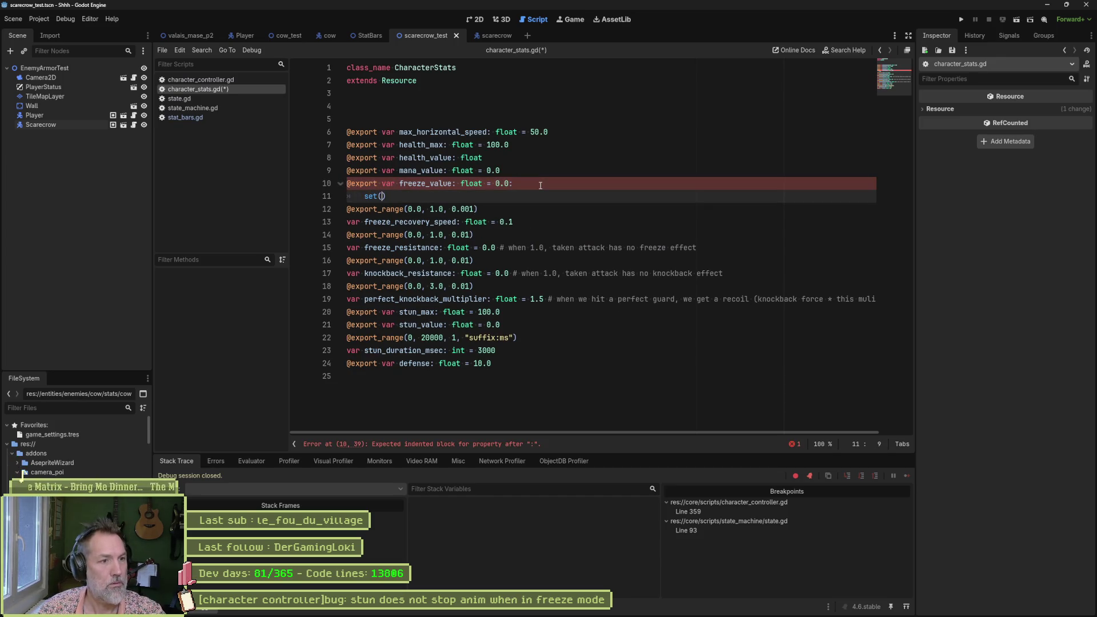
pyautogui.write('value):')
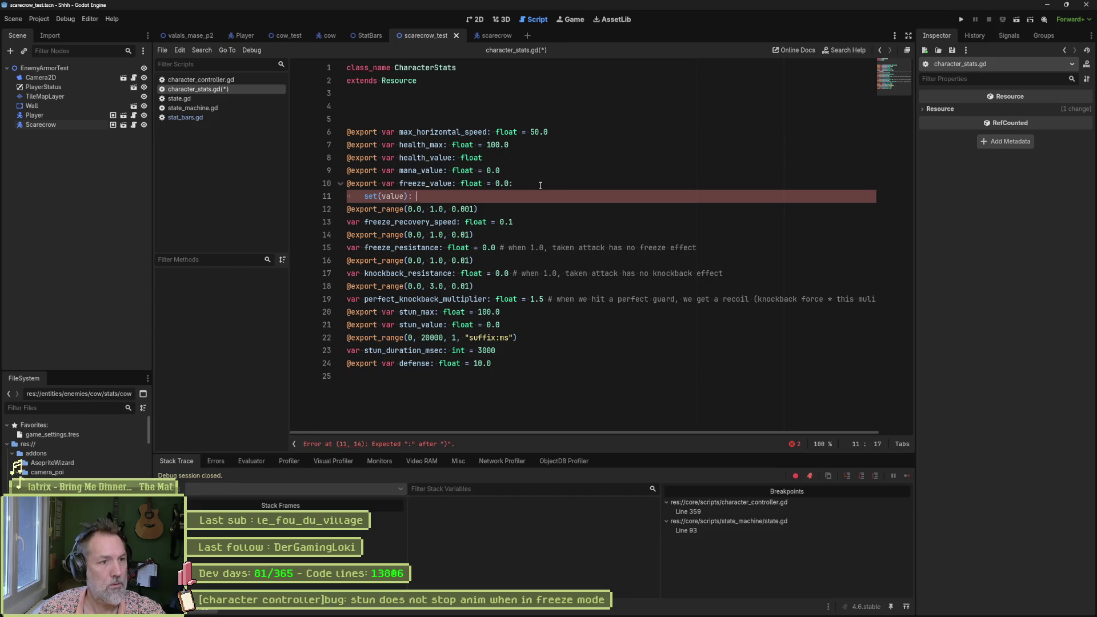
pyautogui.press('Return')
pyautogui.write('print_debug(')
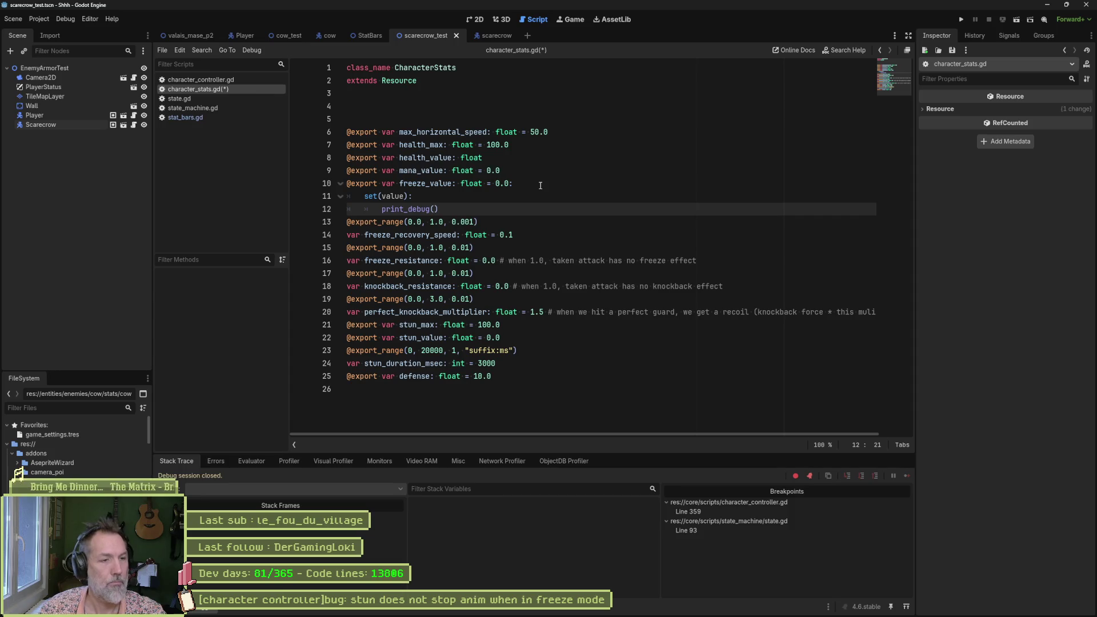
pyautogui.write('"changing freeze ')
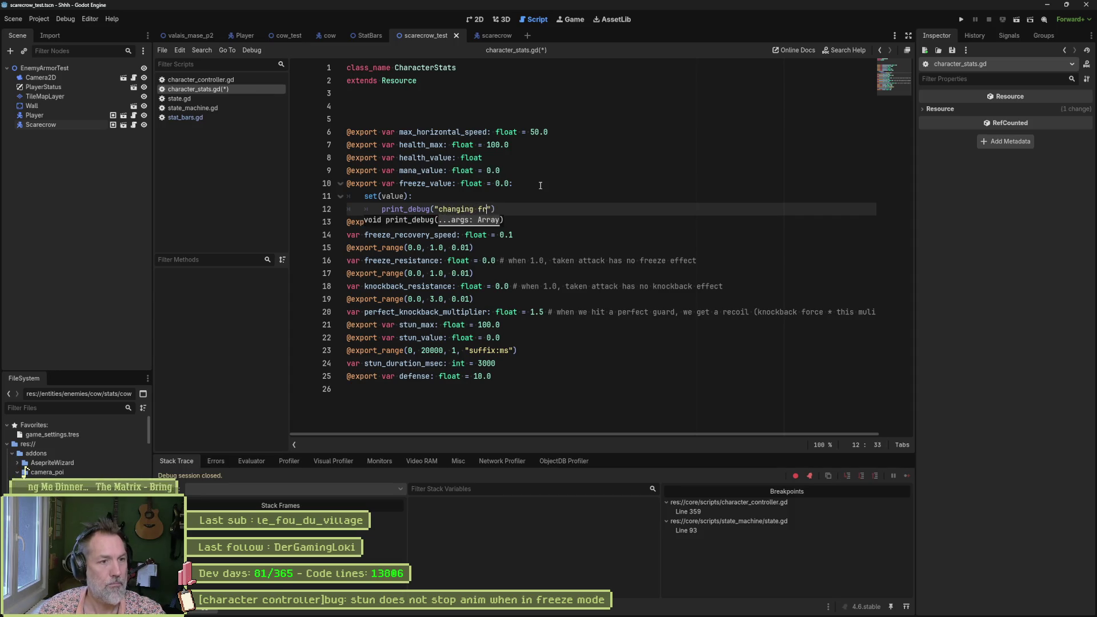
pyautogui.write('for')
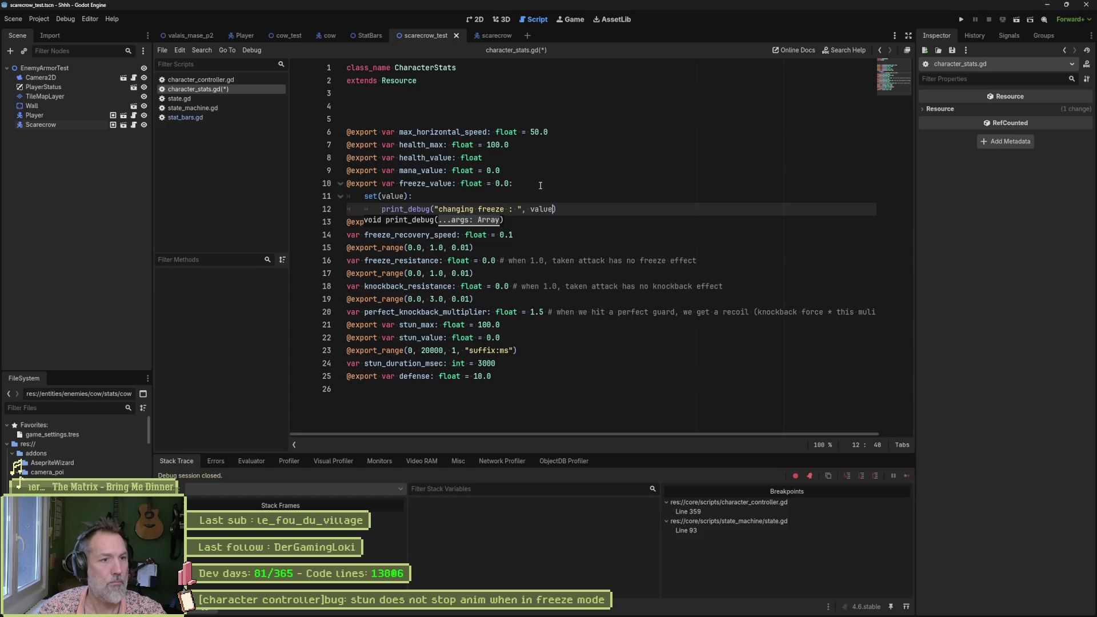
pyautogui.hotkey('ctrl', 'Left')
pyautogui.hotkey('ctrl', 'Left')
pyautogui.hotkey('ctrl', 'Left')
pyautogui.write('self')
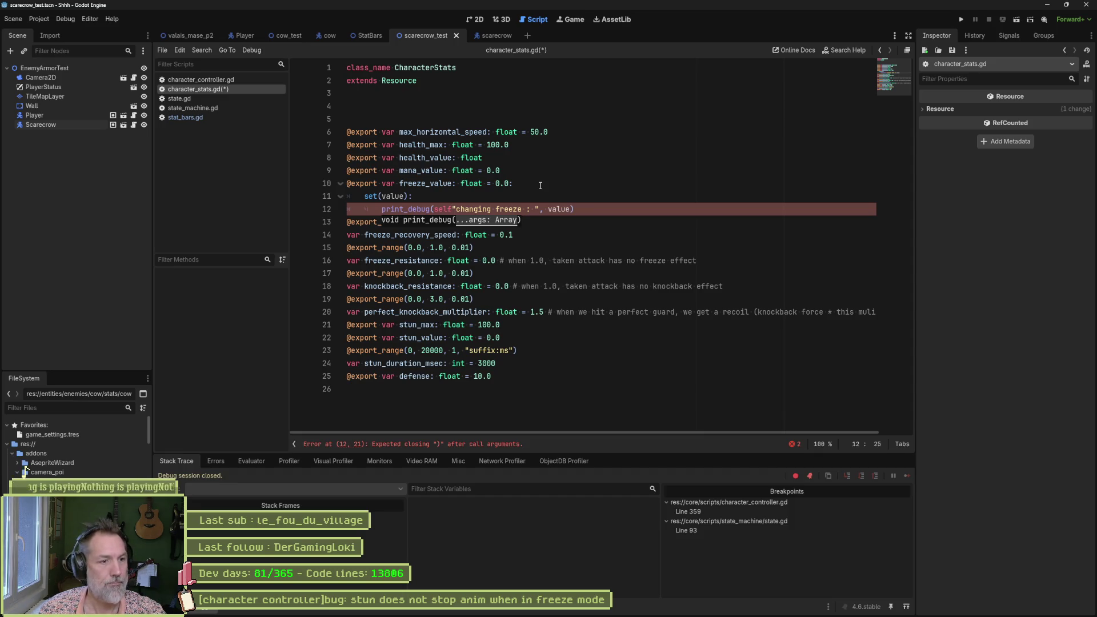
pyautogui.write(', "')
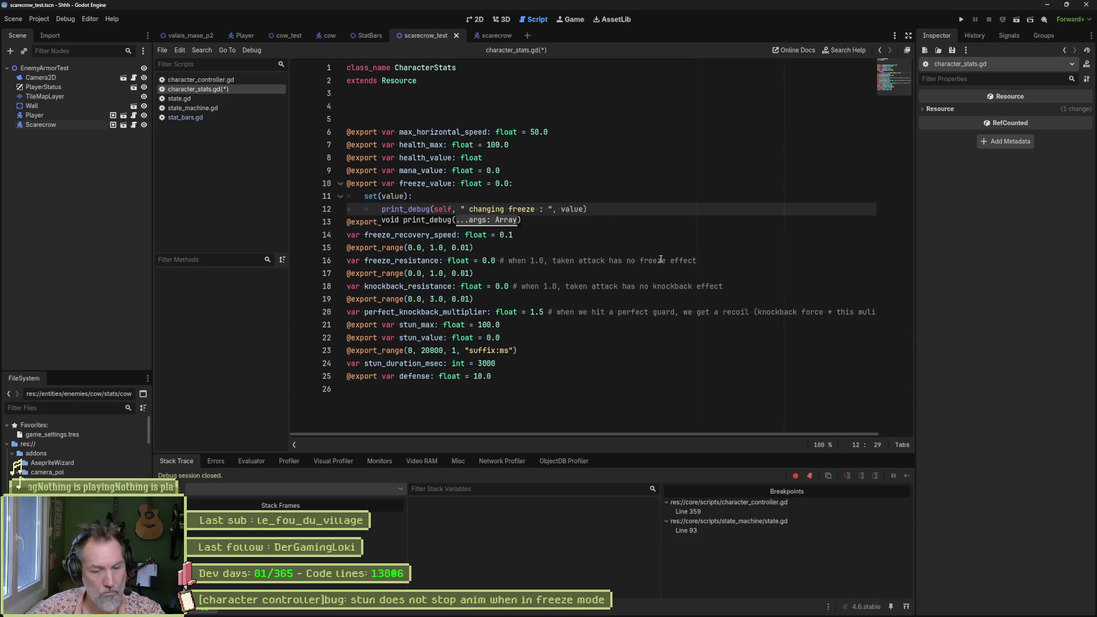
pyautogui.press('F6')
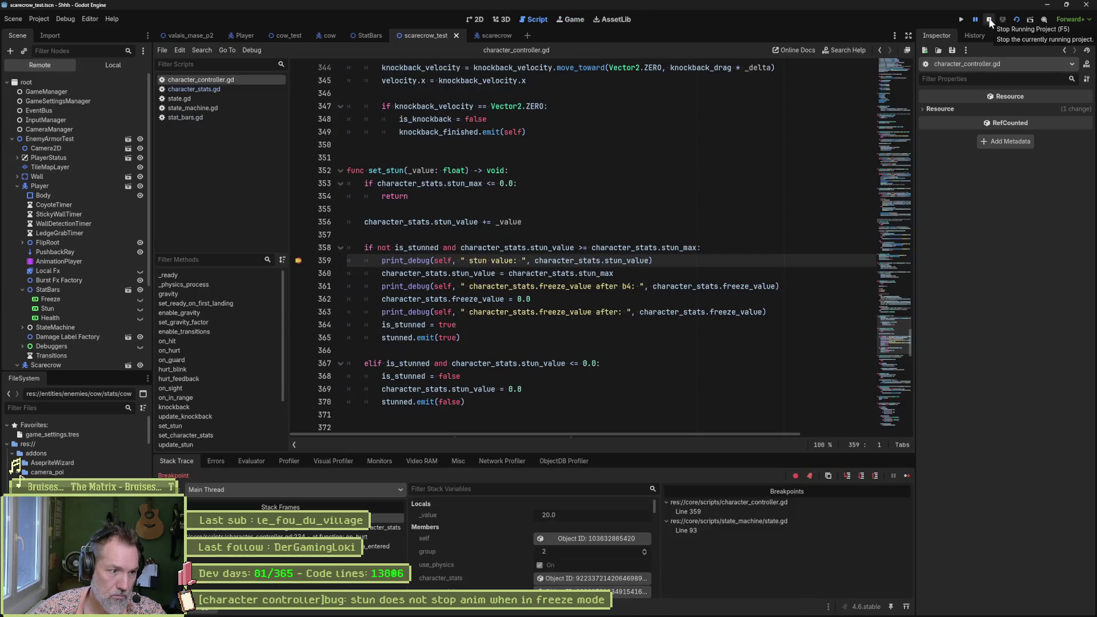
# Step: Clear the output log, step past set_stun's breakpoint, and view the printed stun value 60.0
pyautogui.click(990, 22)
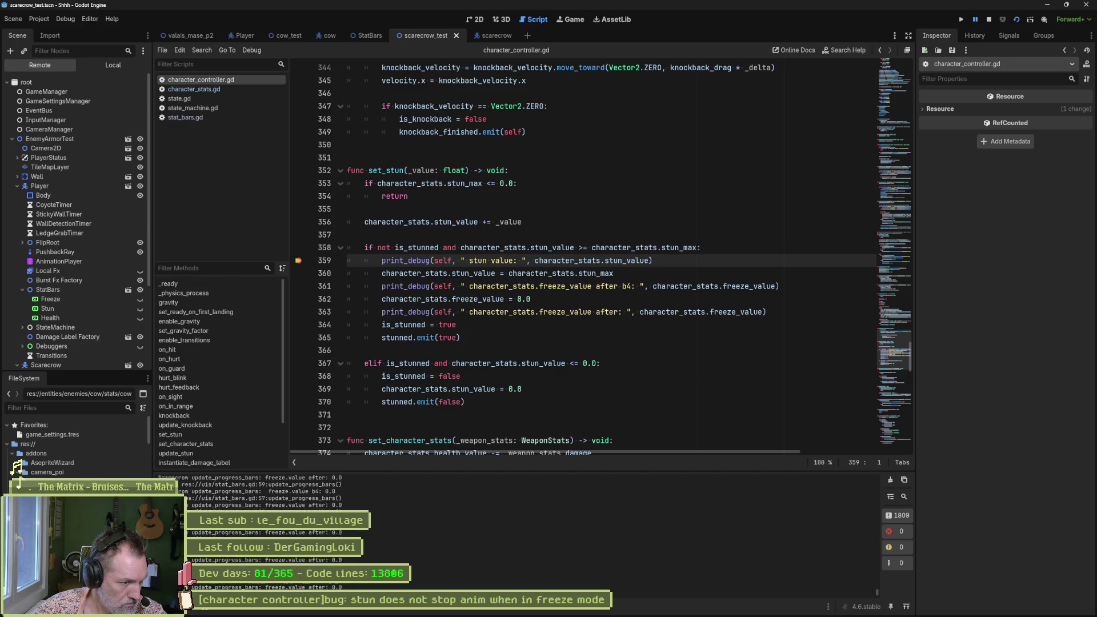
pyautogui.click(890, 480)
pyautogui.click(584, 312)
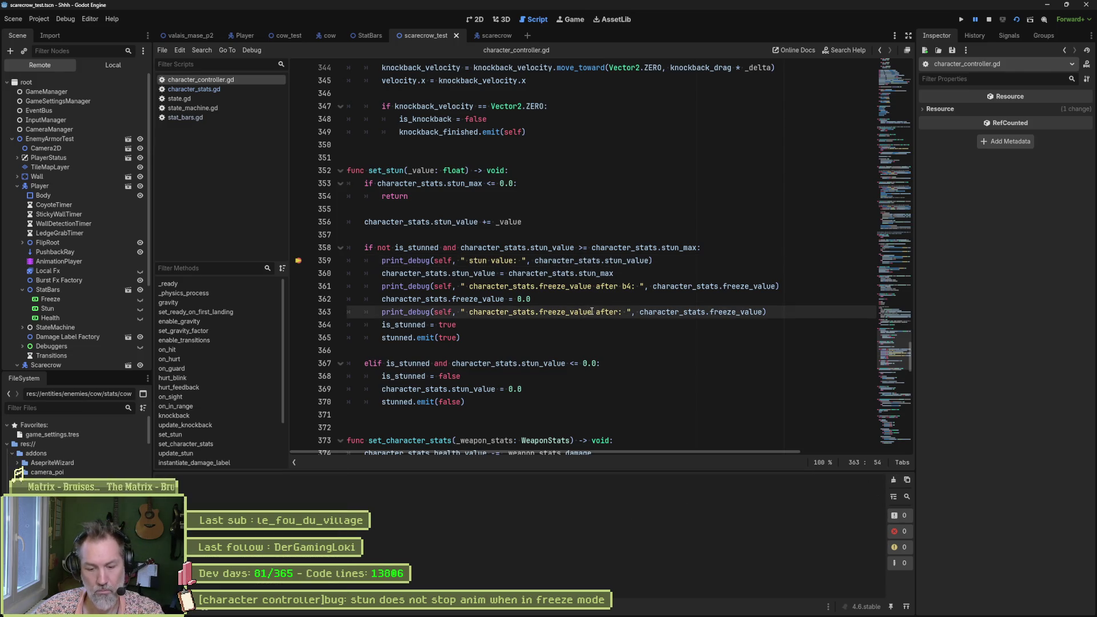
pyautogui.press('F10')
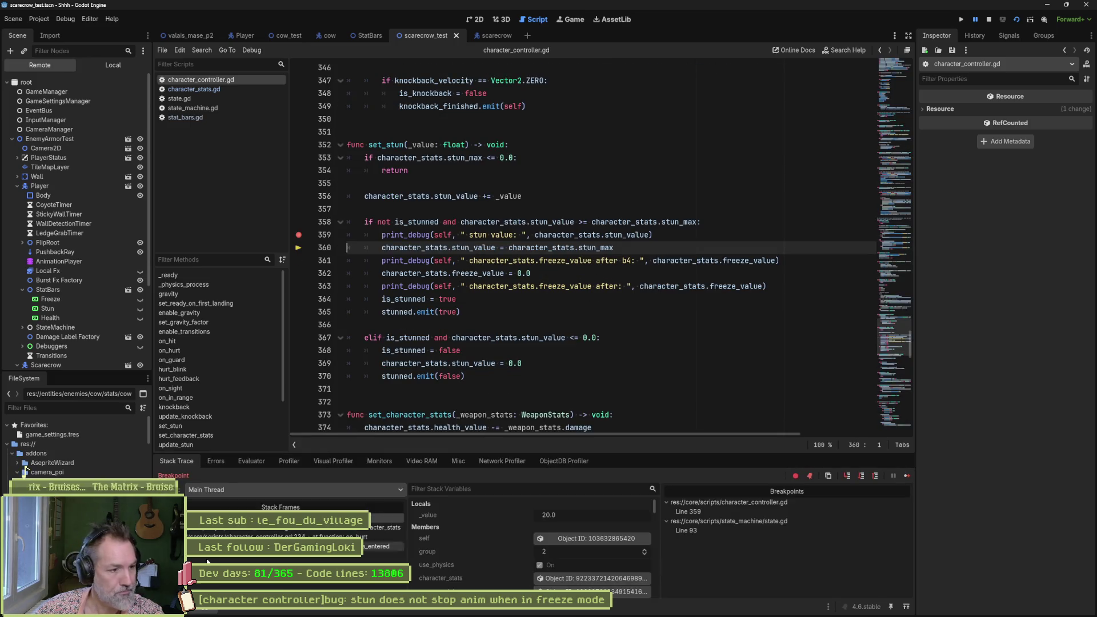
pyautogui.hotkey('alt', 'o')
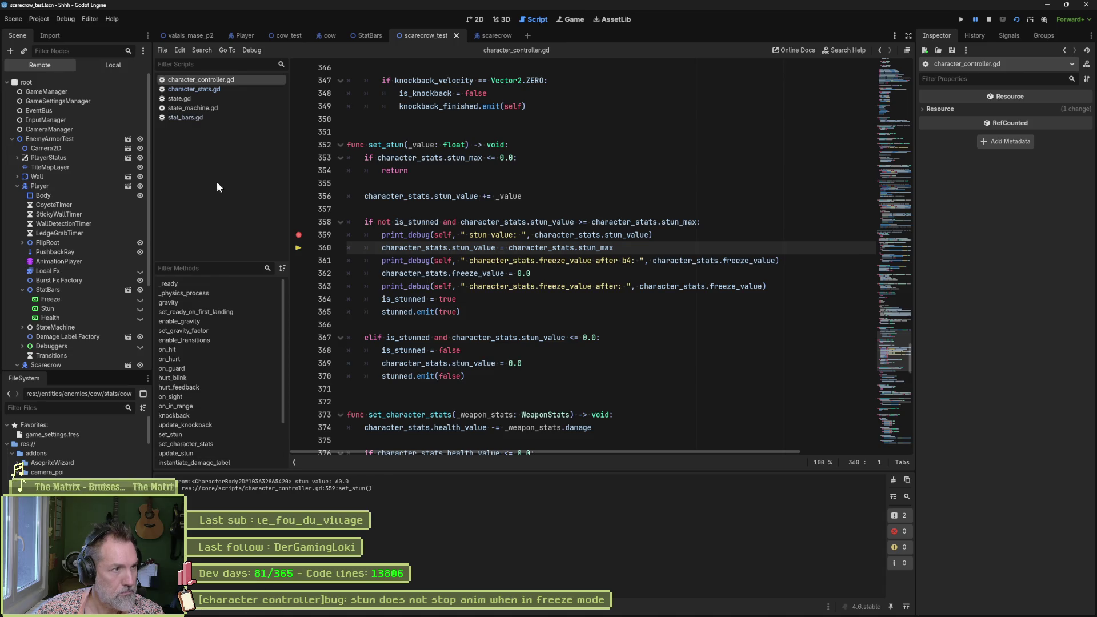
# Step: Open state.gd, state_machine.gd and stat_bars.gd from the script list
pyautogui.click(207, 98)
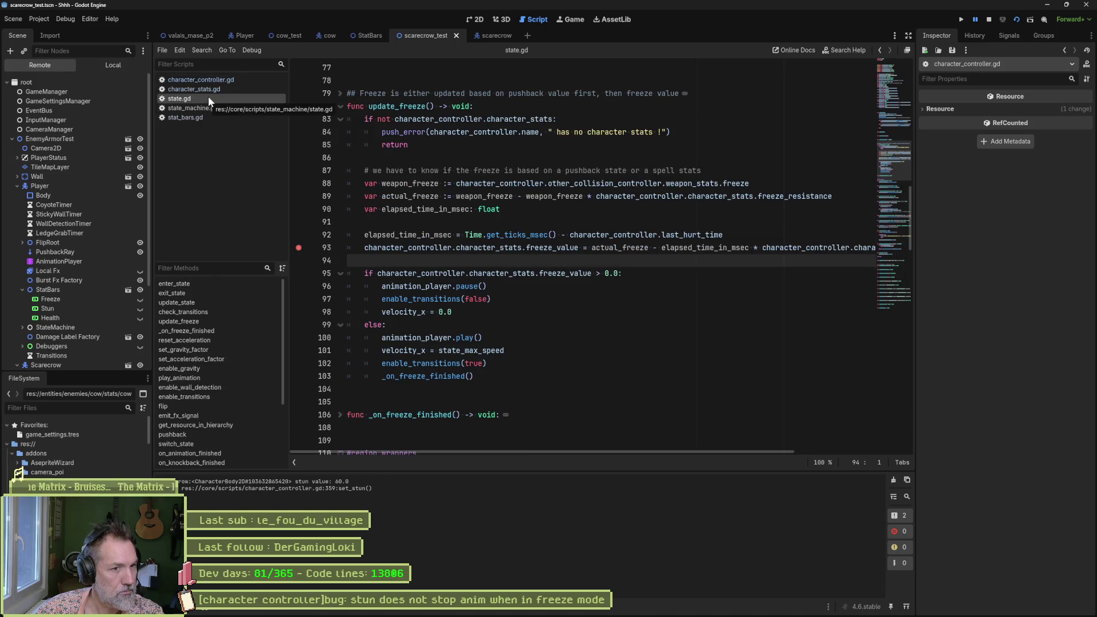
pyautogui.click(214, 106)
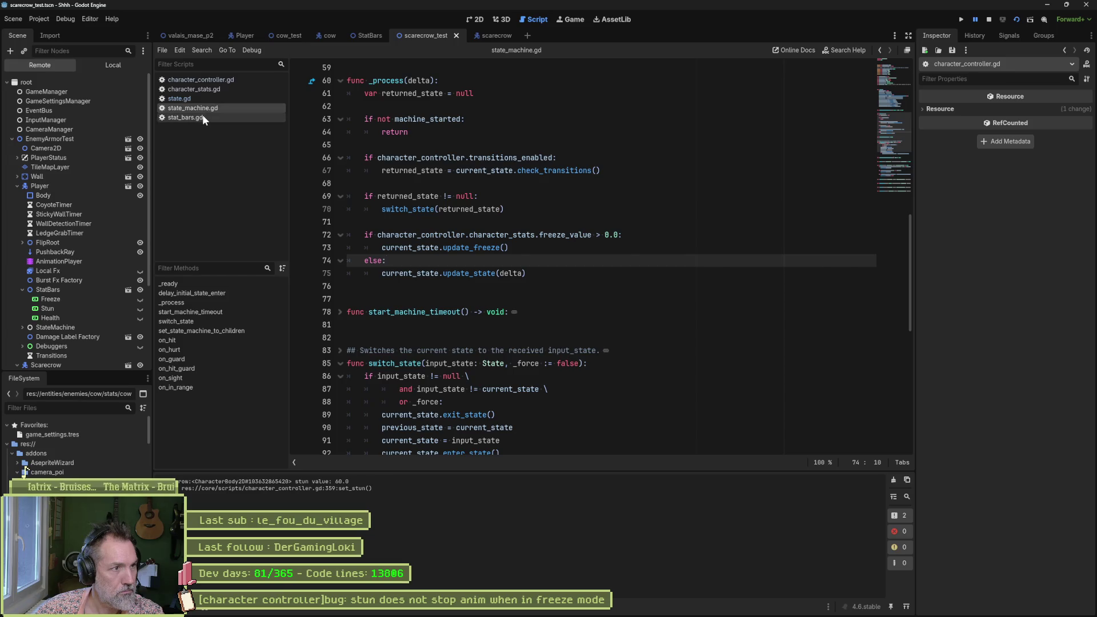
pyautogui.click(202, 114)
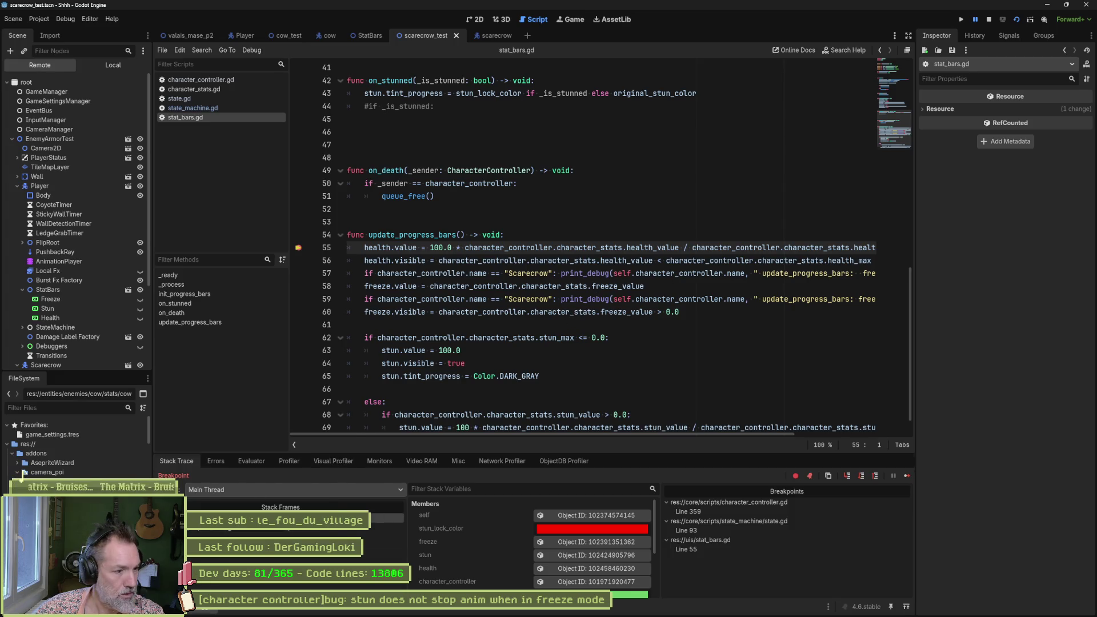
# Step: Read the freeze_value logs (0.0 before and after the reset), then return to character_controller.gd's set_stun
pyautogui.click(171, 606)
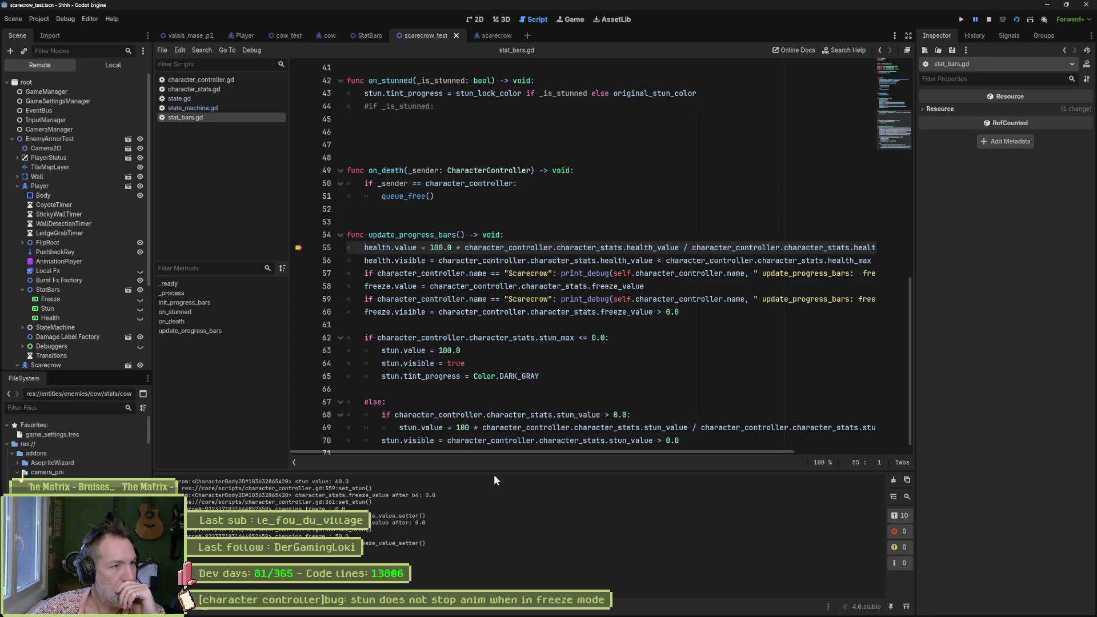
pyautogui.click(222, 81)
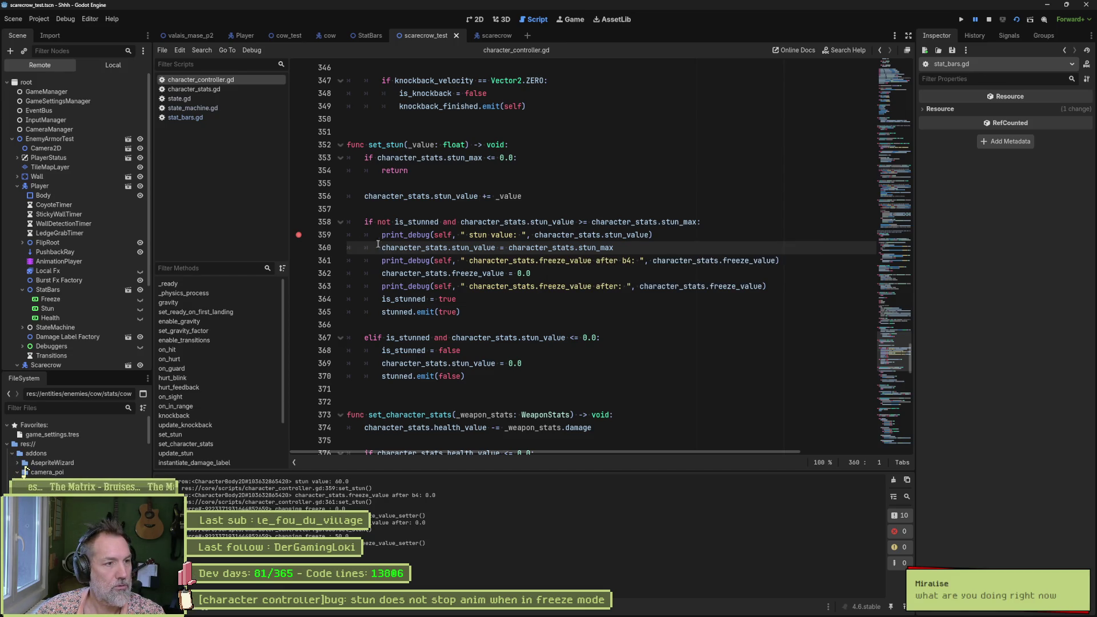
# Step: Stop the test scene and run the full project with F5 until it halts at stat_bars.gd line 55
pyautogui.click(988, 20)
pyautogui.click(638, 315)
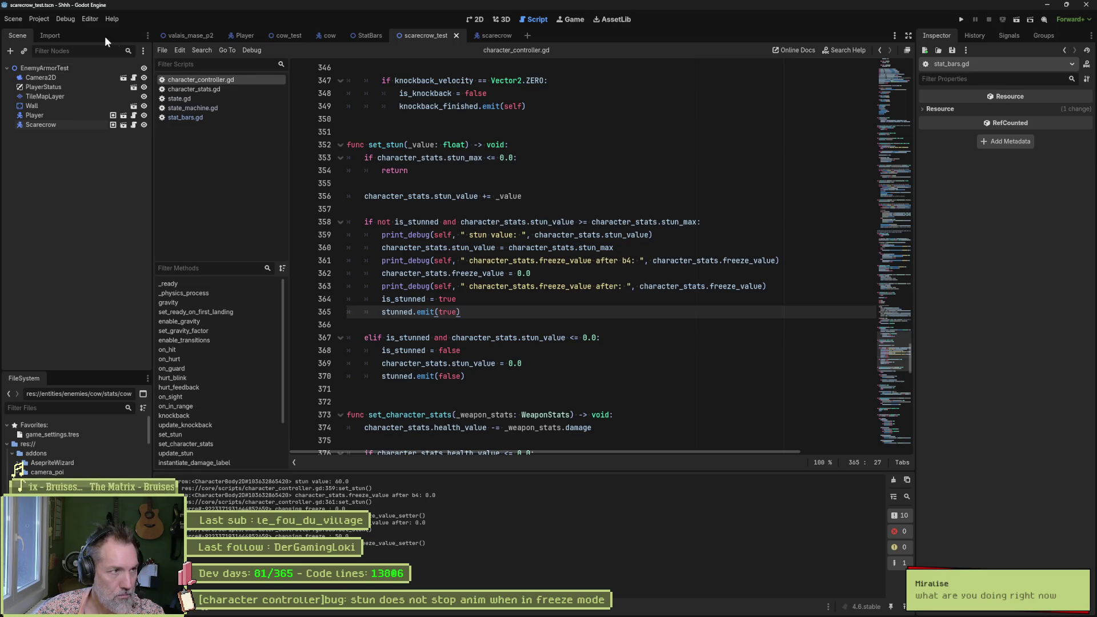
pyautogui.click(65, 19)
pyautogui.click(499, 277)
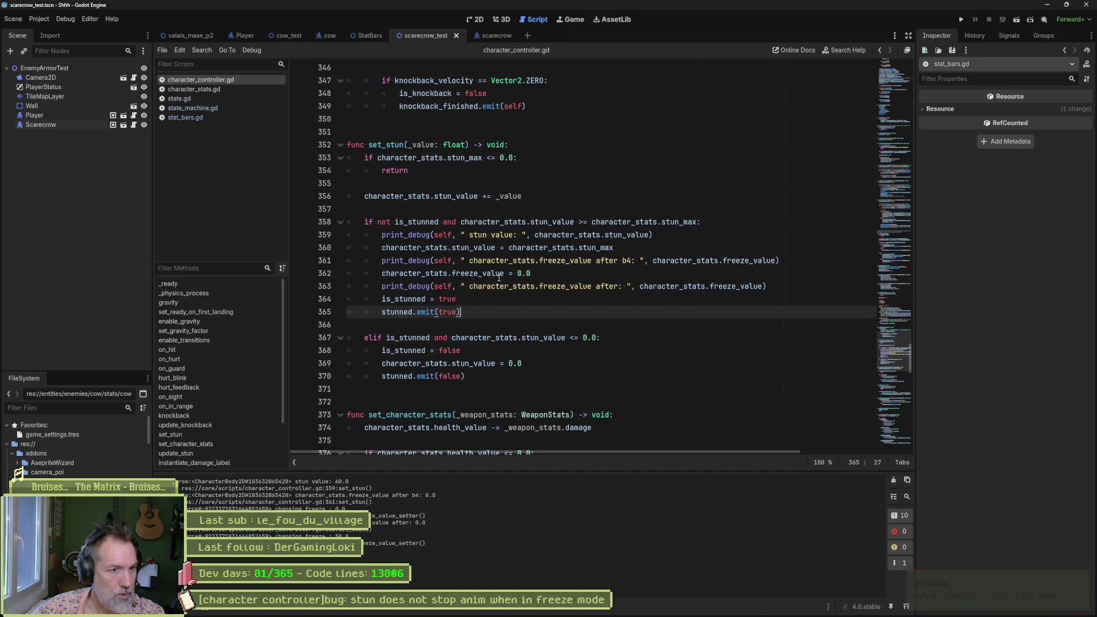
pyautogui.click(492, 305)
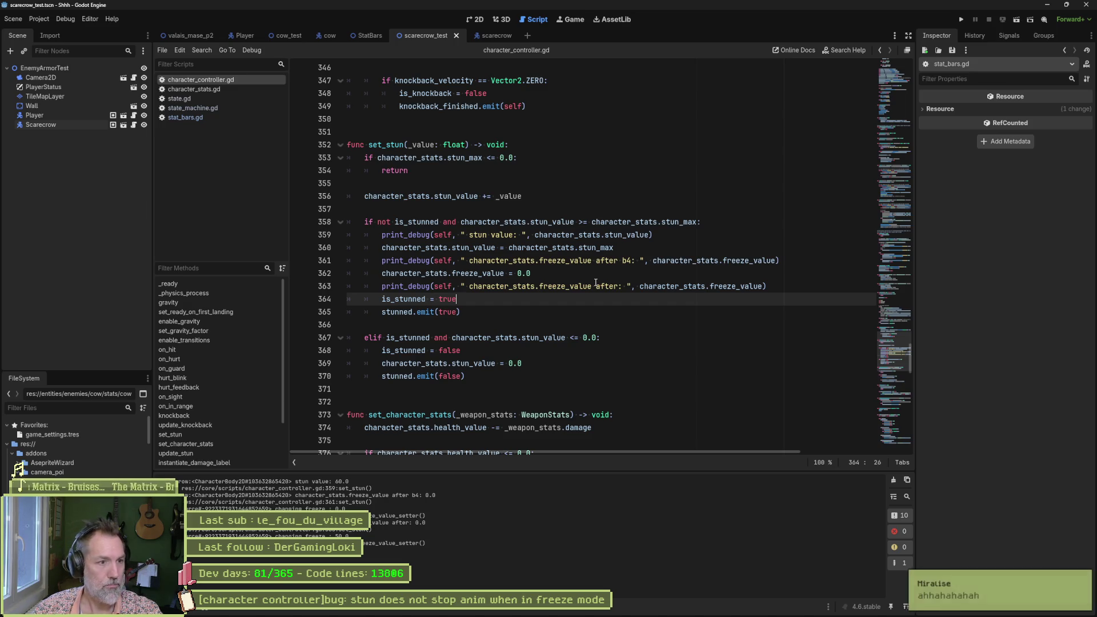
pyautogui.press('F5')
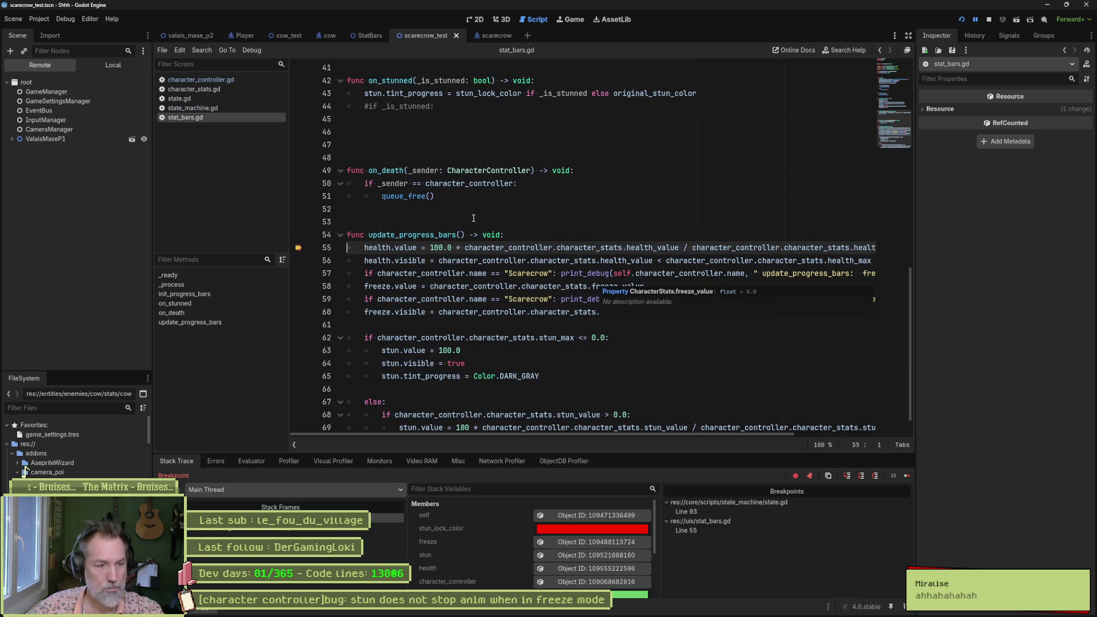
# Step: Clear all breakpoints, do a clean project run, and stop it
pyautogui.click(298, 248)
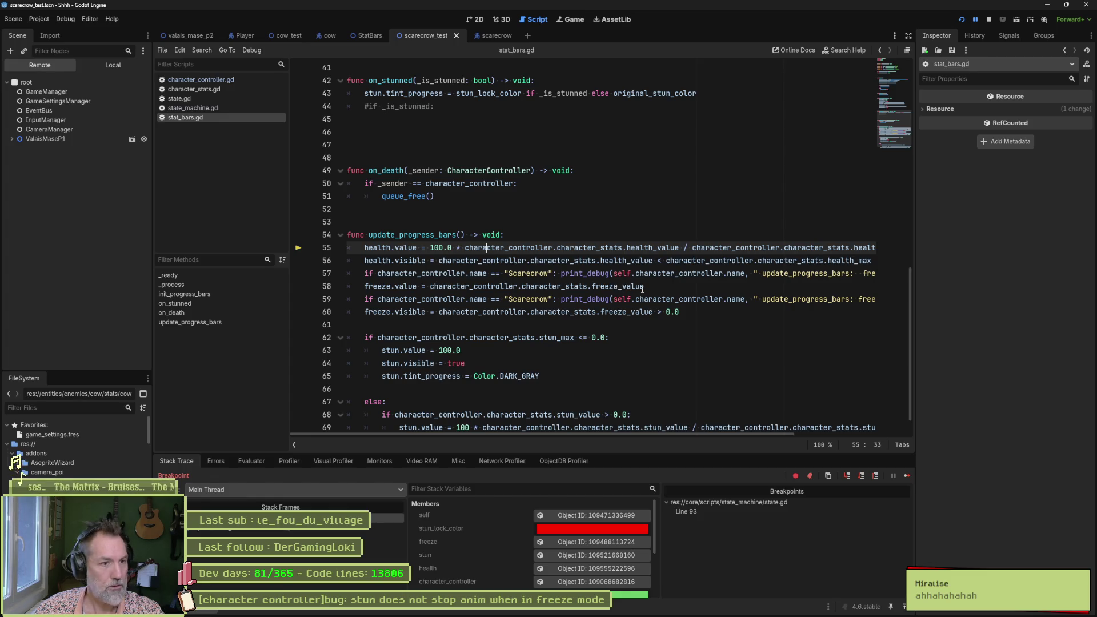
pyautogui.click(989, 20)
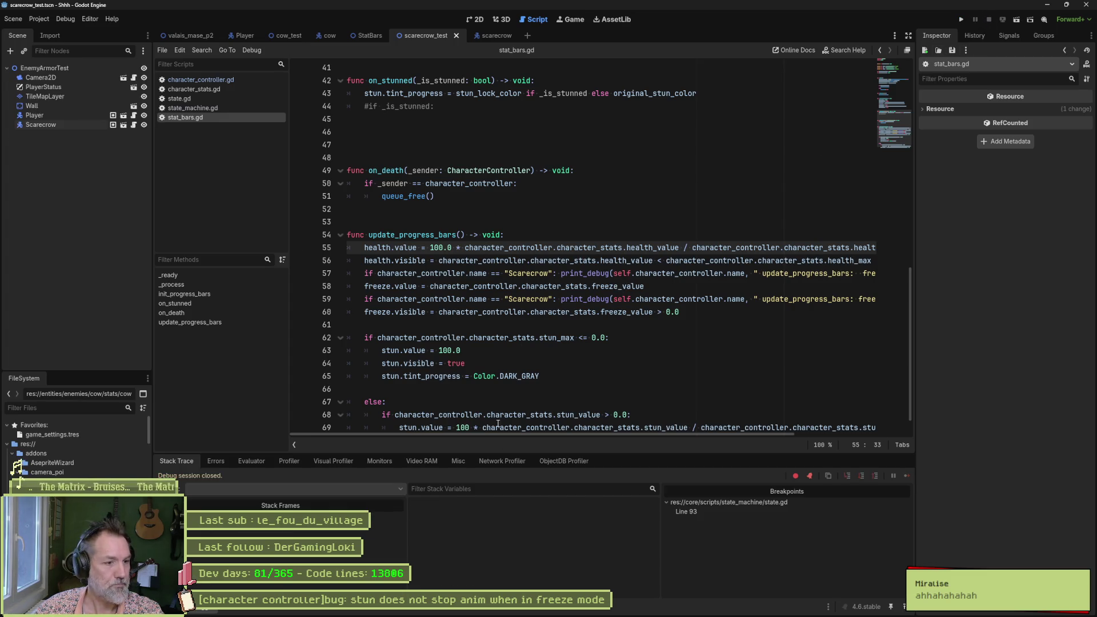
pyautogui.rightClick(728, 510)
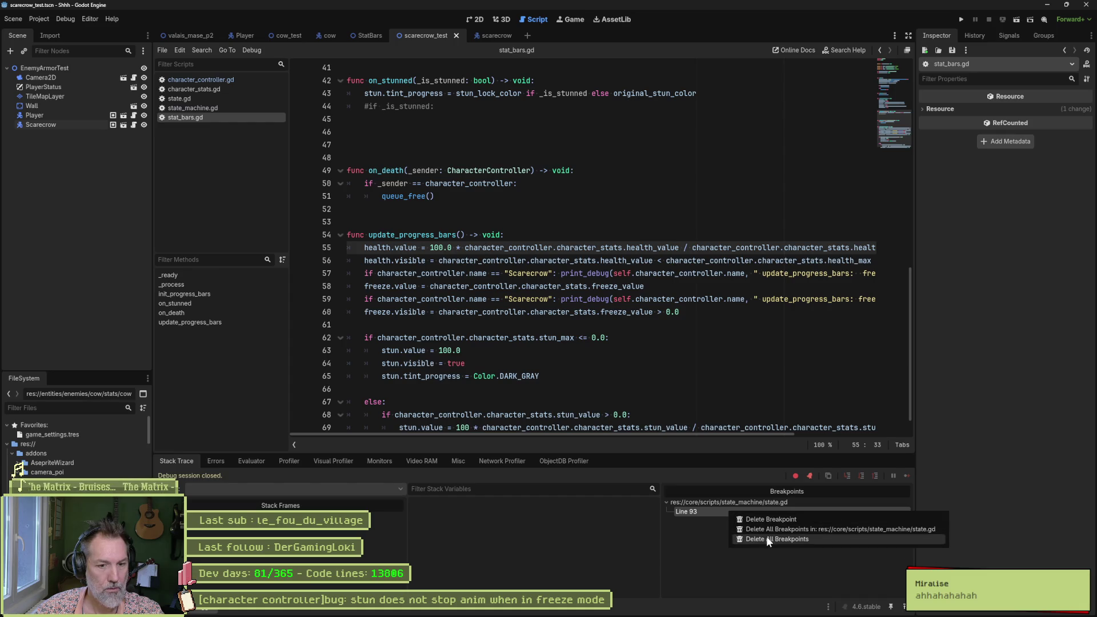
pyautogui.click(766, 539)
pyautogui.click(640, 368)
pyautogui.press('F5')
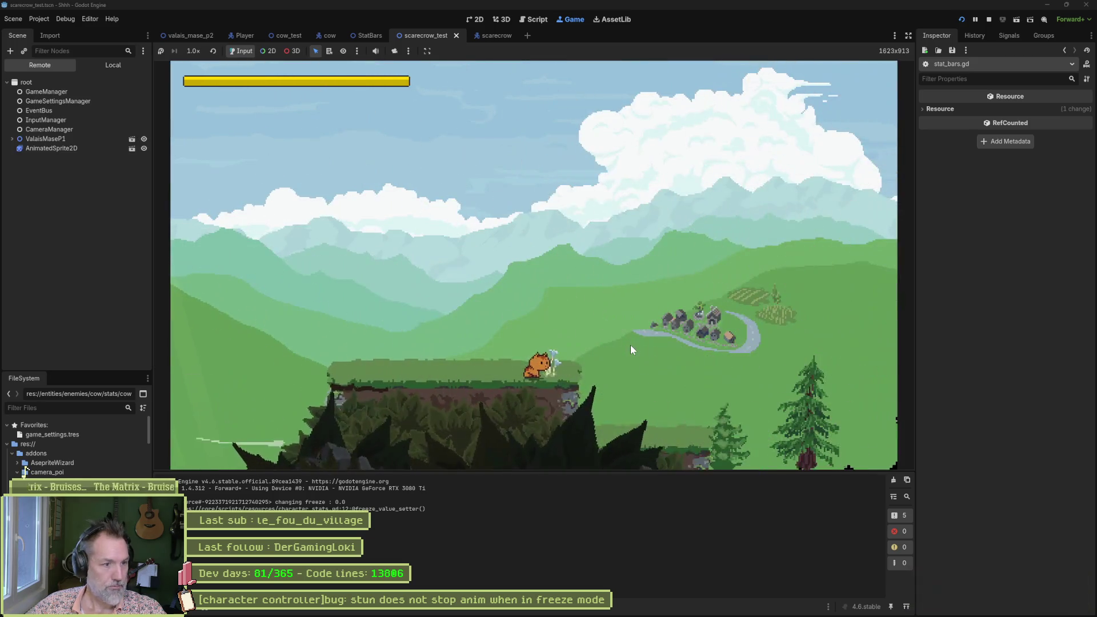
pyautogui.press('F8')
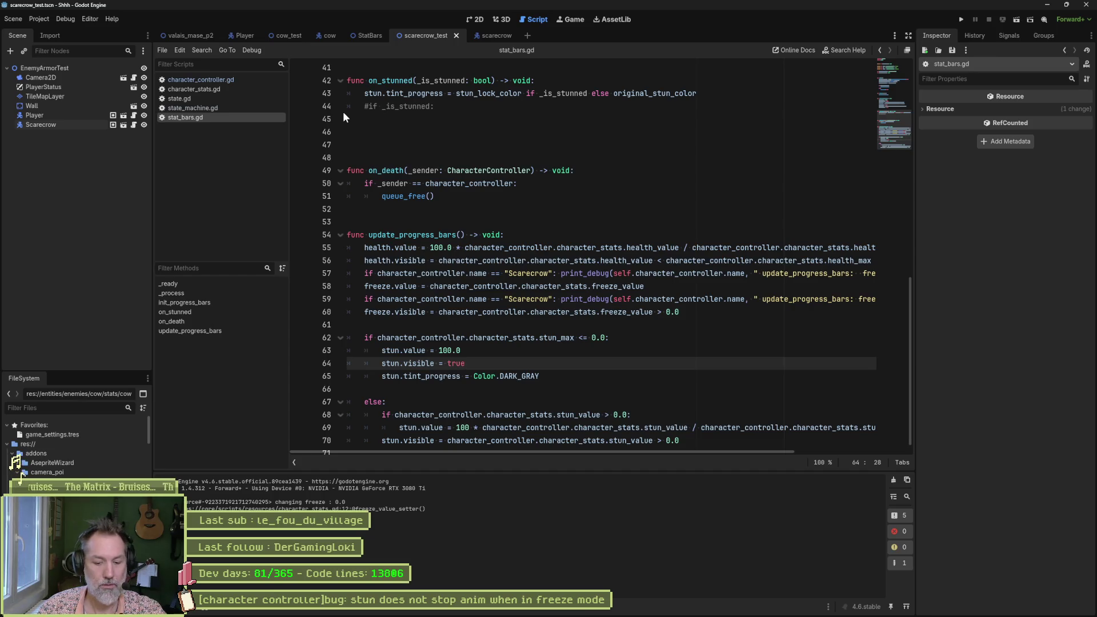
# Step: Open valais_mase_p1.tscn, set the ValaisMaseP1 Spawn to SpawnStart, and run the scene
pyautogui.hotkey('shift', 'alt', 'o')
pyautogui.write('p1')
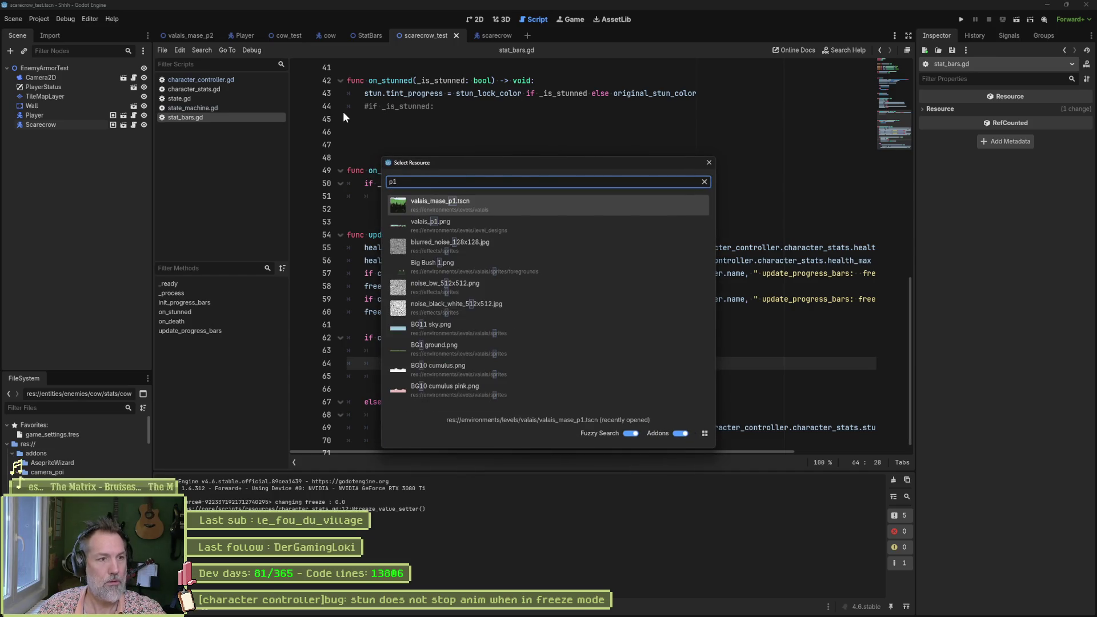
pyautogui.press('Return')
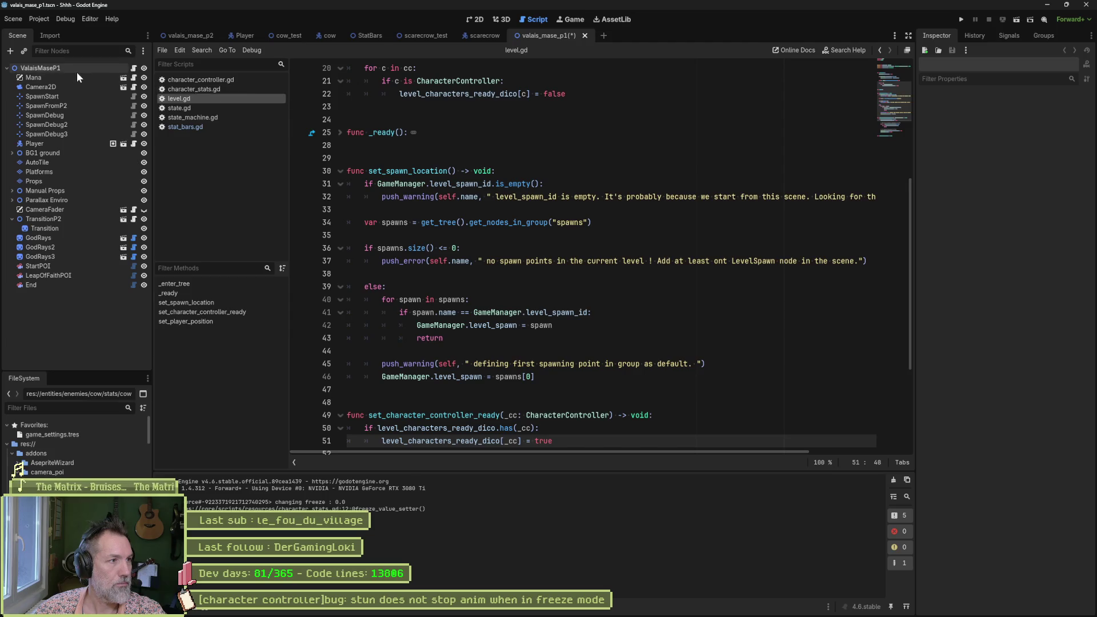
pyautogui.click(77, 69)
pyautogui.click(995, 137)
pyautogui.click(986, 155)
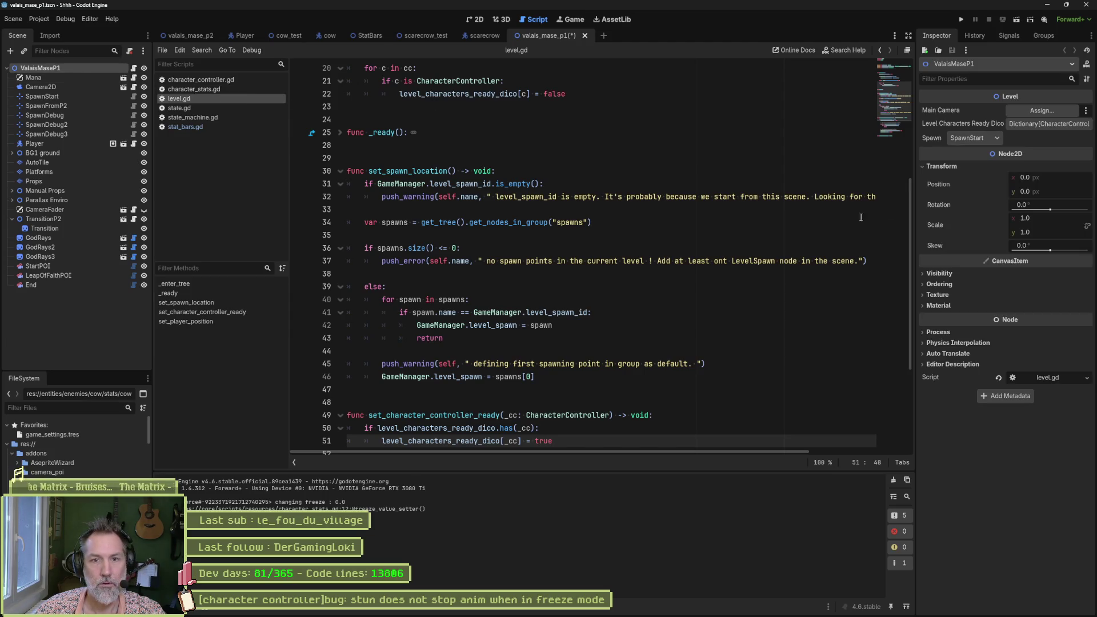
pyautogui.click(787, 240)
pyautogui.press('F6')
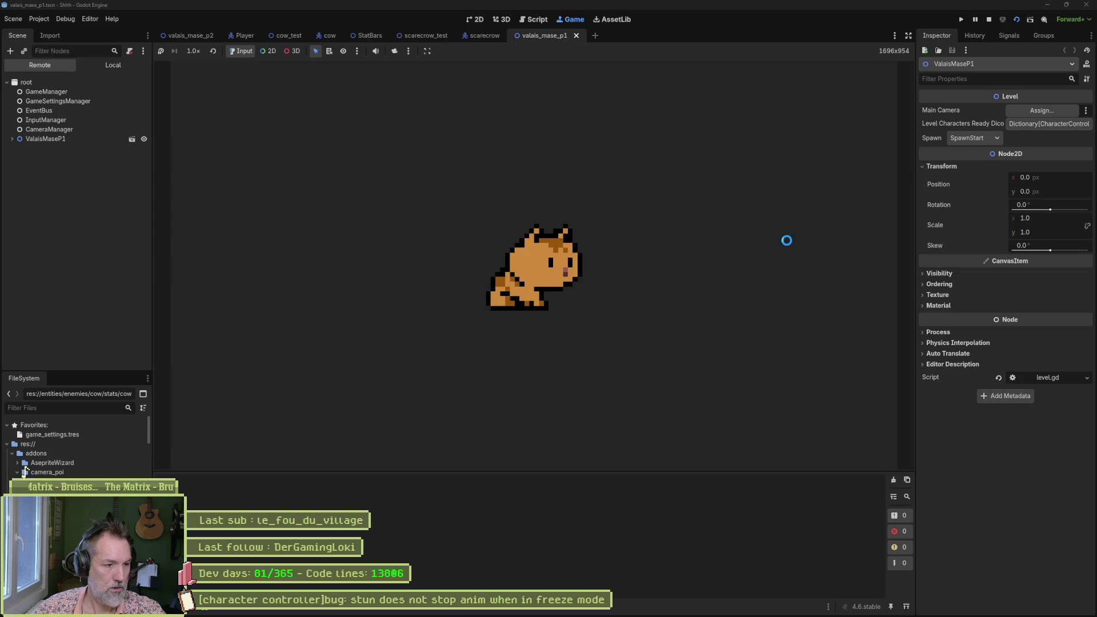
# Step: Run the cat right past the hut and barn, jumping onto the rocky ledge and across the gap
pyautogui.press('Right')
pyautogui.press('Right')
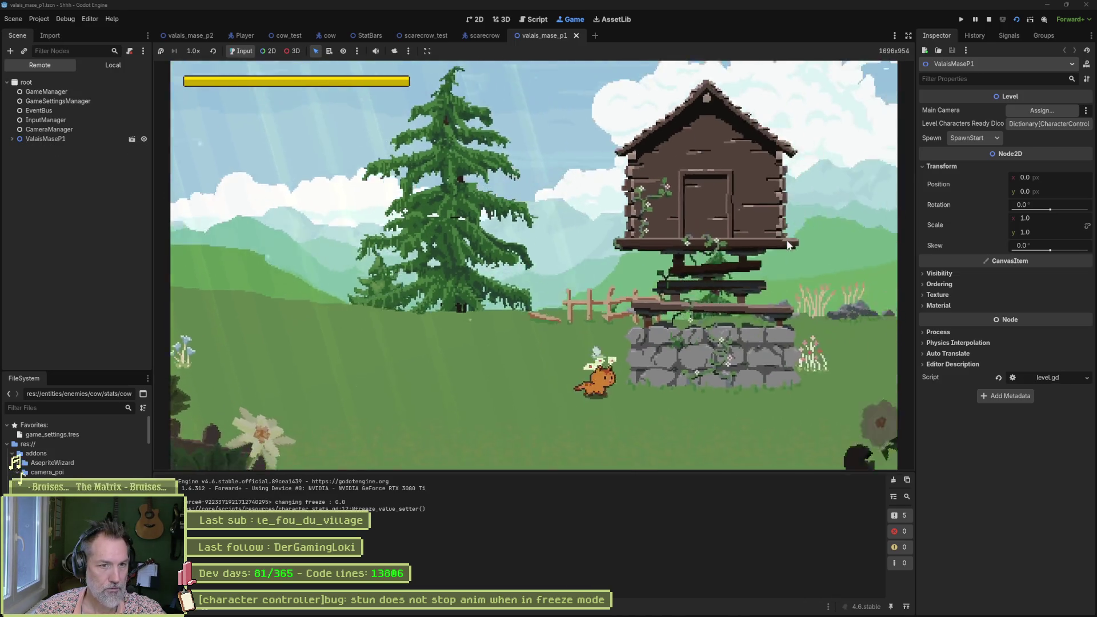
pyautogui.press('Right')
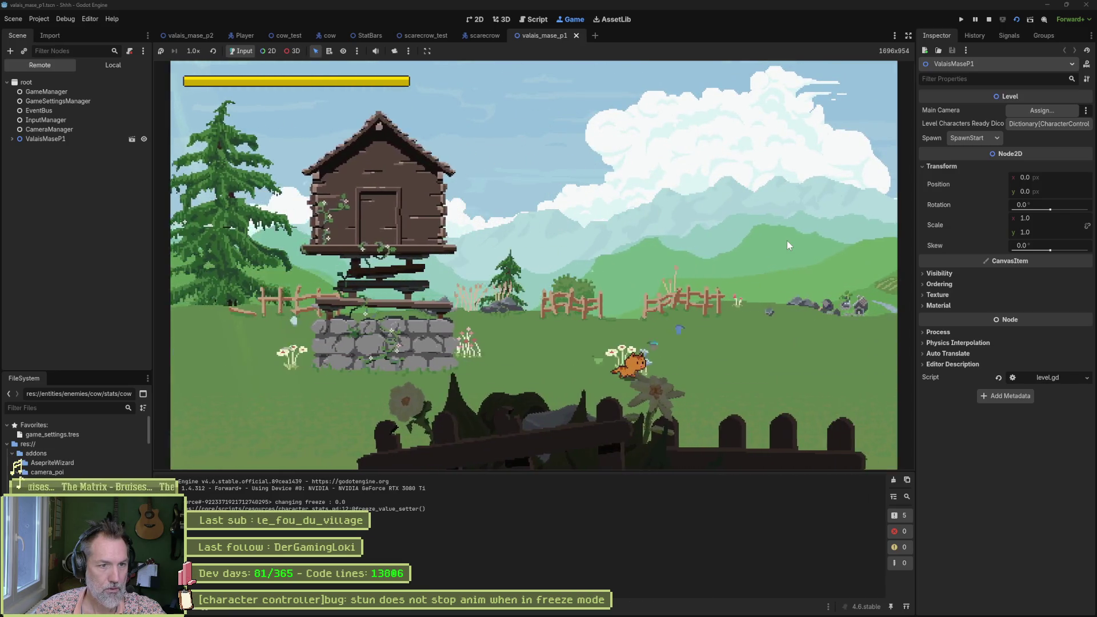
pyautogui.press('Right')
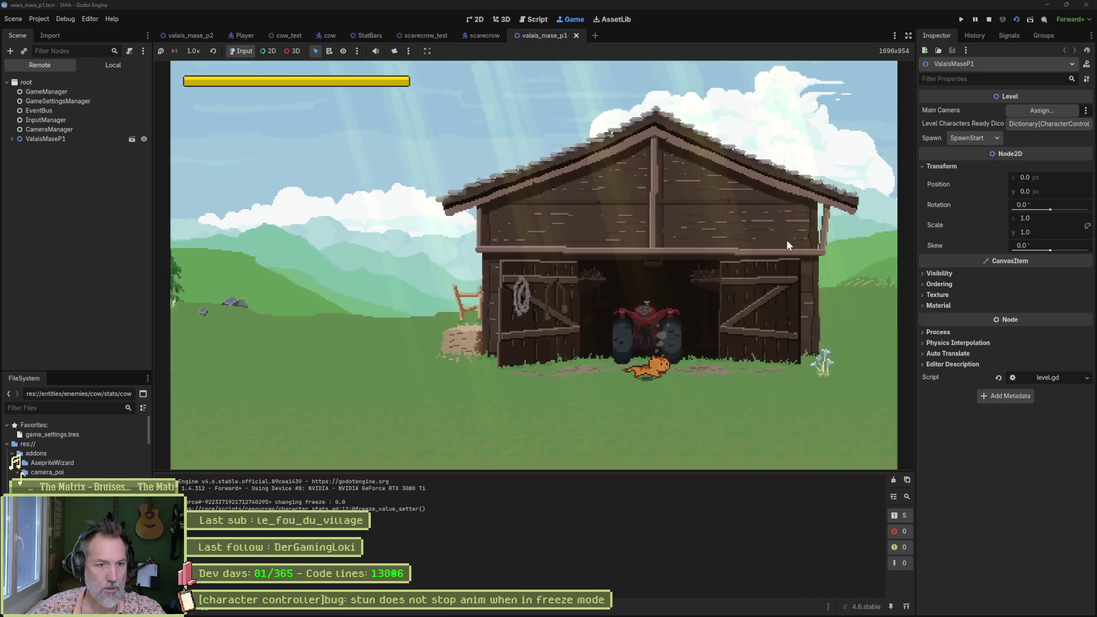
pyautogui.press('Right')
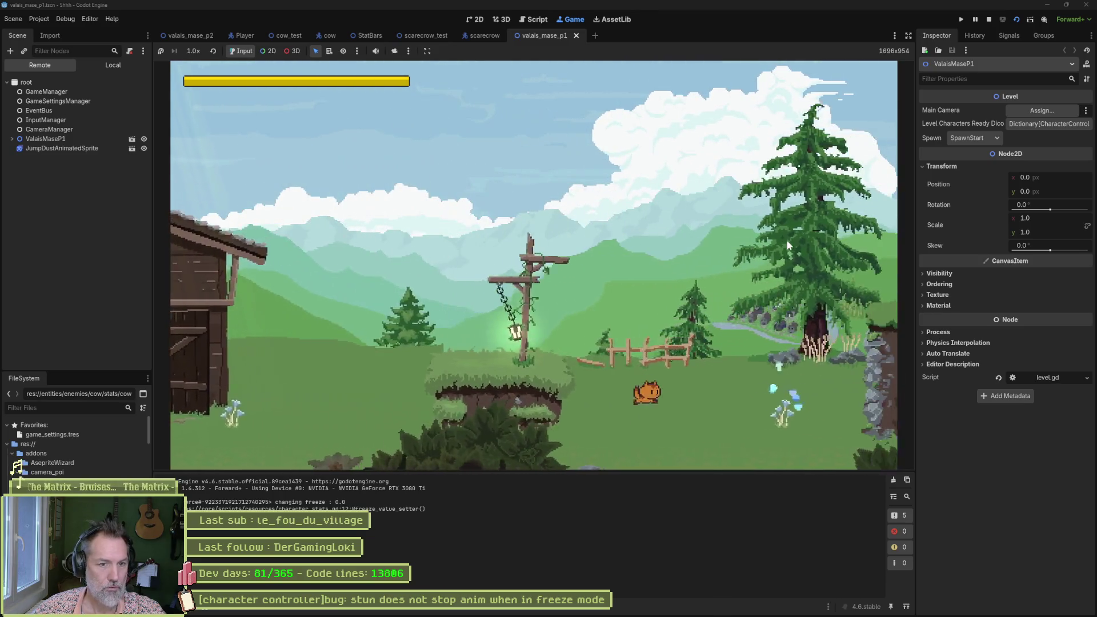
pyautogui.press('Right')
pyautogui.press('space')
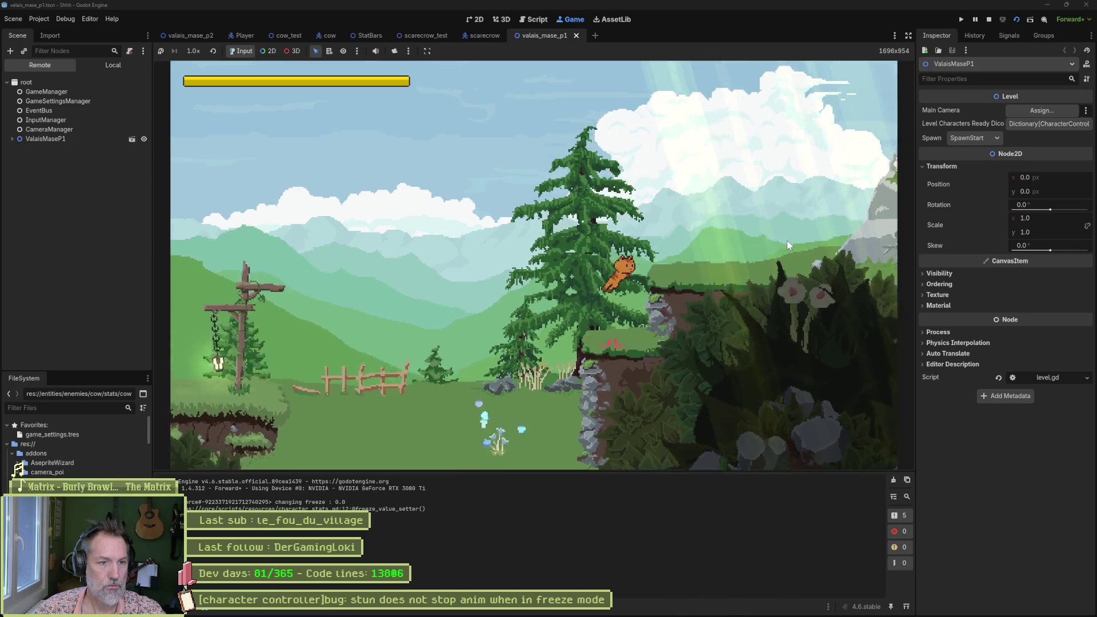
pyautogui.press('Right')
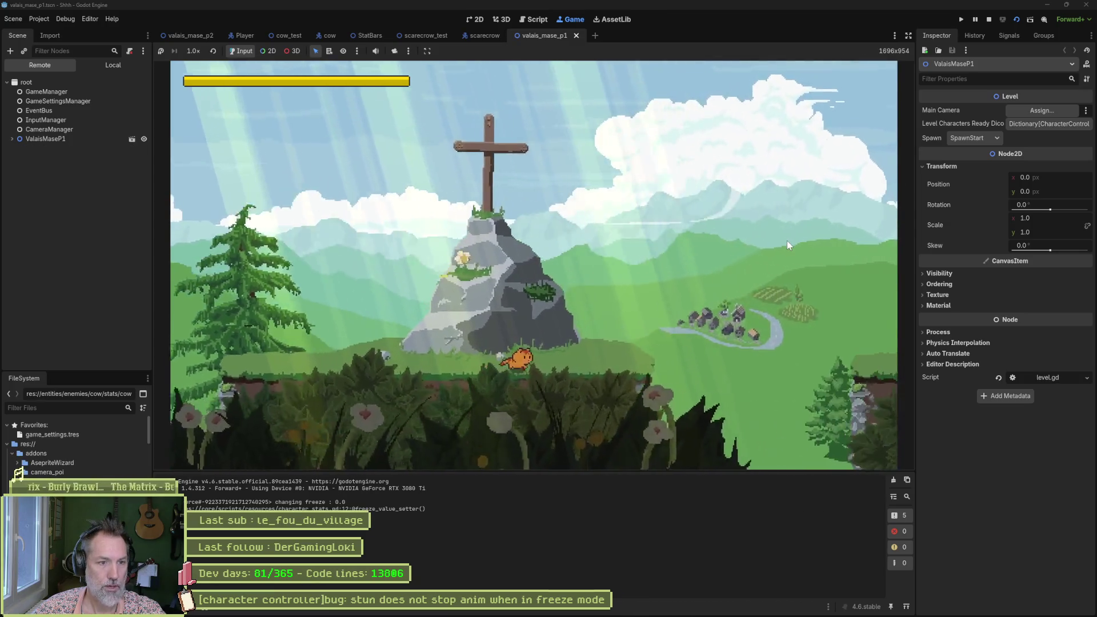
pyautogui.press('Right')
pyautogui.press('space')
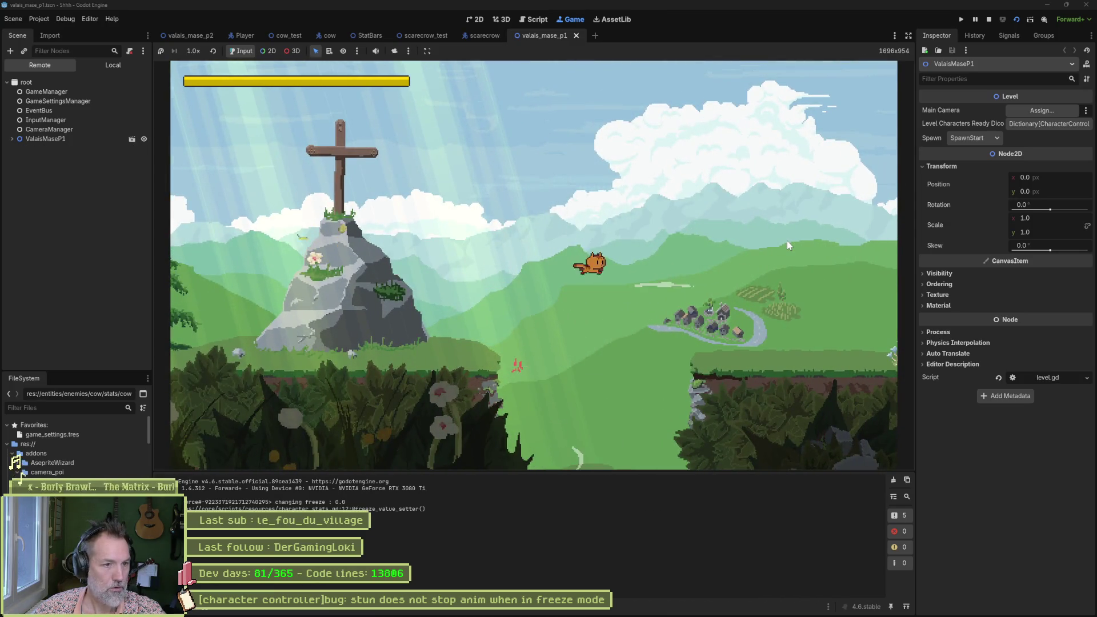
pyautogui.press('Right')
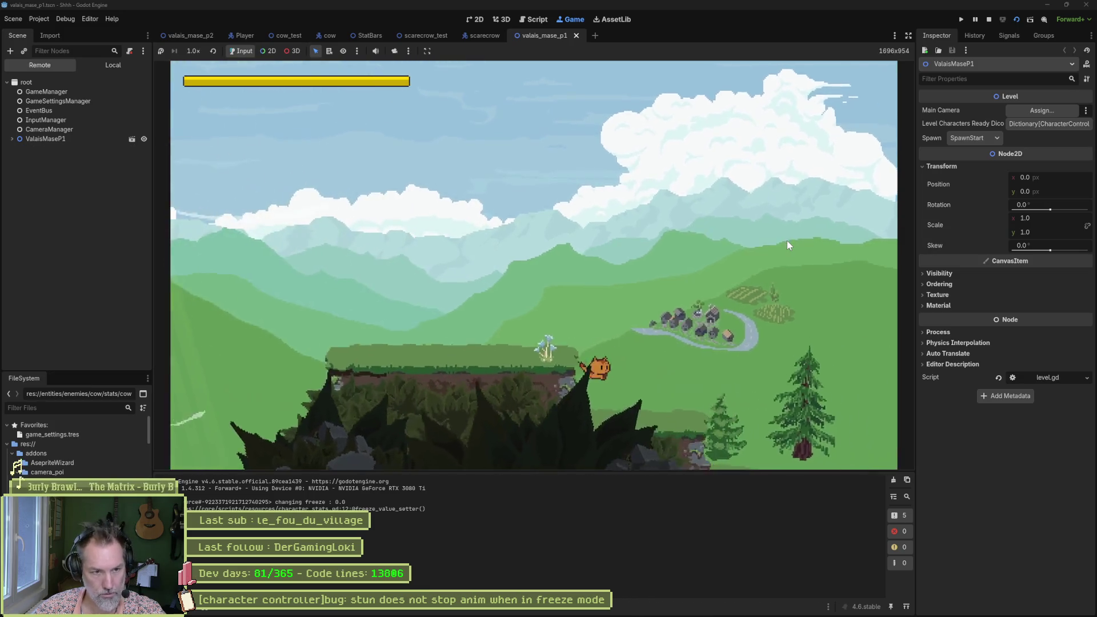
pyautogui.press('Right')
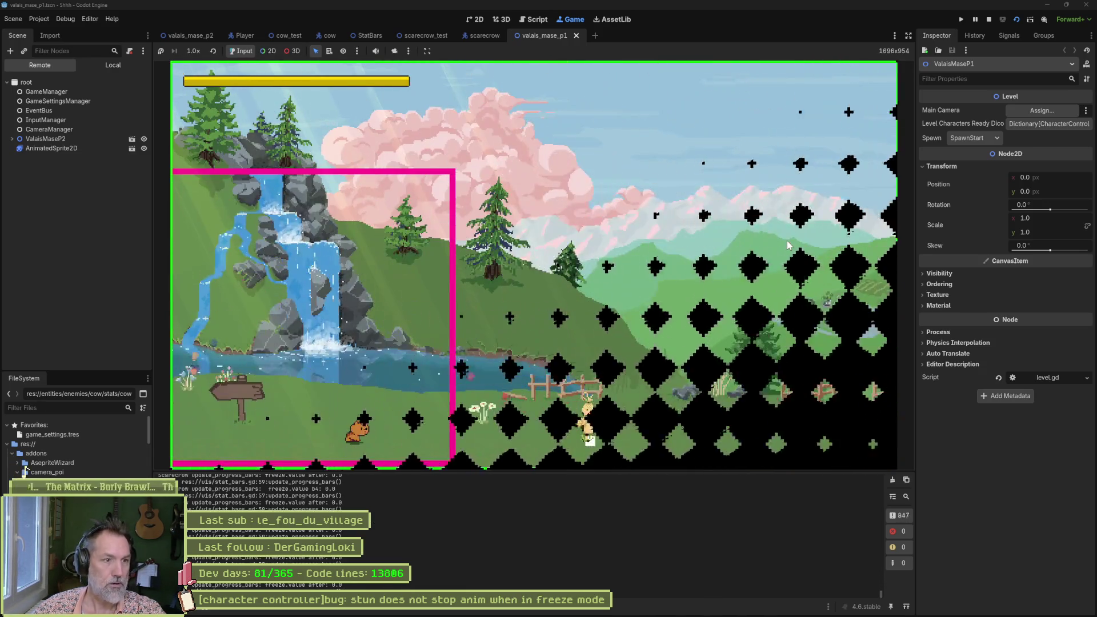
# Step: Walk up to the scarecrow and hit it repeatedly until its damage reaches 20.0
pyautogui.press('Right')
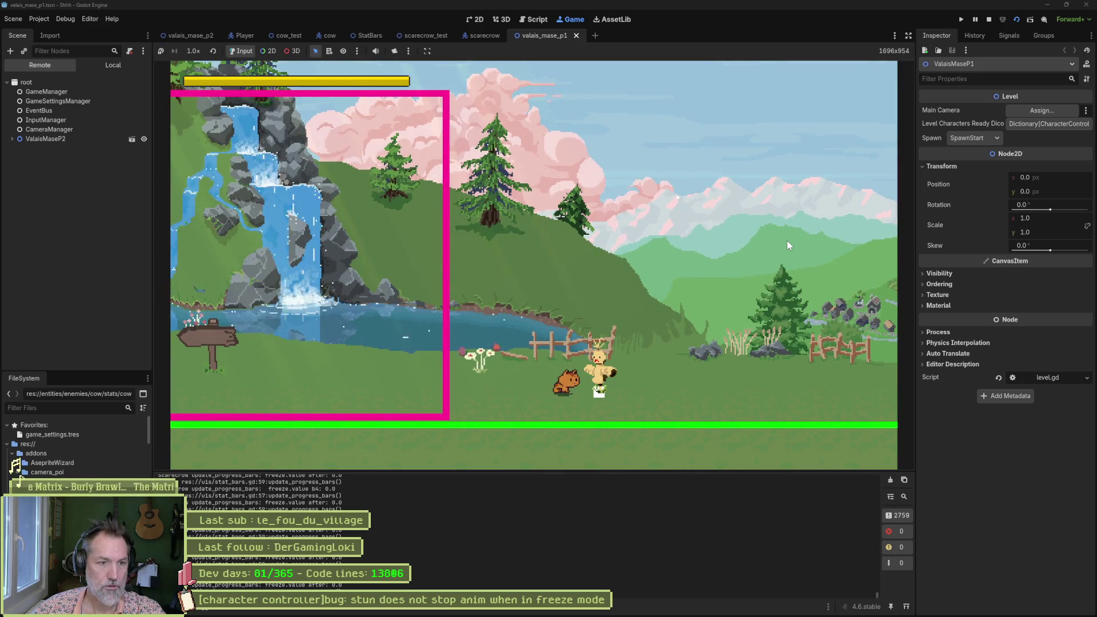
pyautogui.press('space')
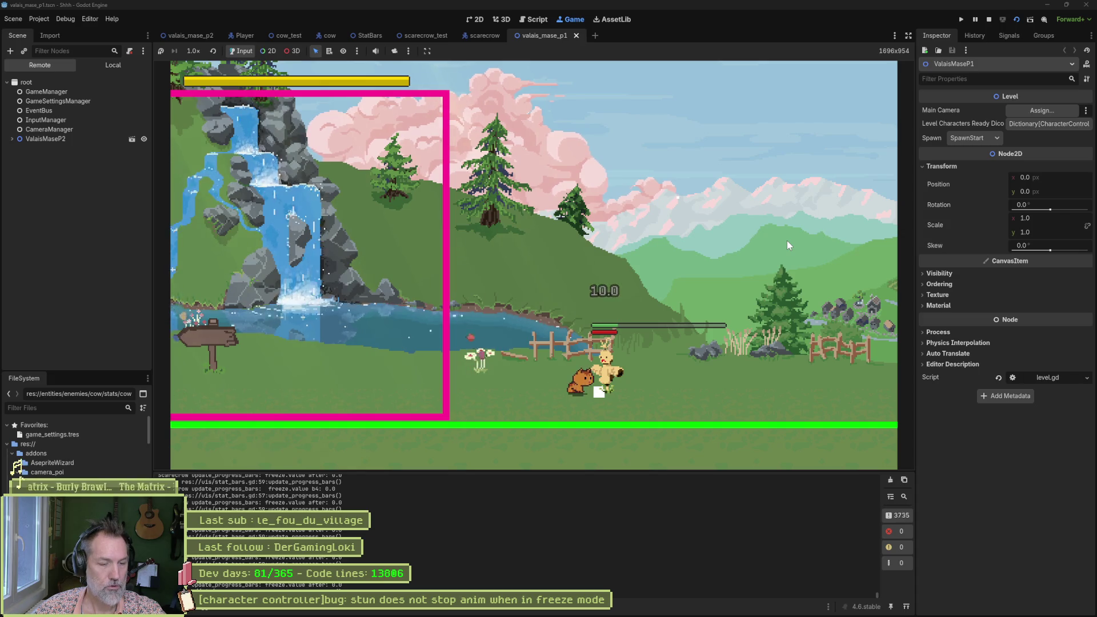
pyautogui.press('space')
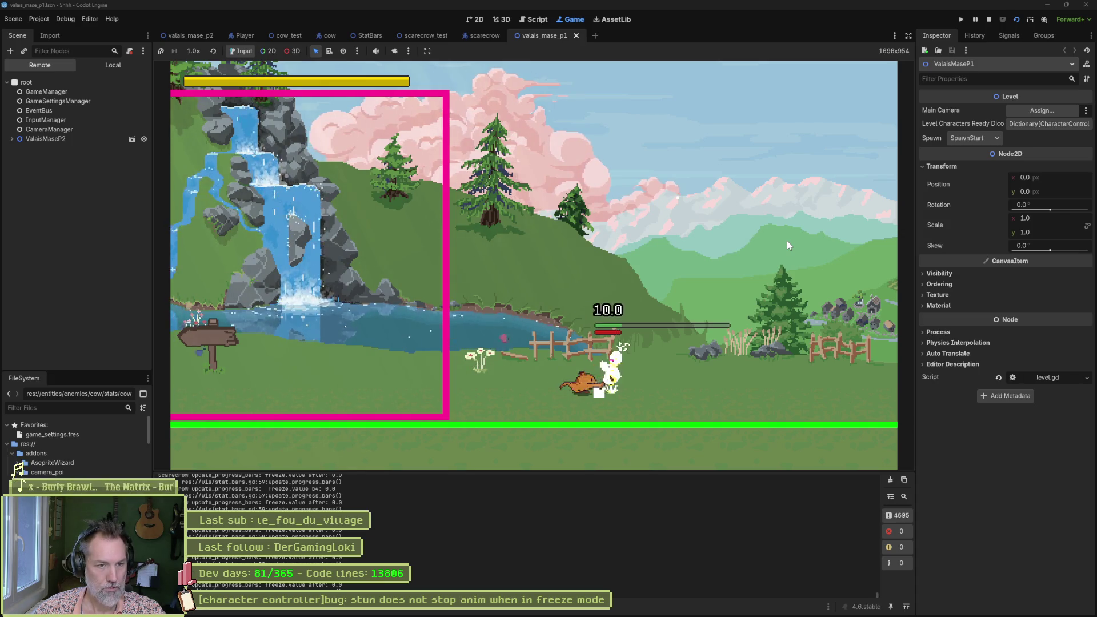
pyautogui.press('space')
pyautogui.press('space')
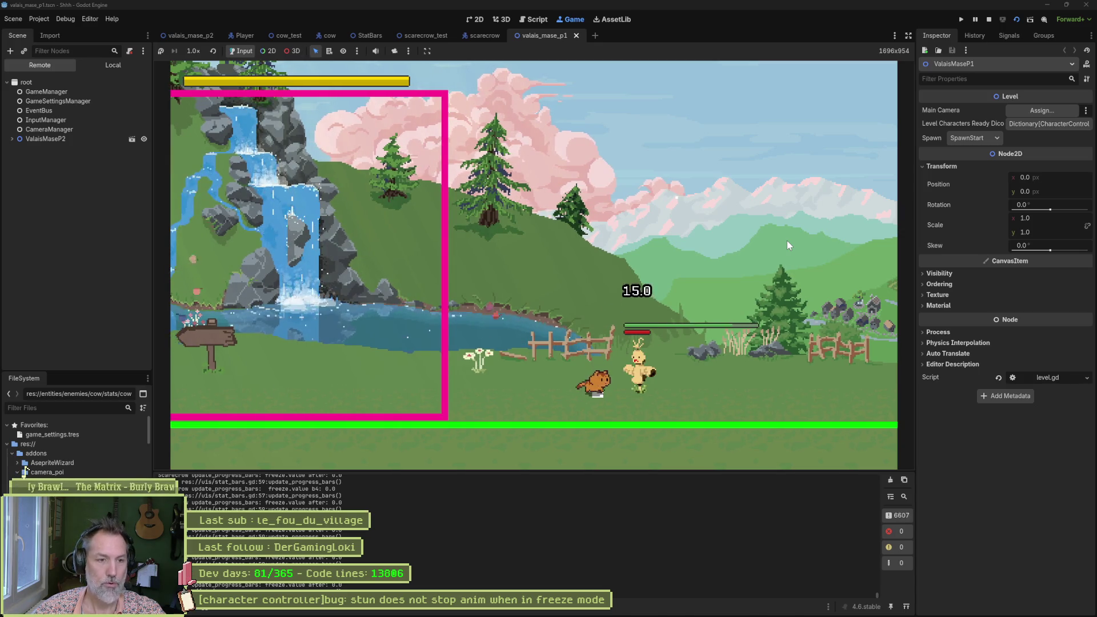
pyautogui.press('Right')
pyautogui.press('space')
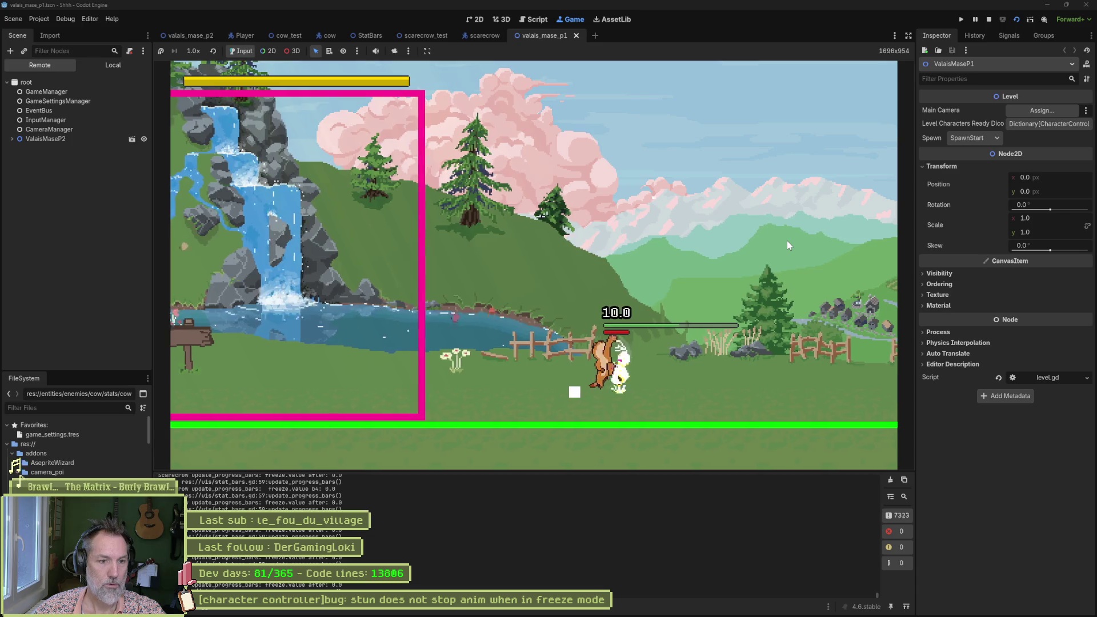
pyautogui.press('space')
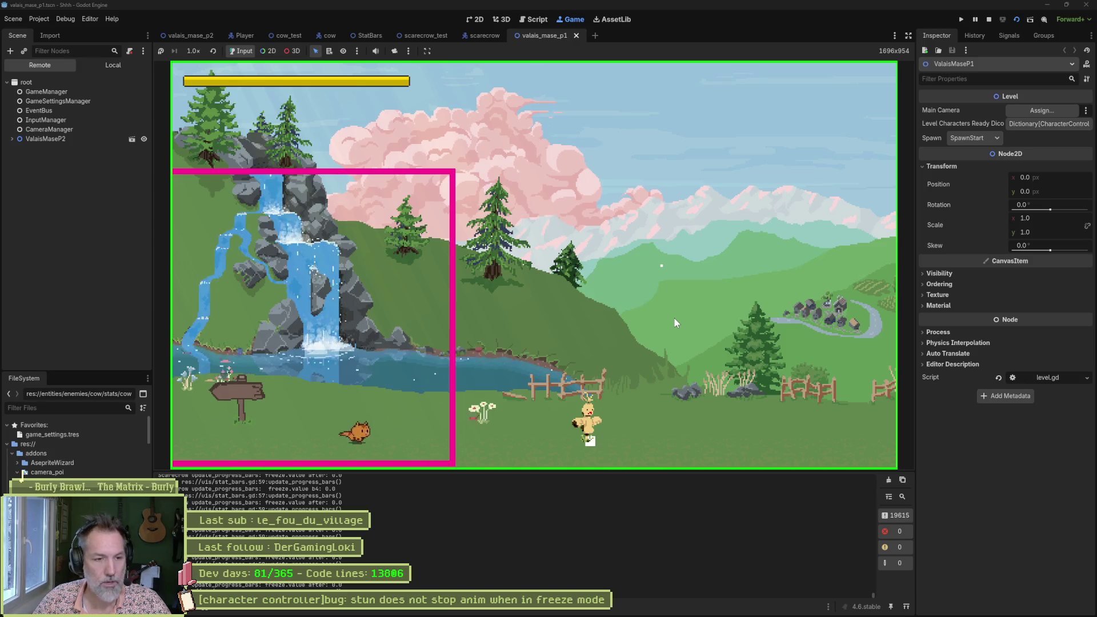
# Step: Run the cat right from the restarted waterfall level's starting area past the undamaged scarecrow
pyautogui.press('Right')
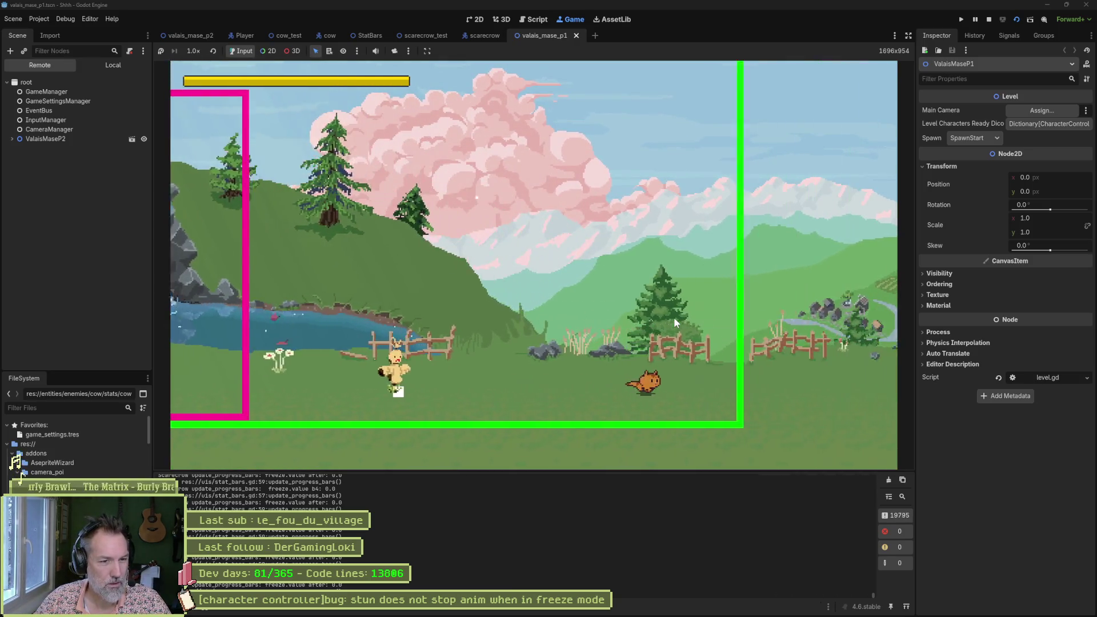
# Step: Run the cat right over the raised grass platform, across the gap, and toward the cliff
pyautogui.press('Right')
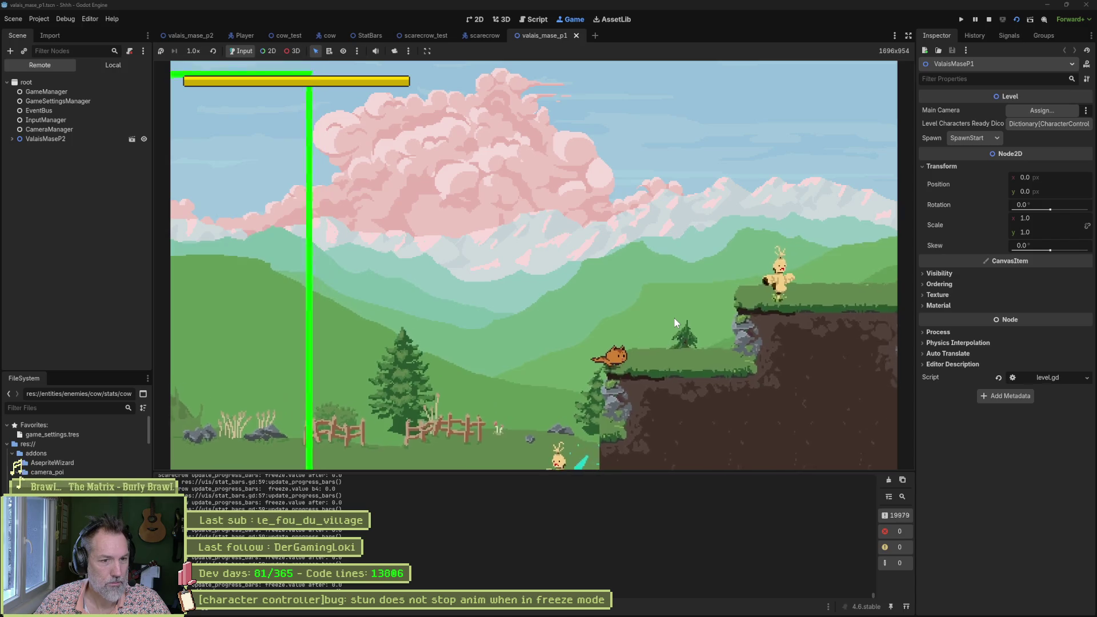
pyautogui.press('Right')
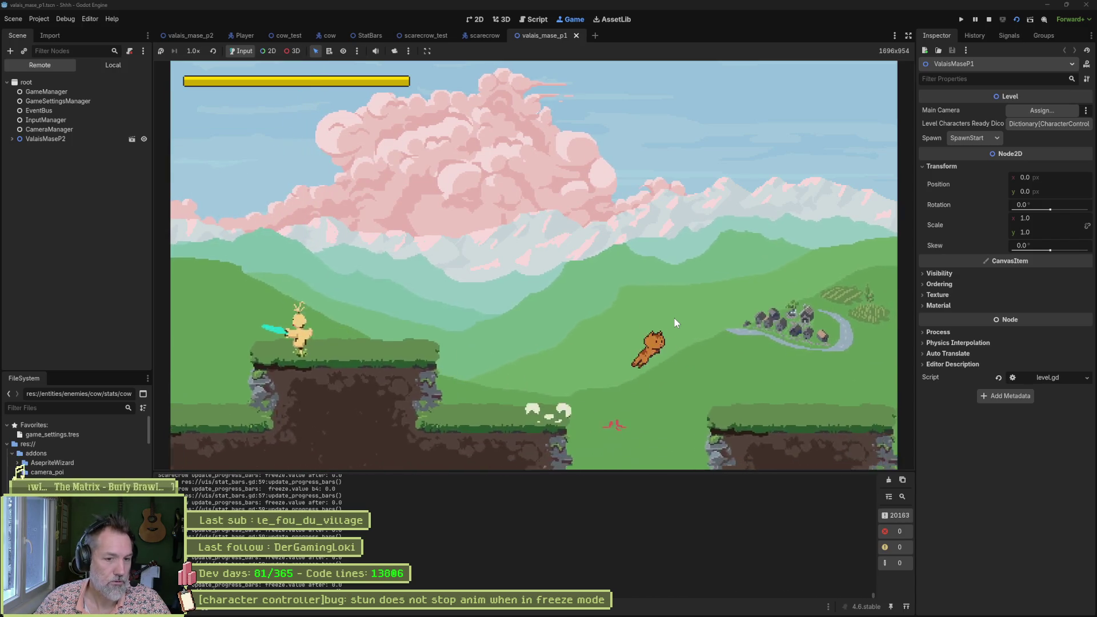
pyautogui.press('Right')
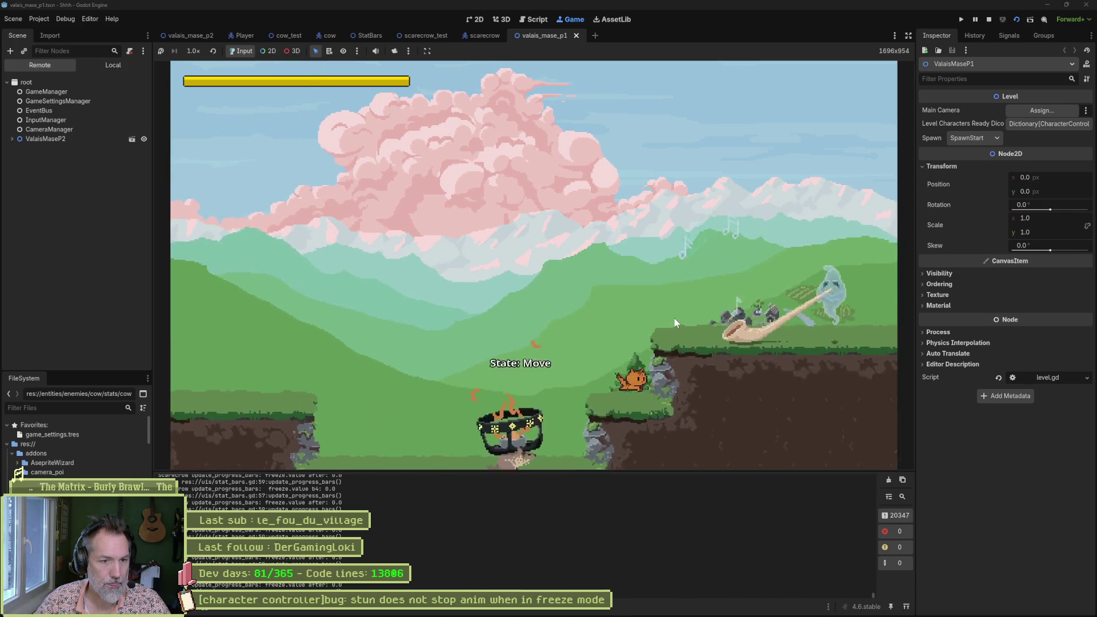
pyautogui.press('Right')
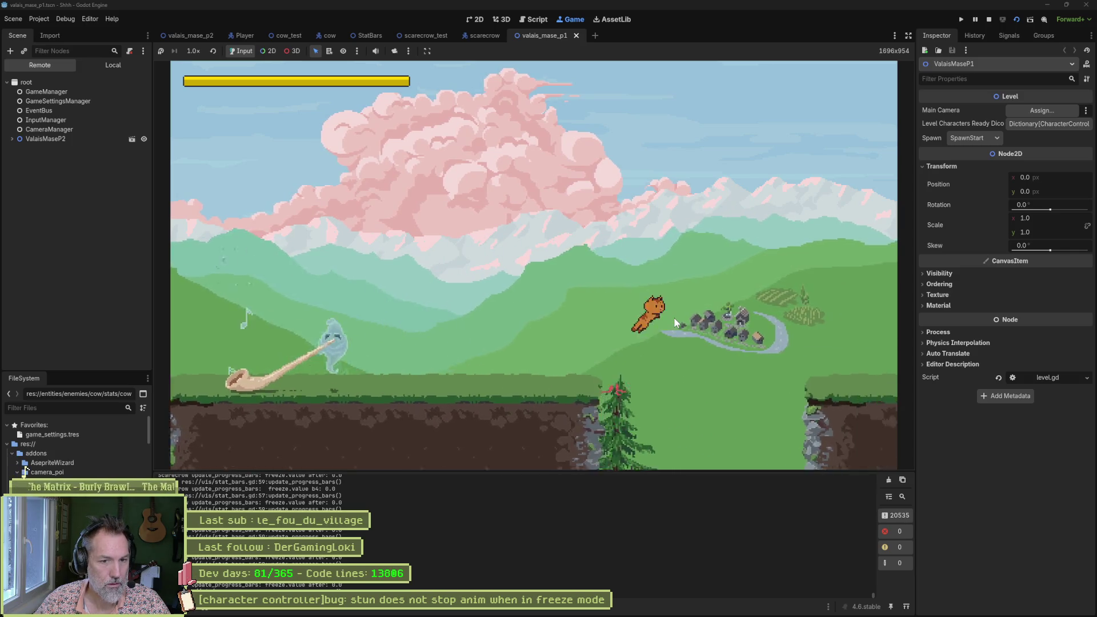
pyautogui.press('Right')
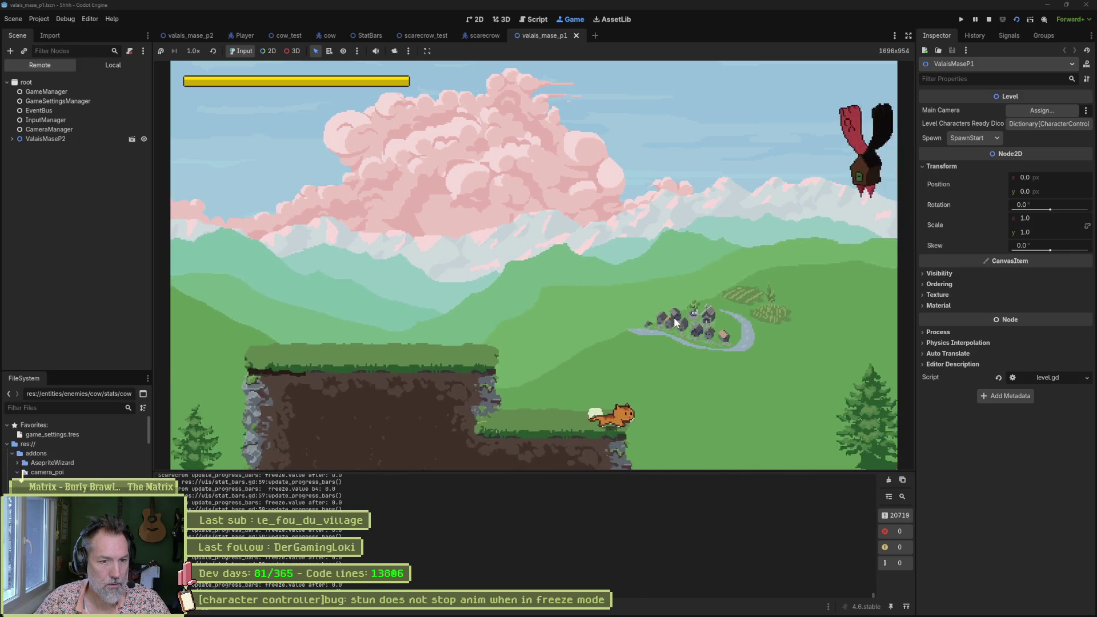
pyautogui.press('Right')
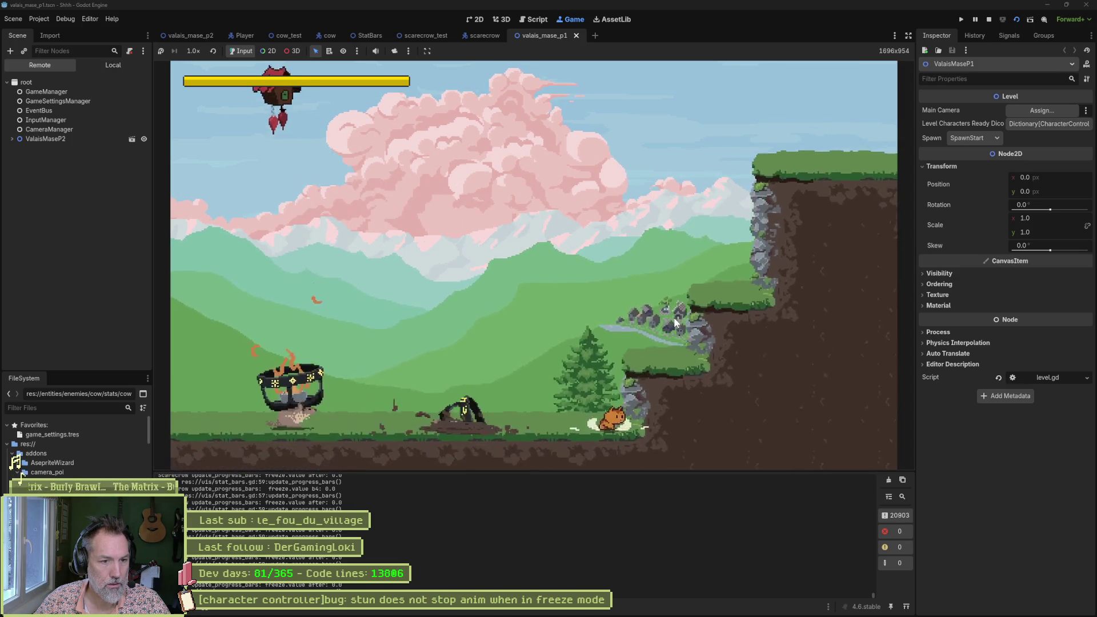
# Step: Jump the cat up the ledges onto the cliff-top platform and run off its right edge
pyautogui.press('space')
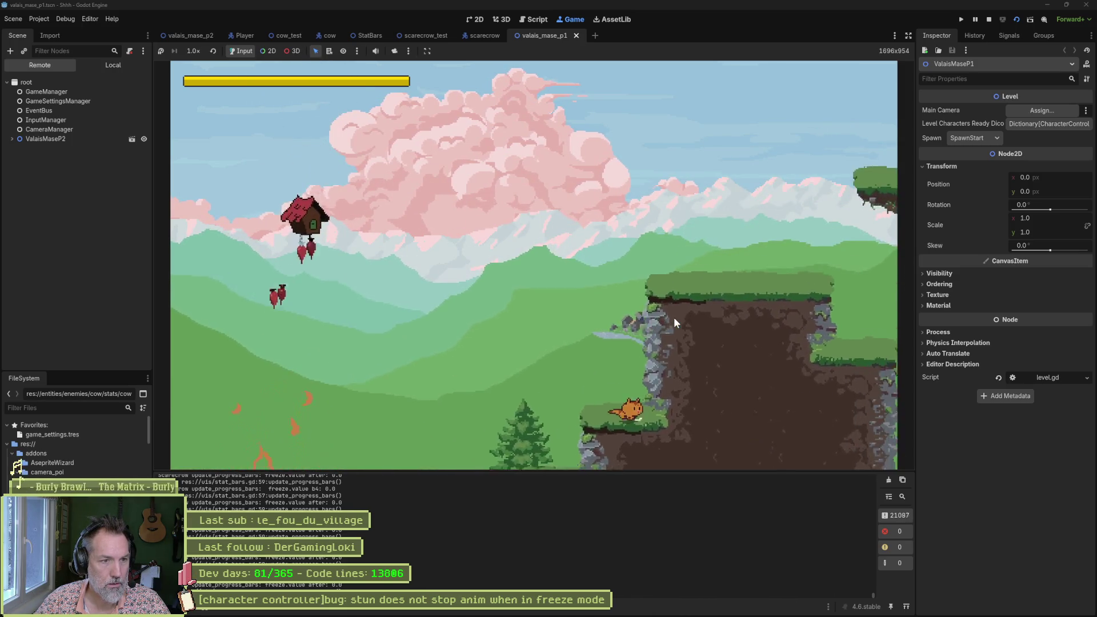
pyautogui.press('space')
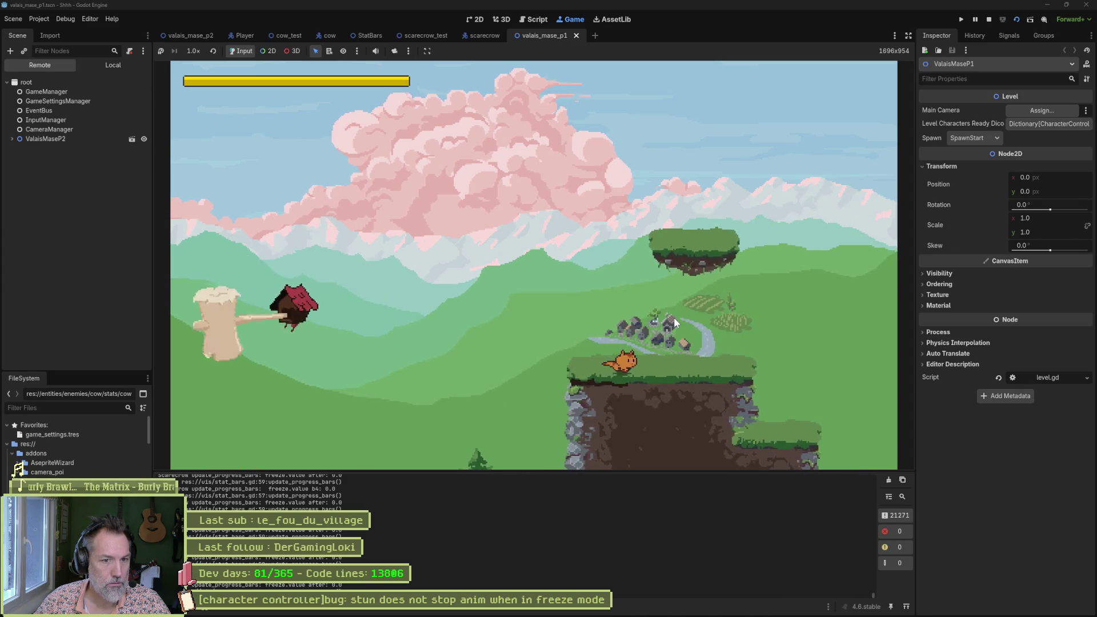
pyautogui.press('Right')
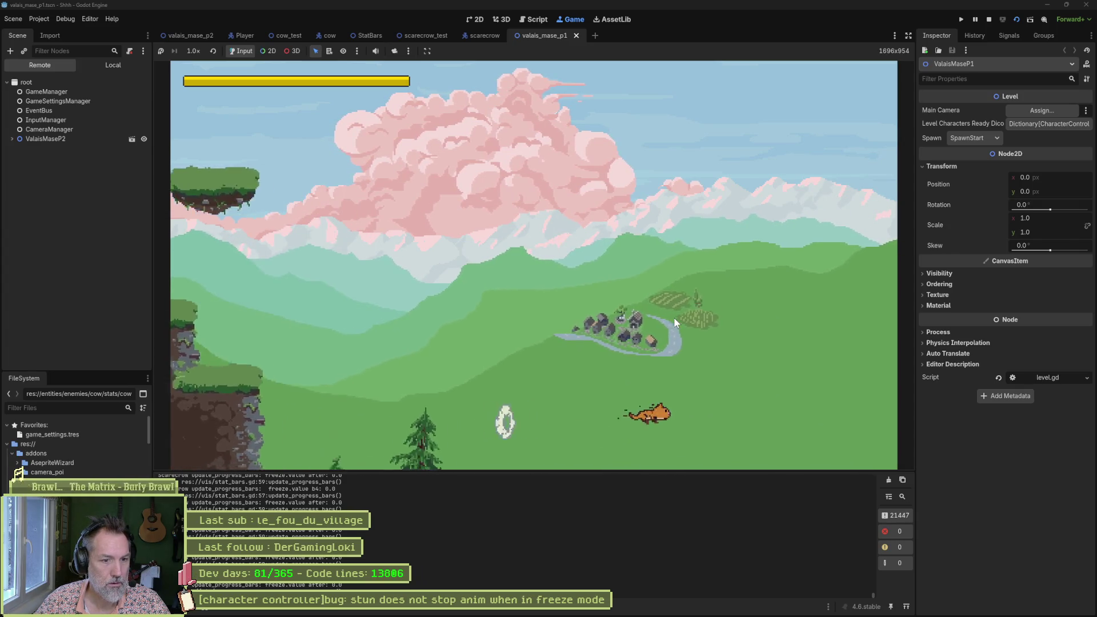